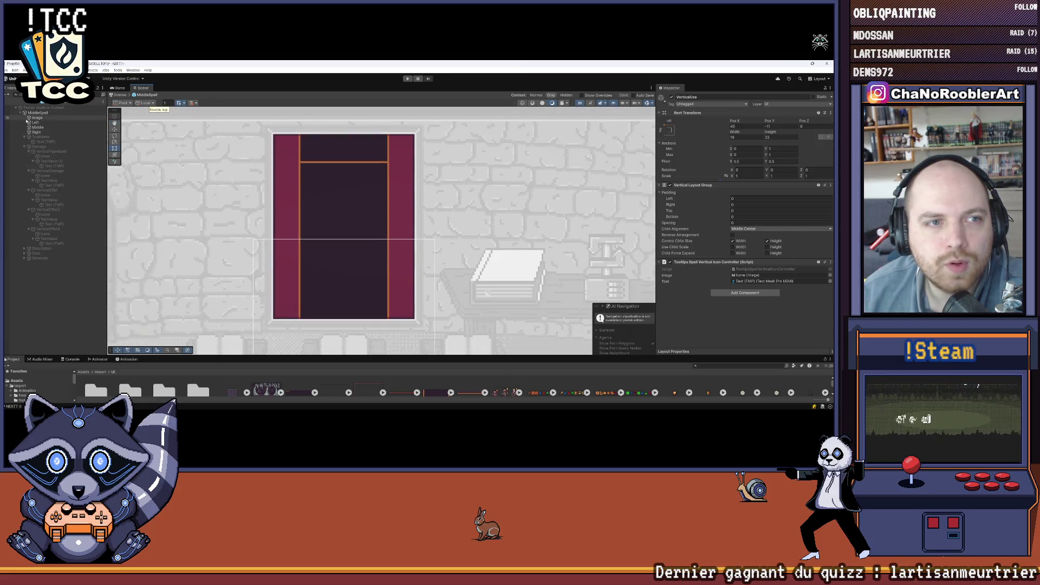
# Collapse VerticalTypeSpell, VerticalDamage and the three VerticalEffet groups, then expand Description and select VerticalUse
pyautogui.scroll(3, 319, 158)
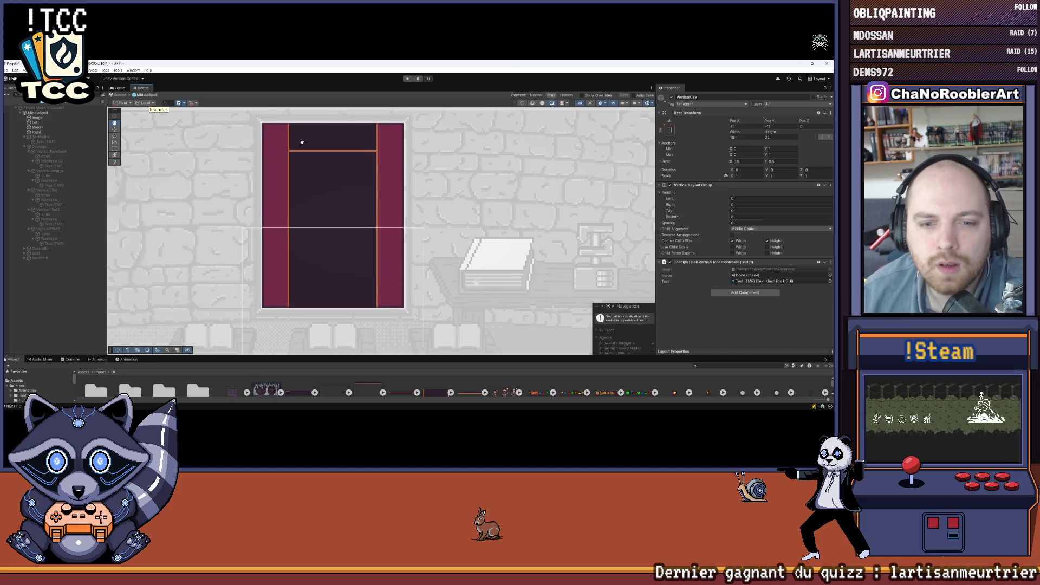
pyautogui.scroll(-1, 317, 155)
pyautogui.scroll(1, 318, 182)
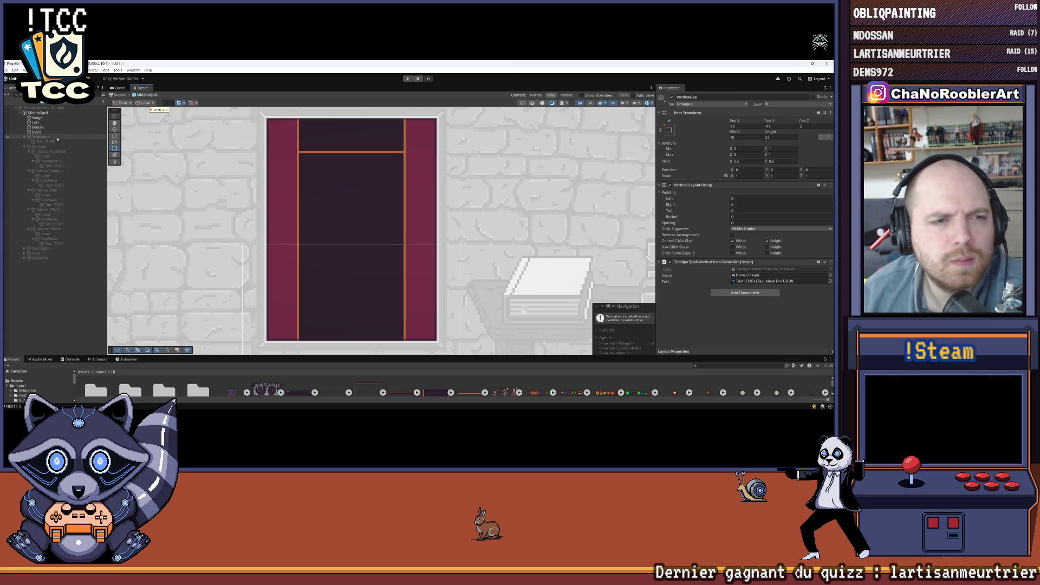
pyautogui.click(28, 152)
pyautogui.click(28, 156)
pyautogui.click(29, 161)
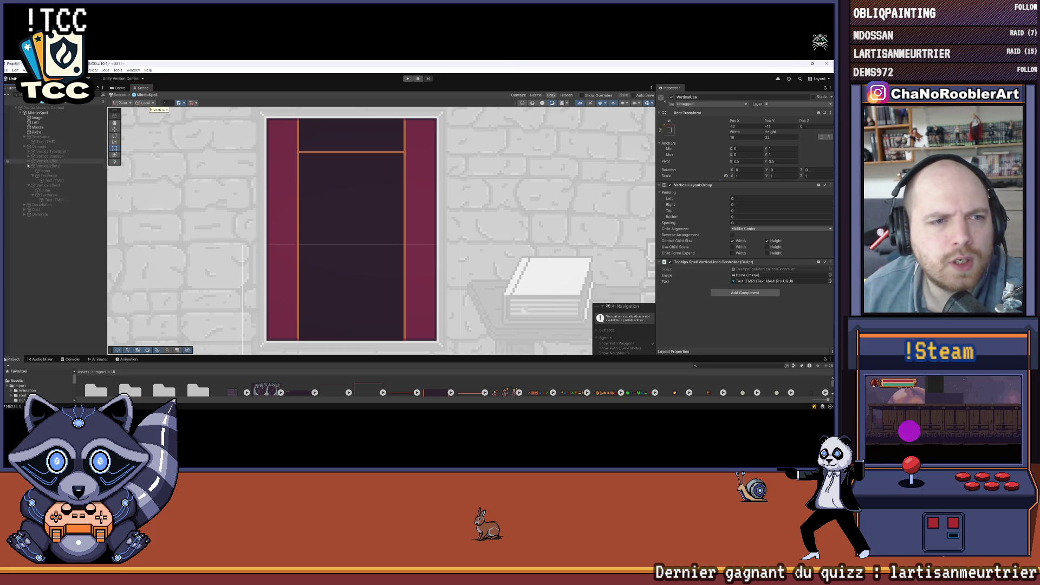
pyautogui.click(28, 165)
pyautogui.click(29, 171)
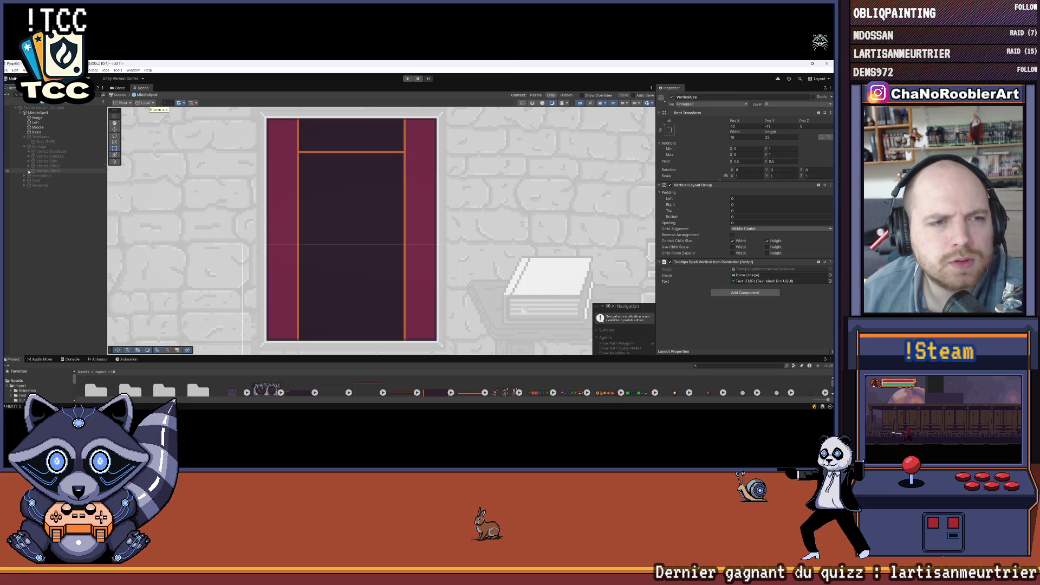
pyautogui.click(25, 176)
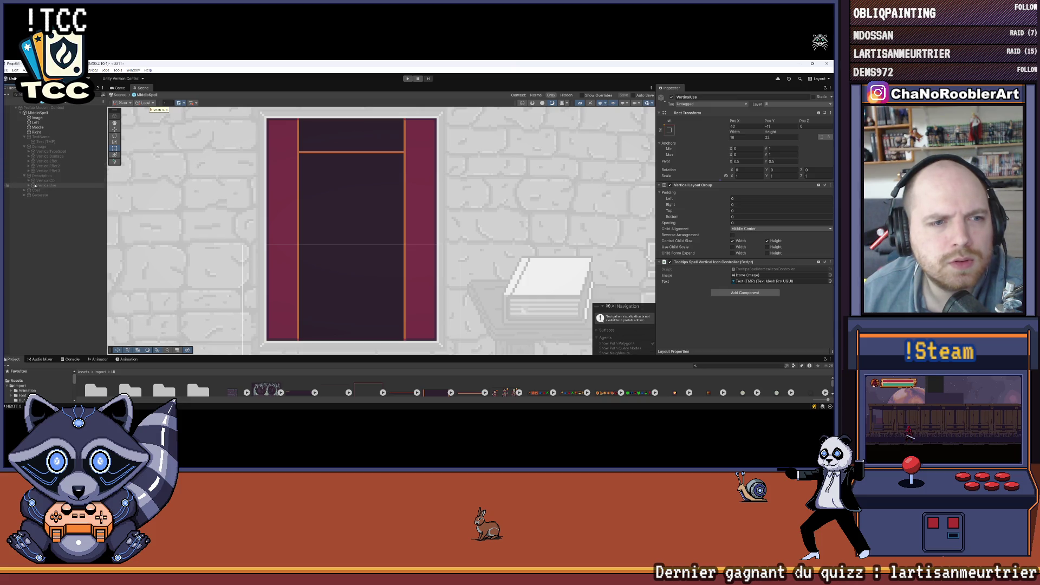
pyautogui.click(35, 186)
# Move VerticalUse under the Left column in the Hierarchy
pyautogui.moveTo(39, 122); pyautogui.dragTo(39, 123)
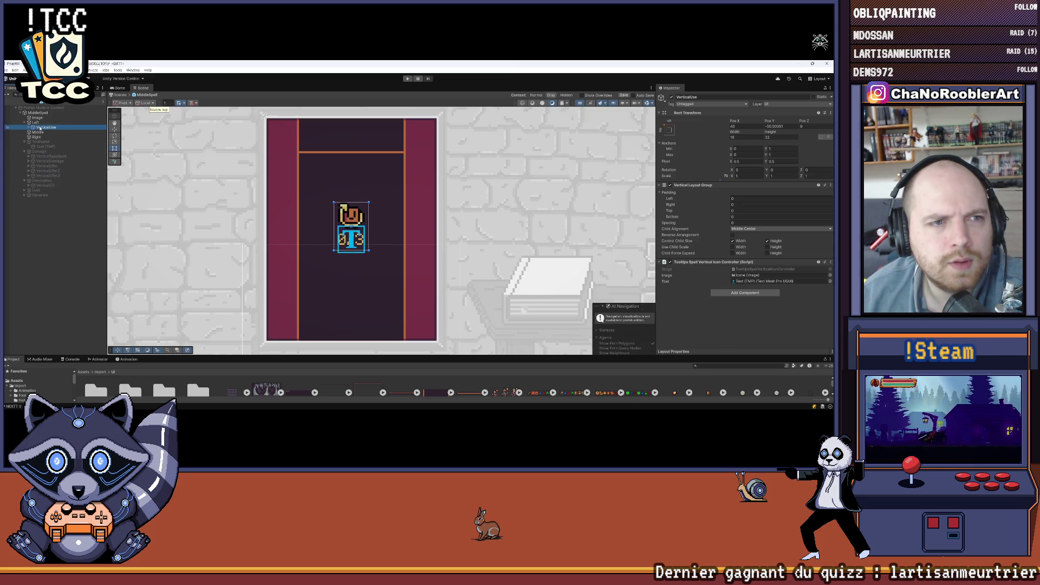
pyautogui.click(43, 130)
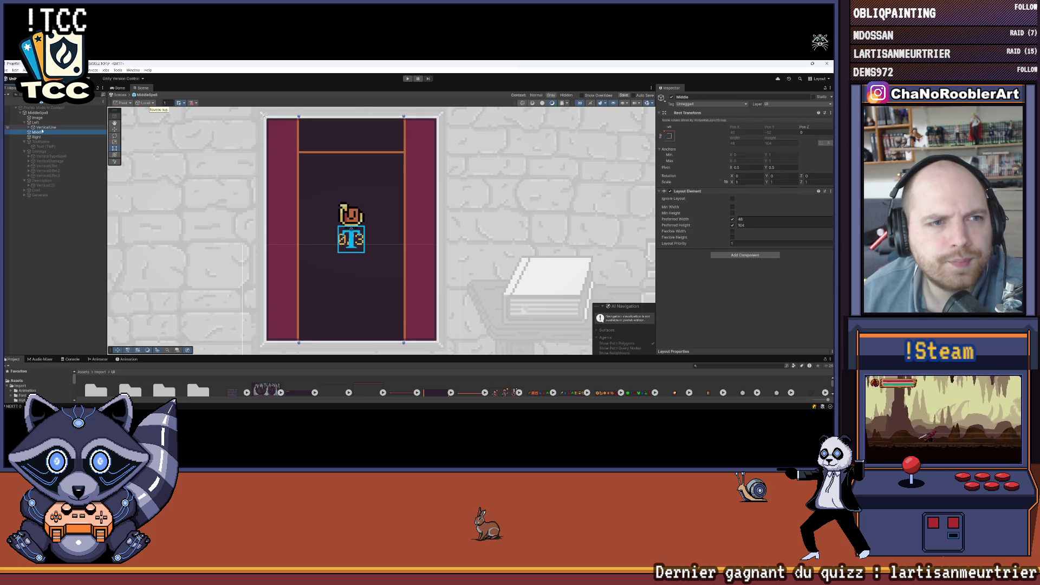
pyautogui.click(43, 128)
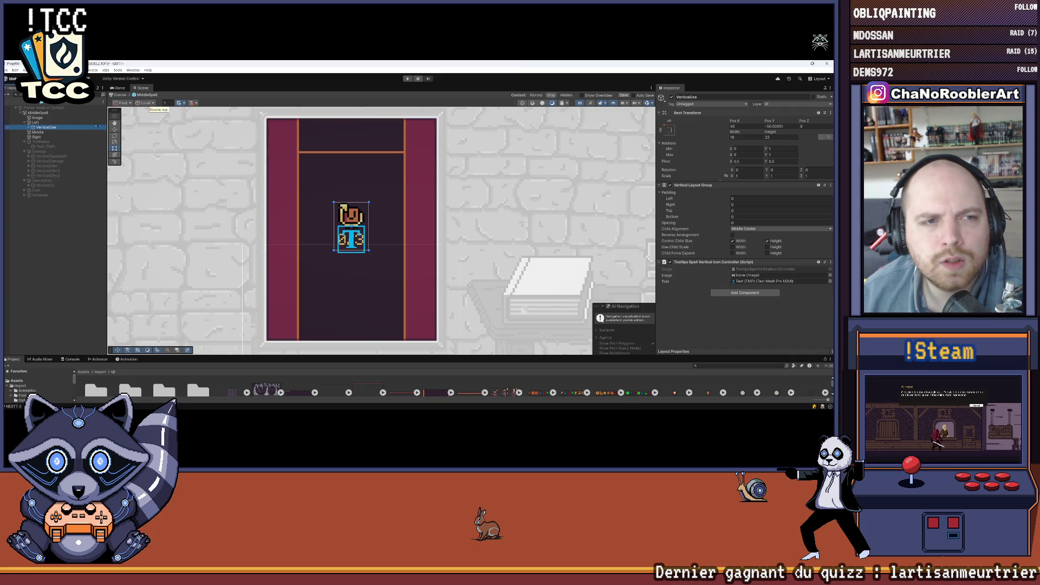
# Add a Vertical Layout Group component to the Left column
pyautogui.click(46, 123)
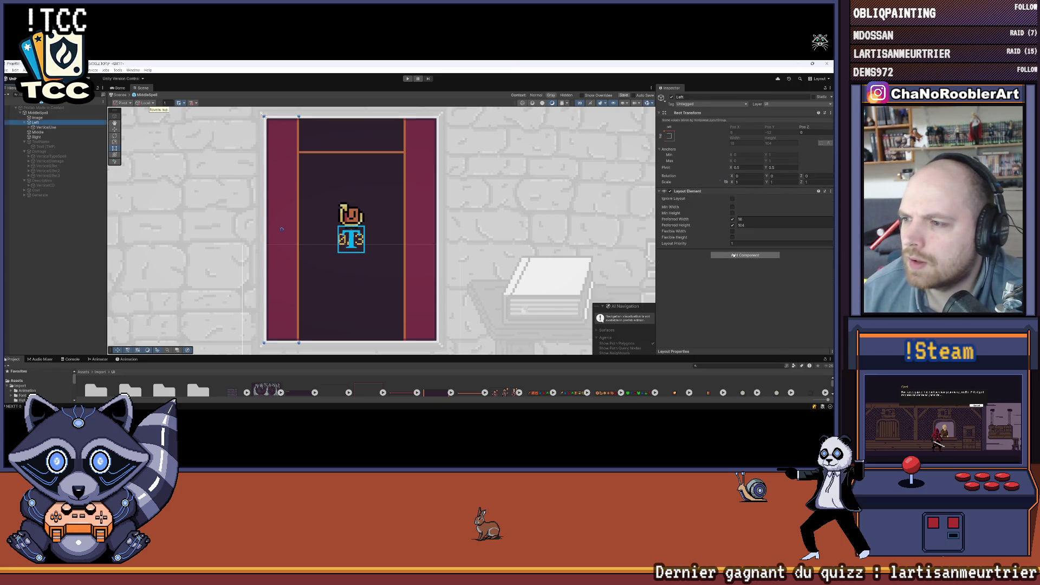
pyautogui.click(745, 255)
pyautogui.press('Escape')
pyautogui.click(735, 279)
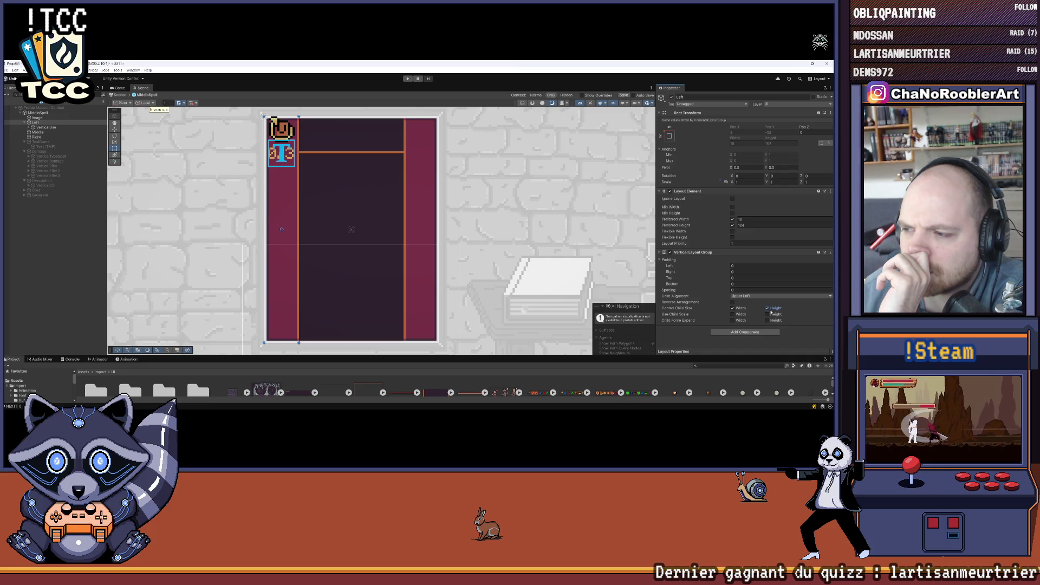
pyautogui.click(746, 296)
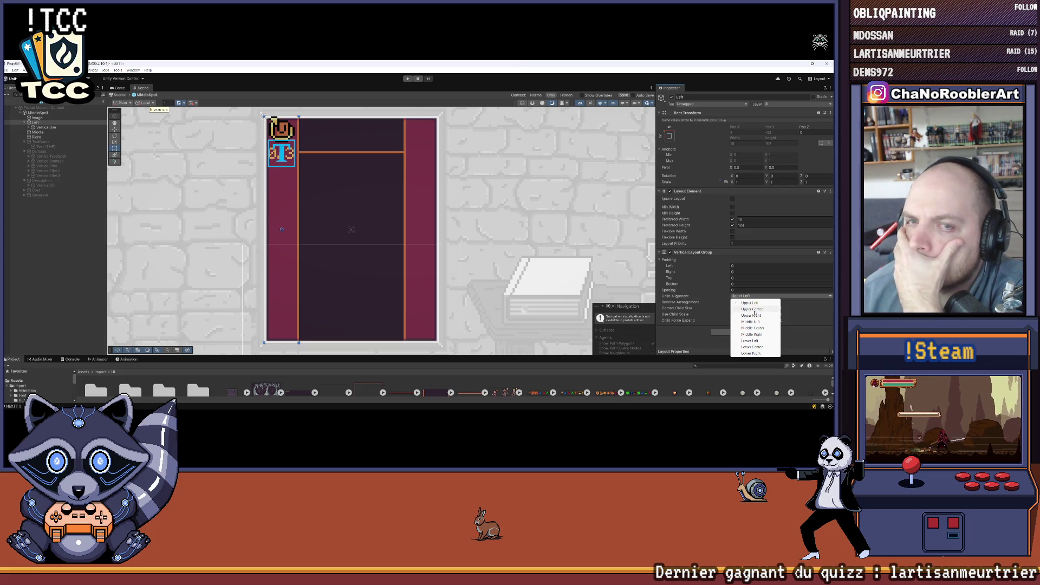
# Try Lower Center and Middle Center child alignment on Left, settle on Upper Center, then deselect
pyautogui.click(753, 308)
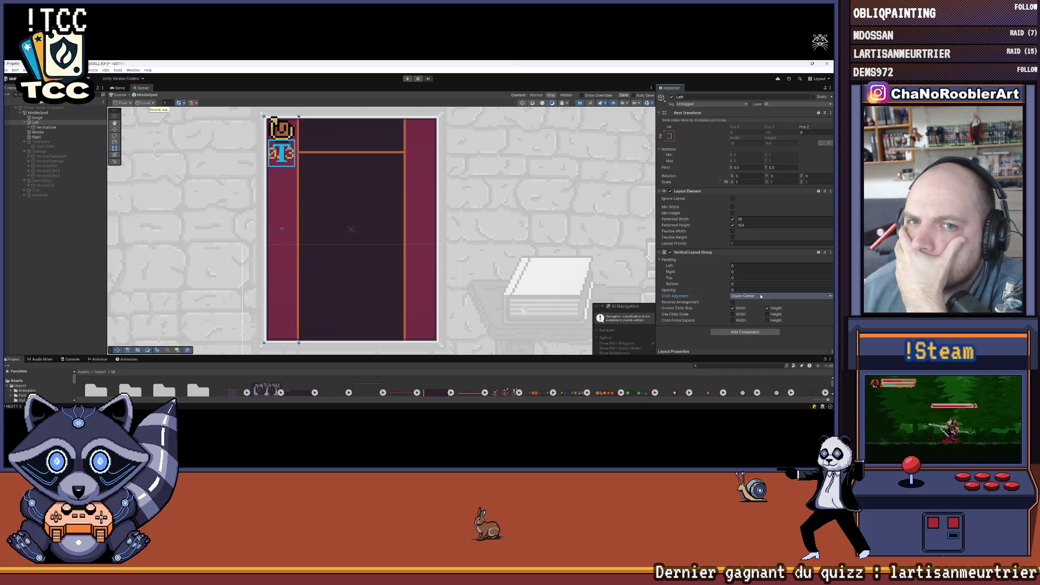
pyautogui.click(760, 296)
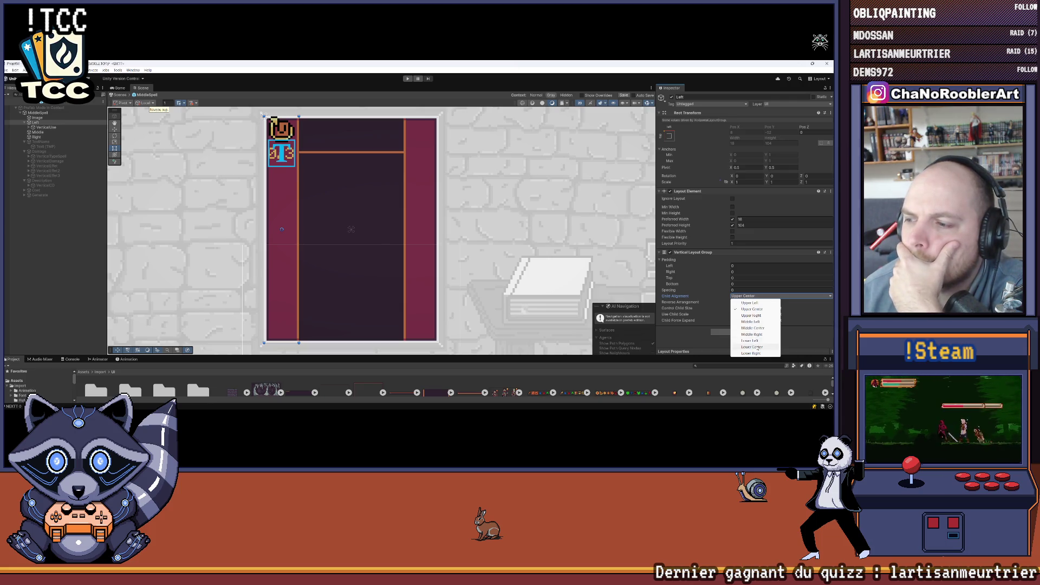
pyautogui.click(757, 347)
pyautogui.click(753, 297)
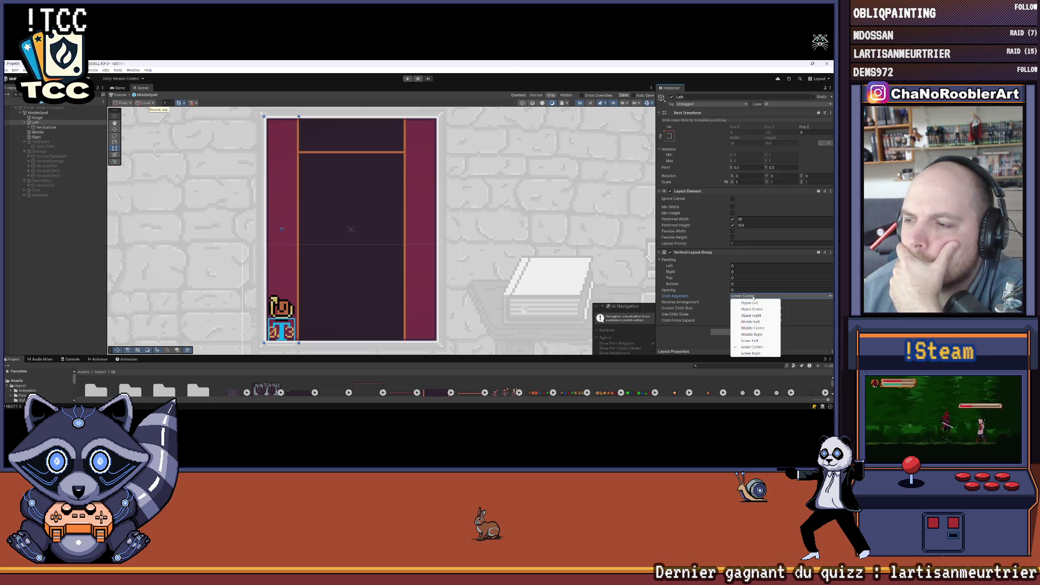
pyautogui.click(763, 329)
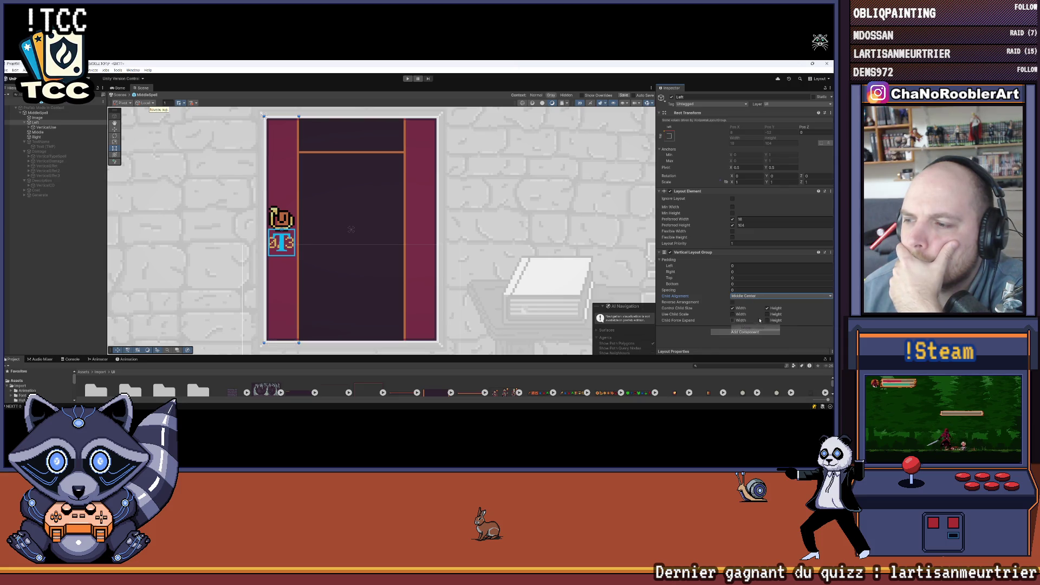
pyautogui.click(755, 296)
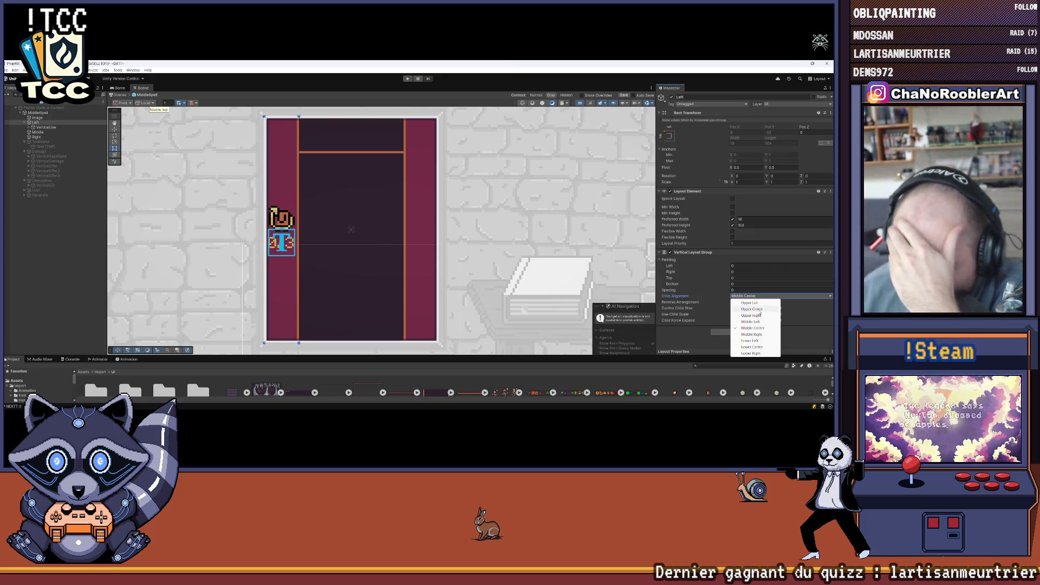
pyautogui.click(760, 309)
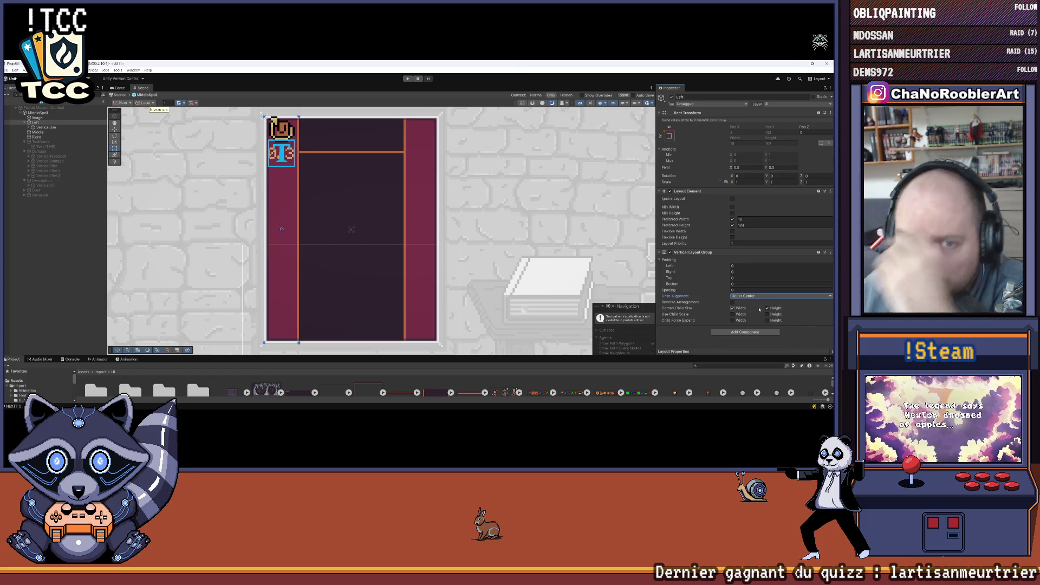
pyautogui.click(88, 248)
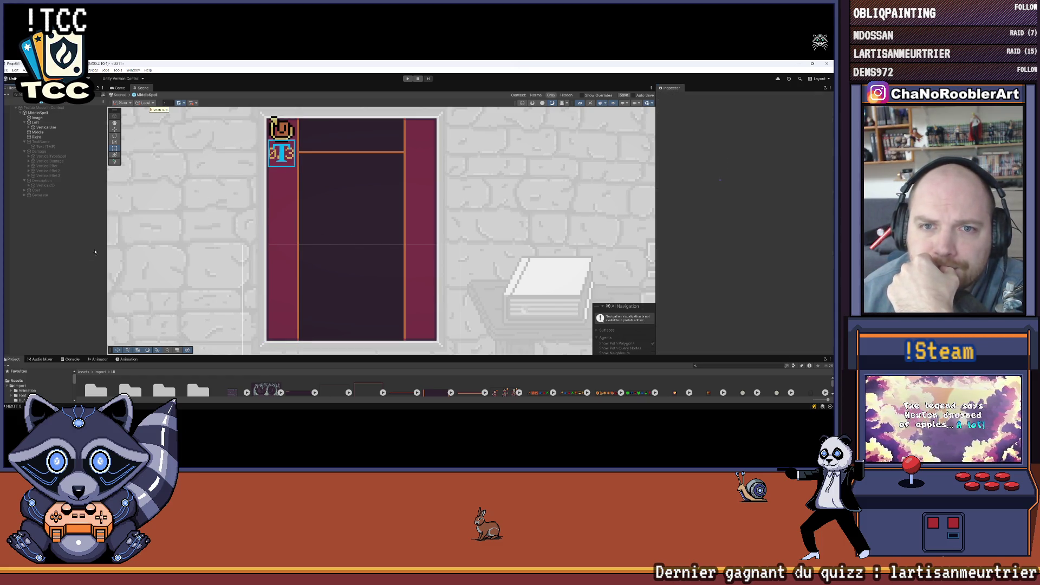
# Preview the panel in the Game view, then return to the Scene view
pyautogui.scroll(5, 268, 185)
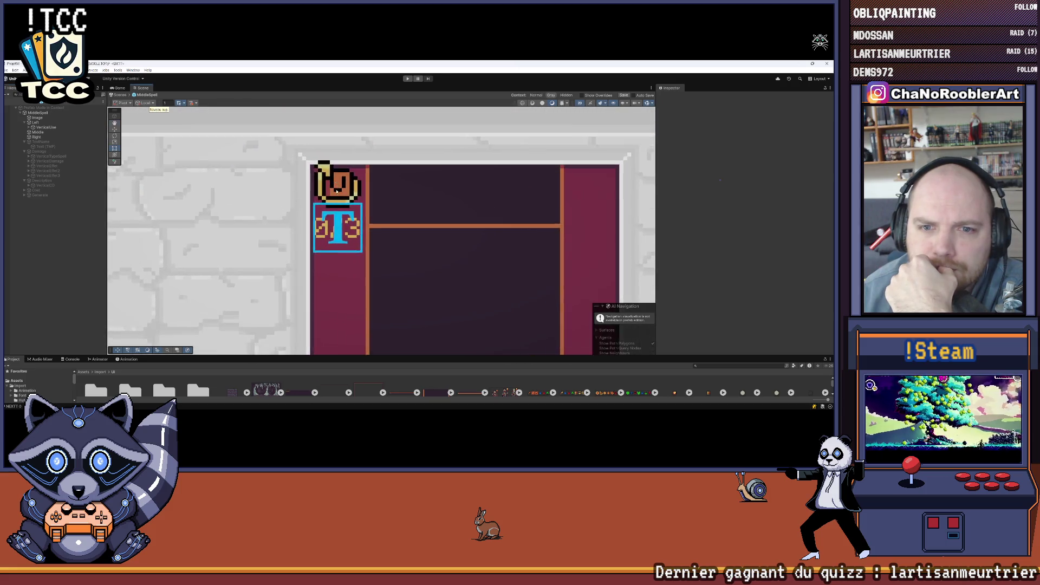
pyautogui.click(119, 88)
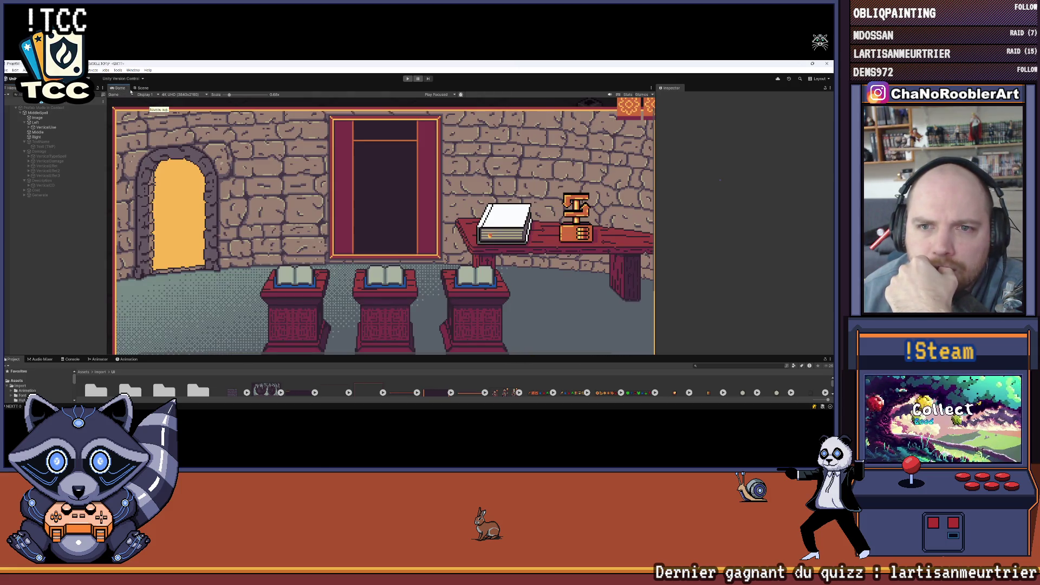
pyautogui.click(140, 89)
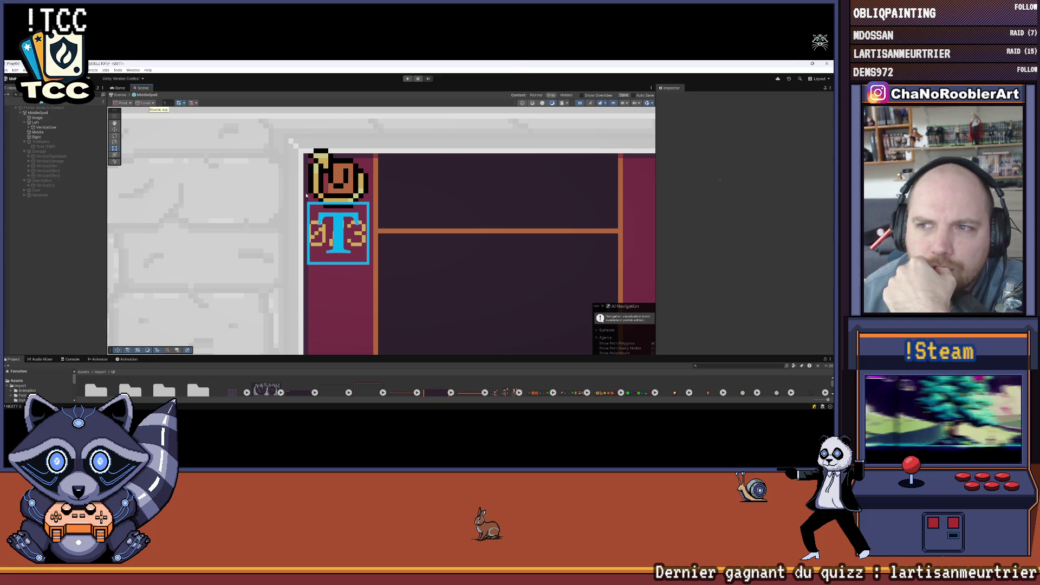
pyautogui.scroll(-3, 329, 241)
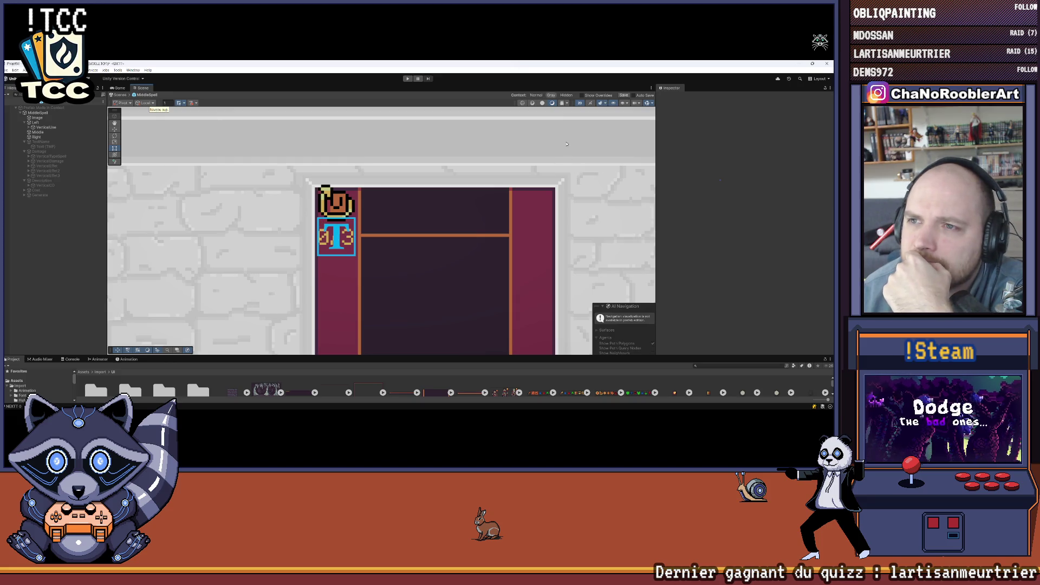
# Turn off the Scene view gizmos so the 0/3 counter shows cleanly
pyautogui.click(652, 103)
pyautogui.click(647, 103)
pyautogui.scroll(-2, 461, 220)
pyautogui.scroll(-2, 461, 220)
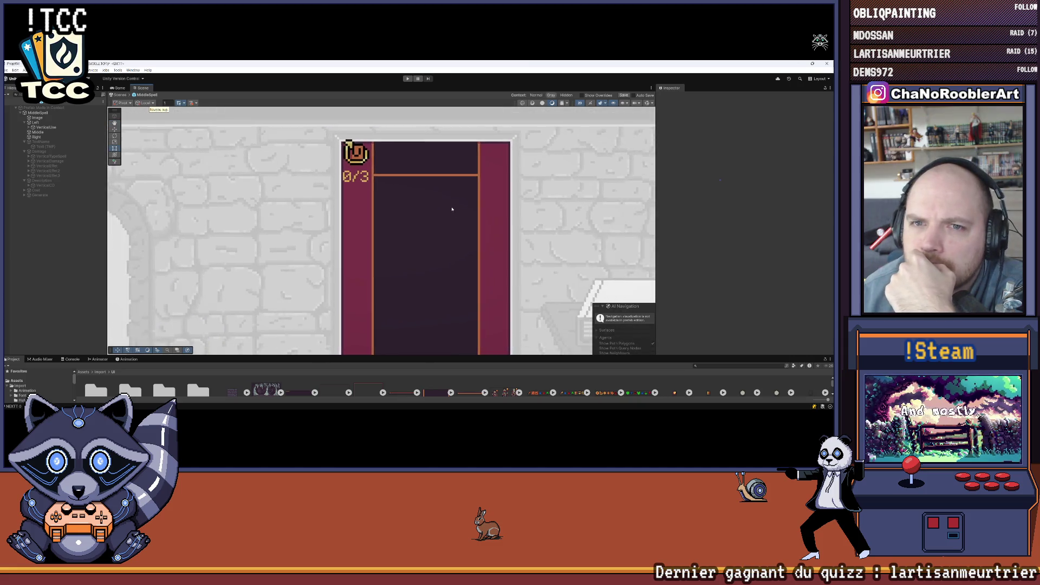
pyautogui.scroll(3, 363, 157)
pyautogui.scroll(1, 363, 157)
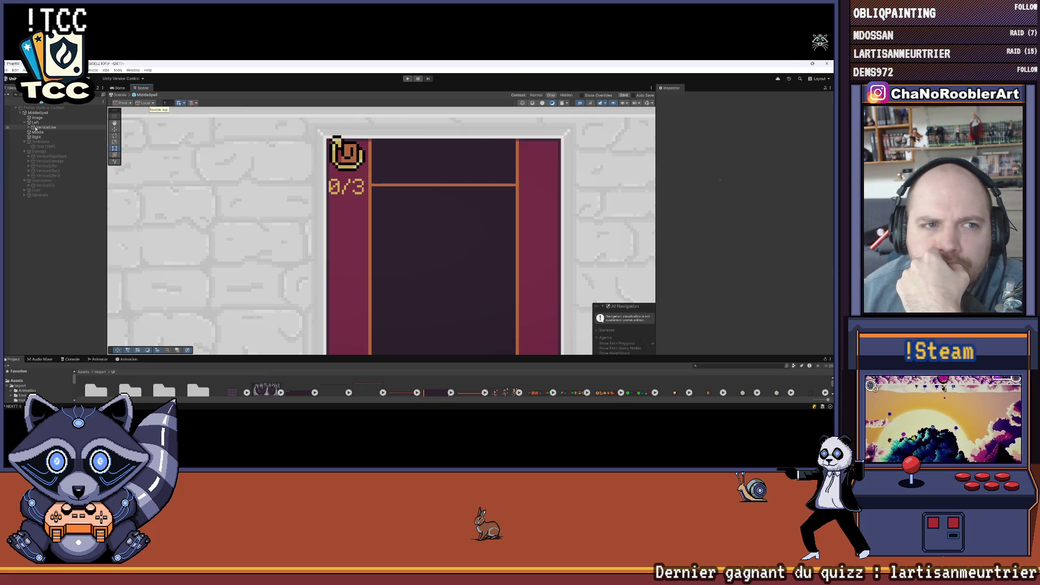
# Expand VerticalUse, compare it with its Icone image child, and leave VerticalUse selected
pyautogui.click(29, 128)
pyautogui.click(29, 129)
pyautogui.click(41, 132)
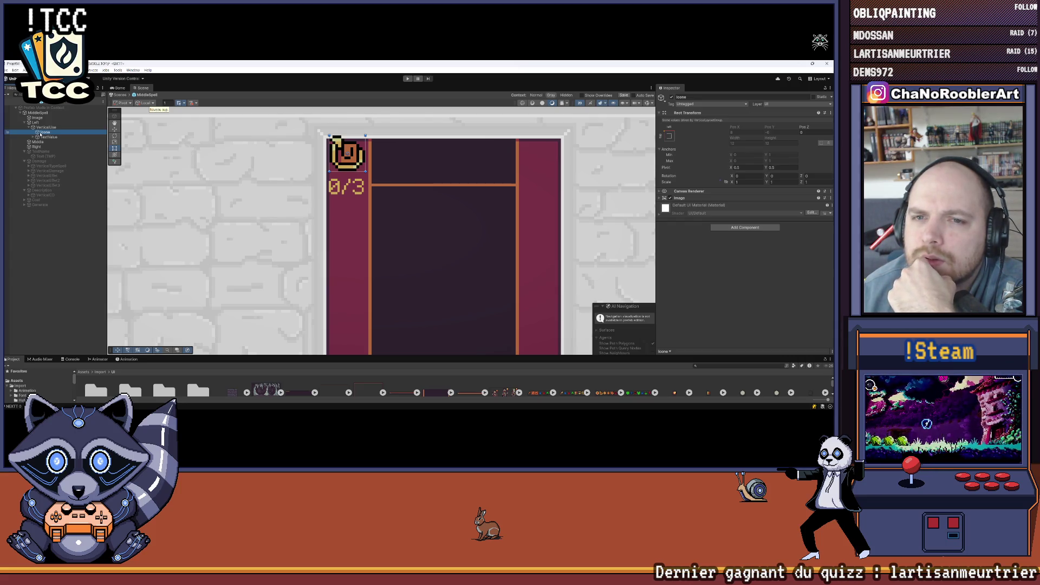
pyautogui.click(44, 128)
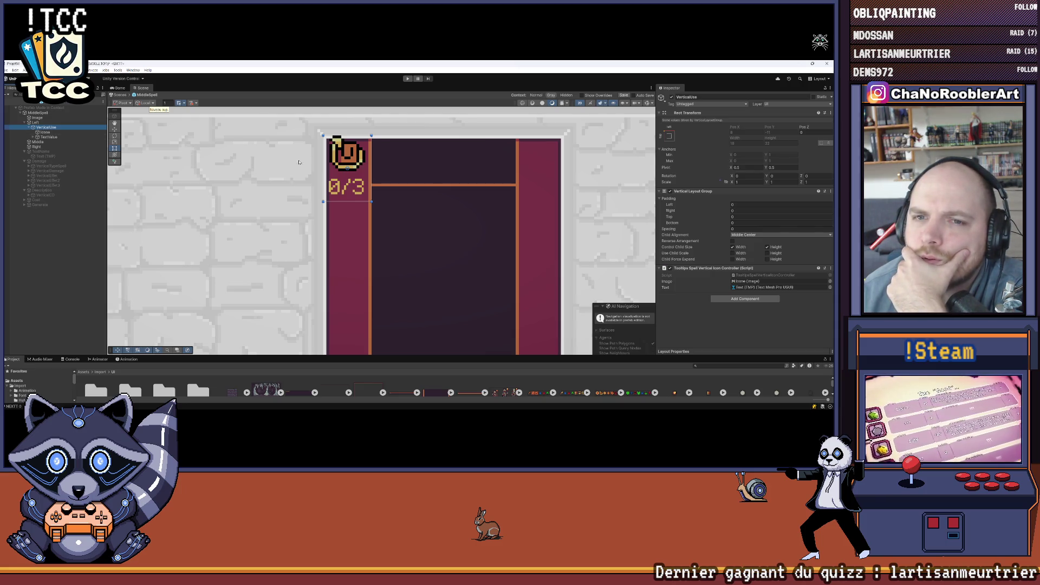
pyautogui.click(48, 134)
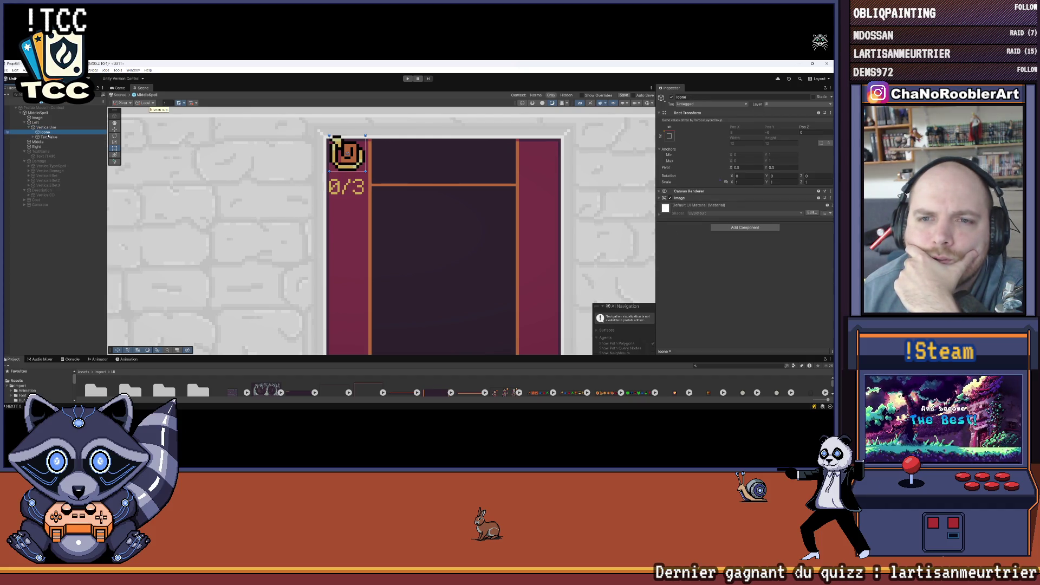
pyautogui.click(47, 128)
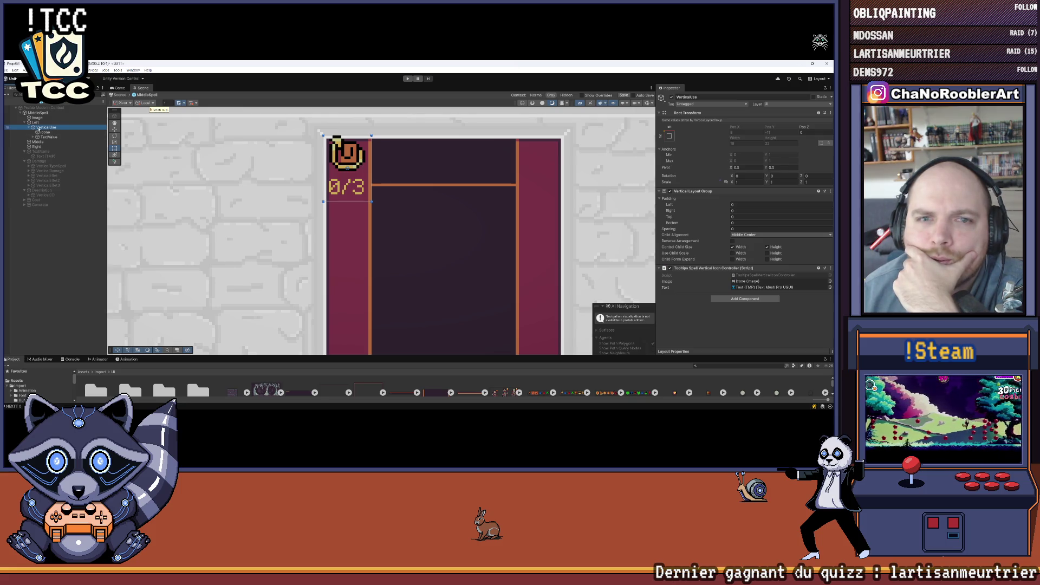
pyautogui.click(39, 128)
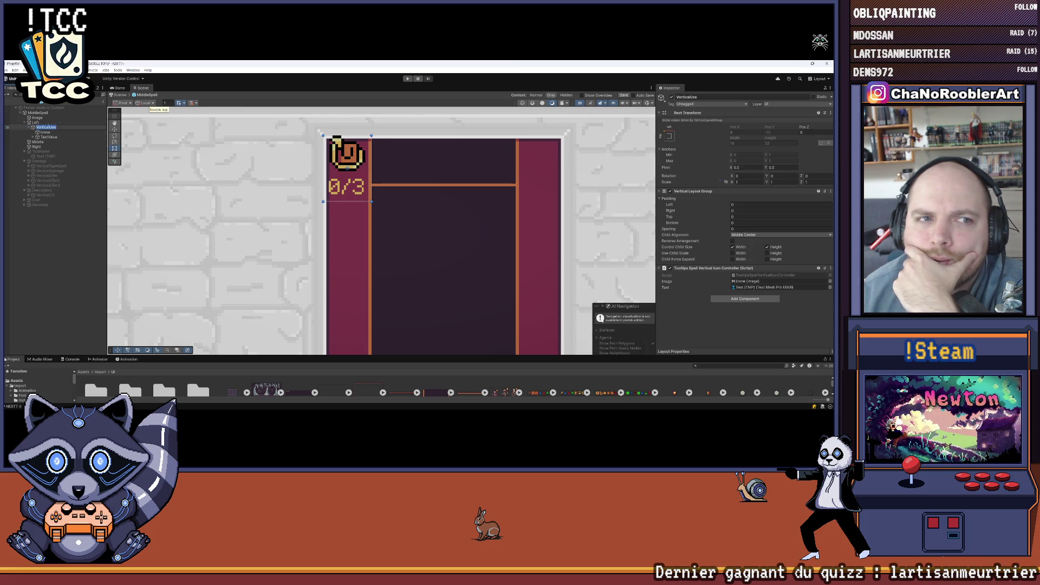
pyautogui.click(103, 207)
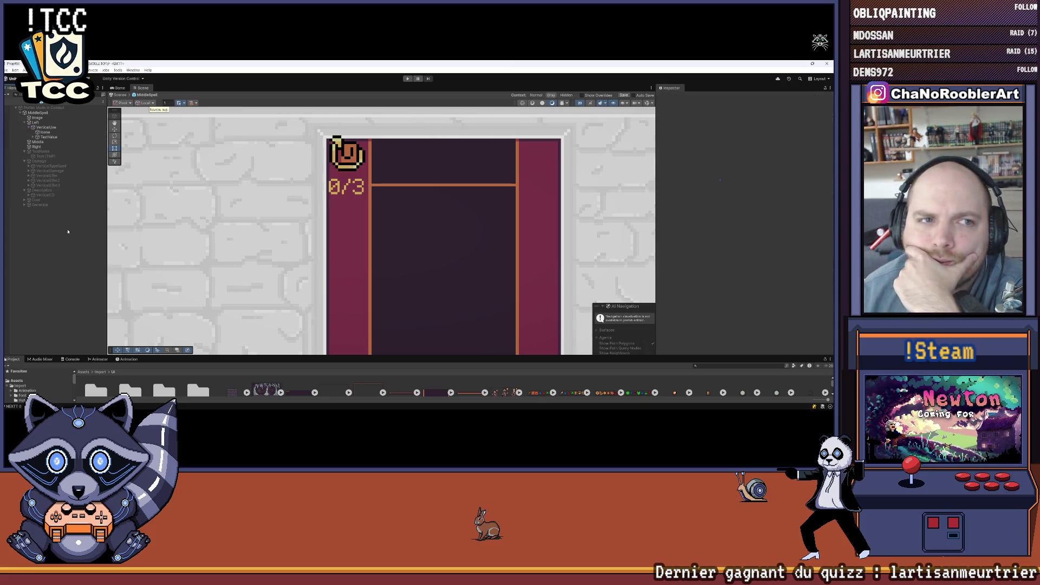
pyautogui.click(45, 129)
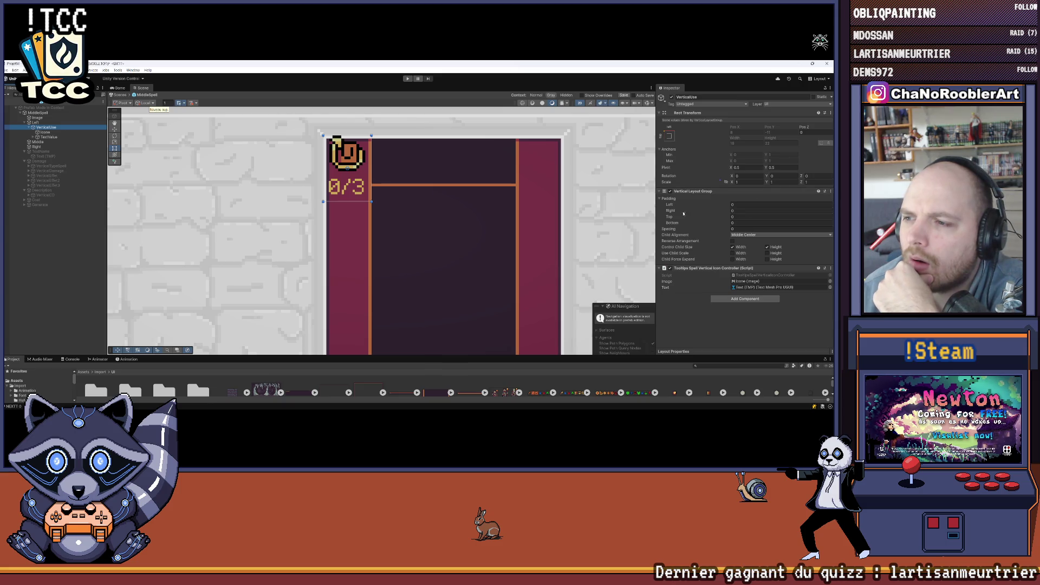
# Set VerticalUse's Vertical Layout Group padding to Left 1 and Top 2
pyautogui.click(737, 204)
pyautogui.write('1')
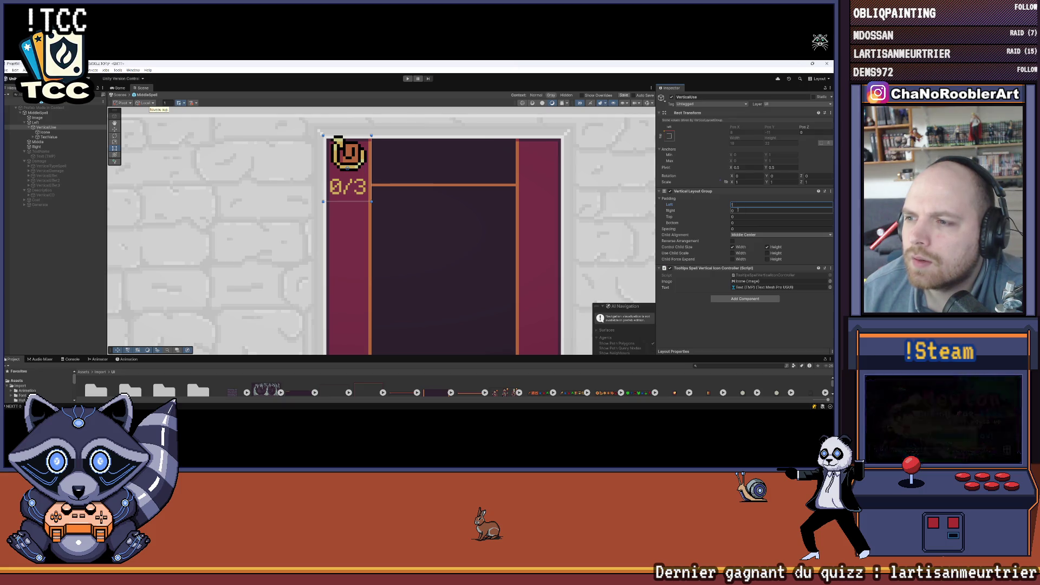
pyautogui.click(737, 218)
pyautogui.write('2')
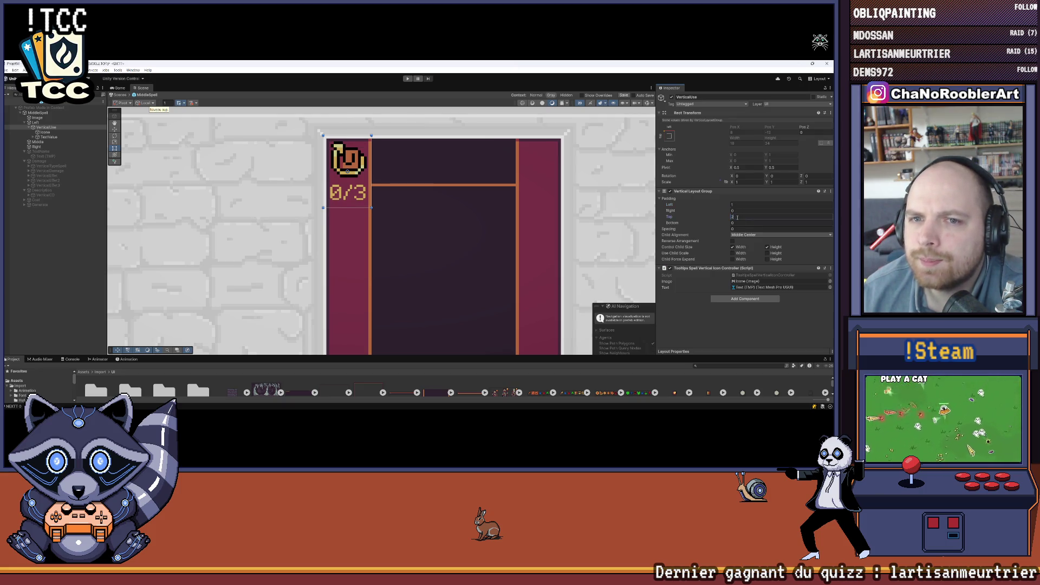
pyautogui.click(500, 210)
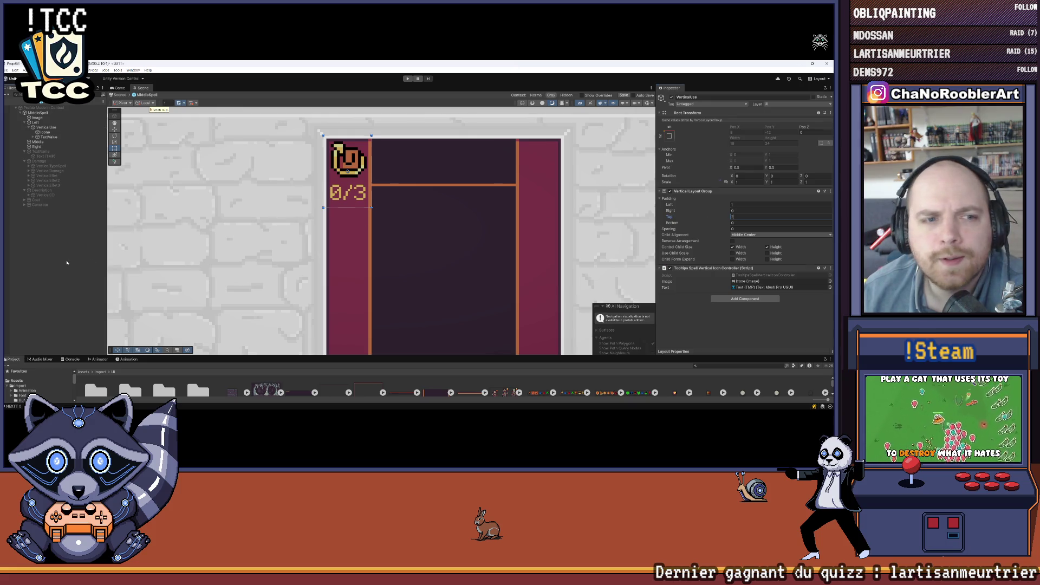
# Recentre the card in the Scene view and inspect TextValue's Layout Element under VerticalUse
pyautogui.scroll(-3, 396, 218)
pyautogui.moveTo(396, 218); pyautogui.dragTo(360, 184)
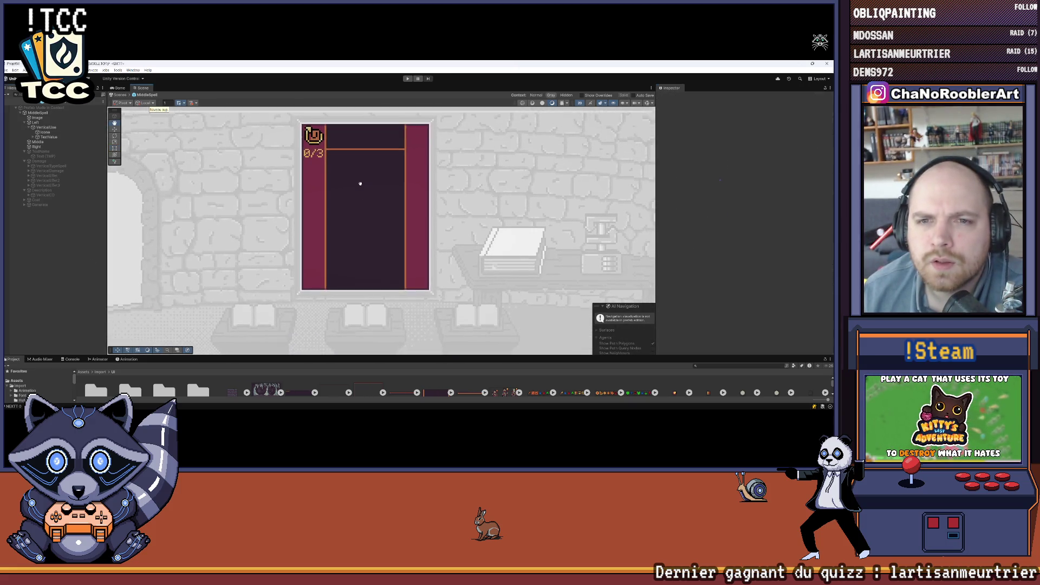
pyautogui.scroll(2, 325, 145)
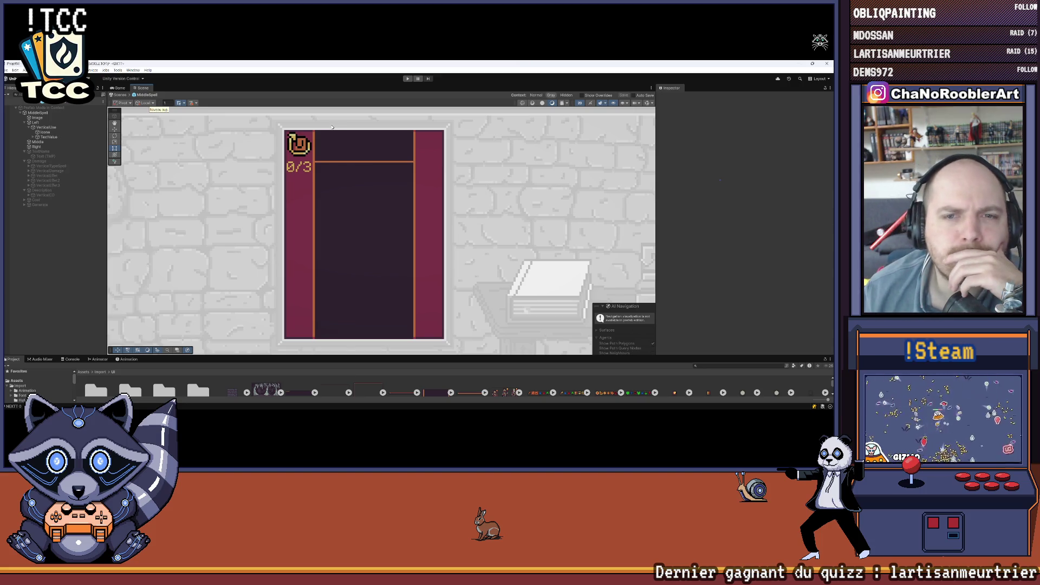
pyautogui.scroll(-1, 332, 127)
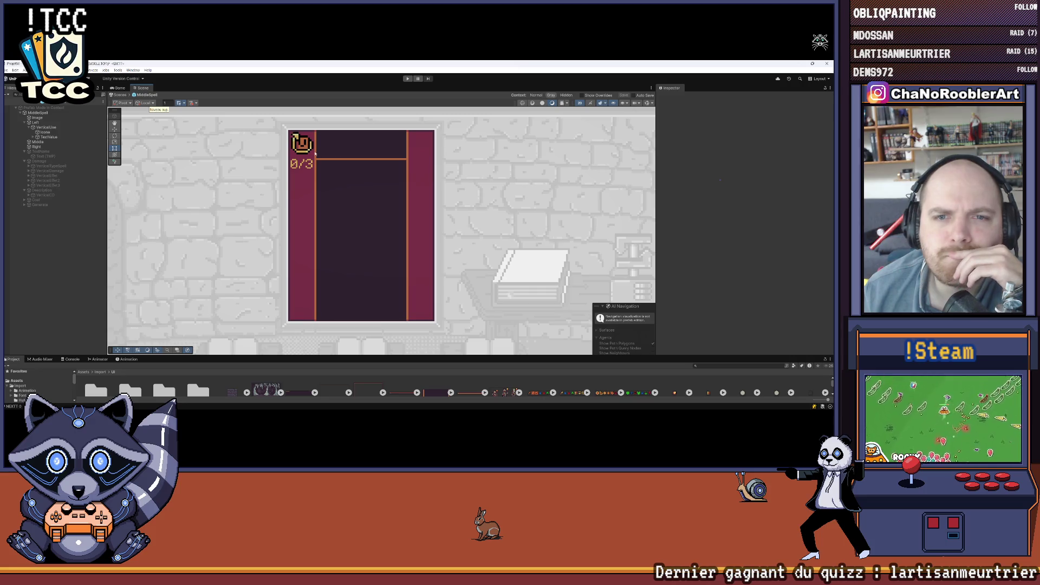
pyautogui.scroll(1, 315, 154)
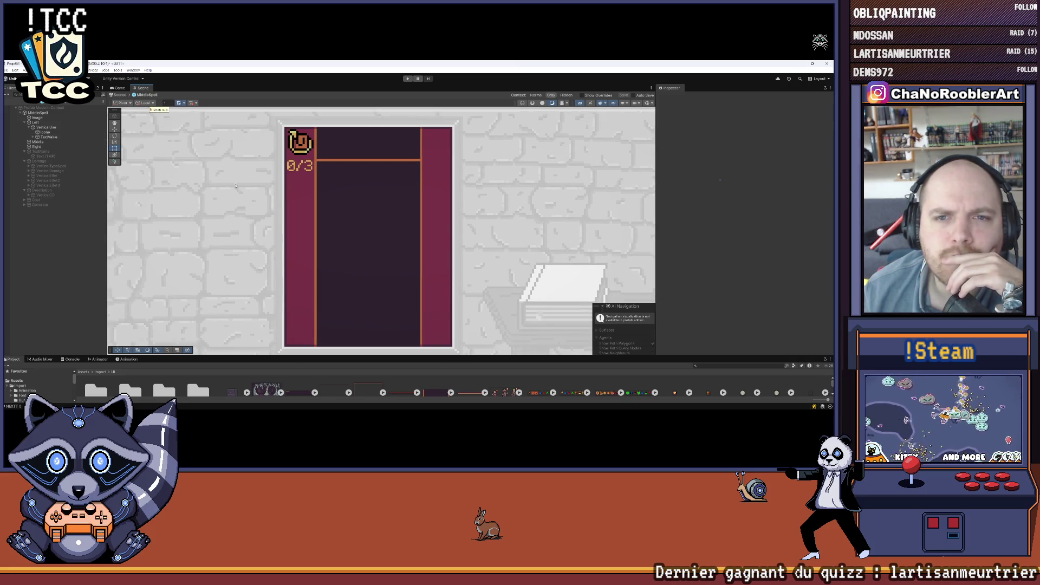
pyautogui.scroll(-2, 250, 162)
pyautogui.moveTo(300, 196)
pyautogui.mouseDown()
pyautogui.moveTo(340, 203)
pyautogui.moveTo(296, 201)
pyautogui.mouseUp()
pyautogui.scroll(2, 340, 203)
pyautogui.click(46, 127)
pyautogui.click(48, 132)
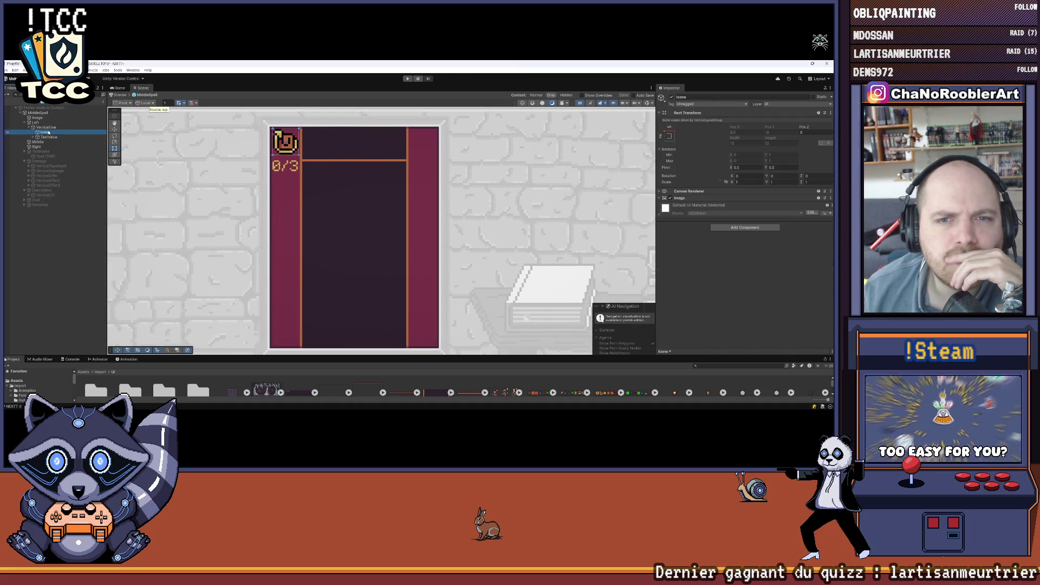
pyautogui.press('Down')
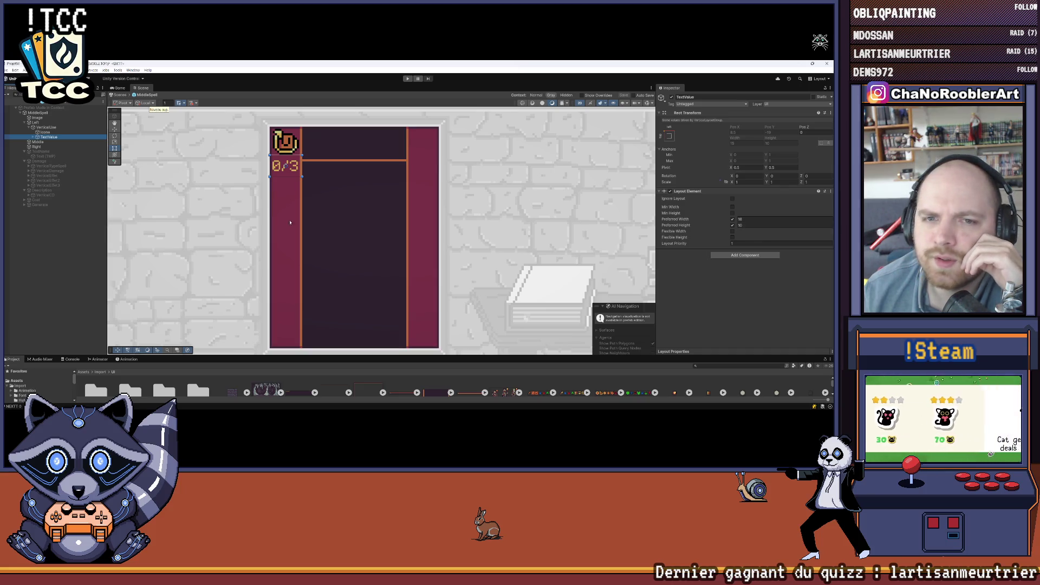
pyautogui.click(242, 253)
pyautogui.scroll(-1, 242, 252)
pyautogui.moveTo(321, 246); pyautogui.dragTo(326, 236)
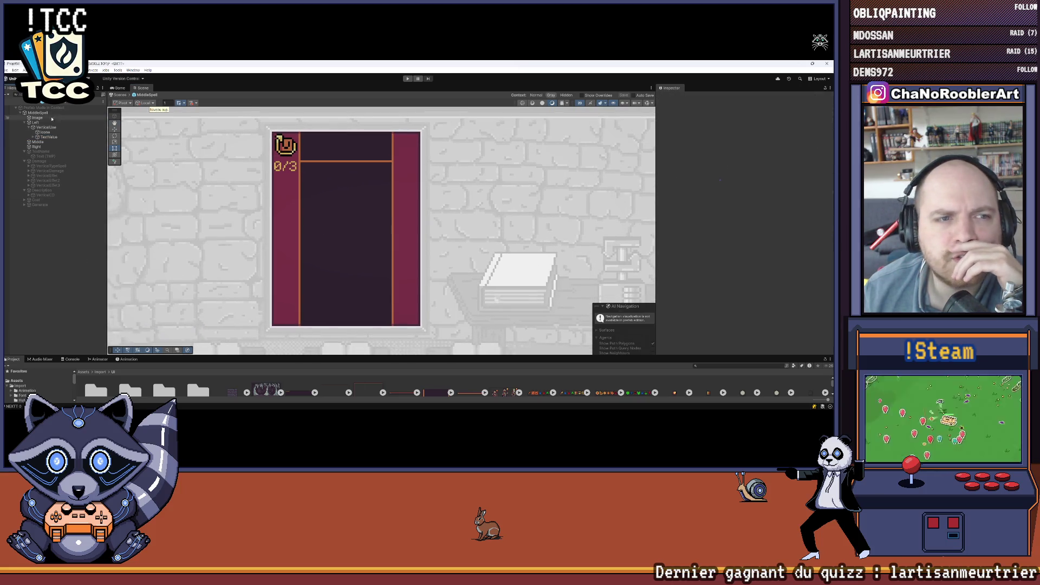
# Save the scene with File > Save and collapse VerticalUse in the Hierarchy
pyautogui.click(7, 71)
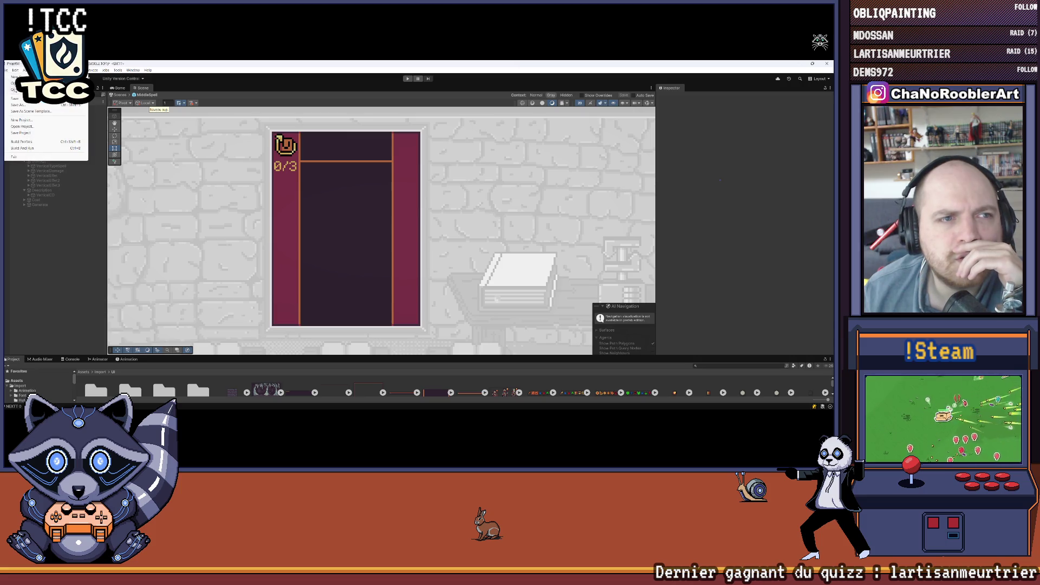
pyautogui.click(14, 98)
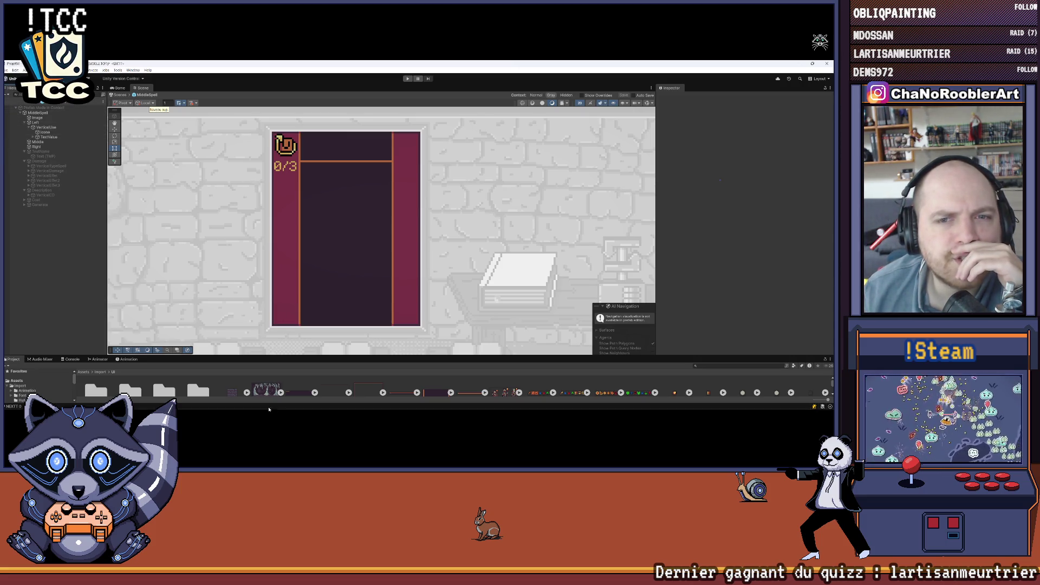
pyautogui.click(30, 127)
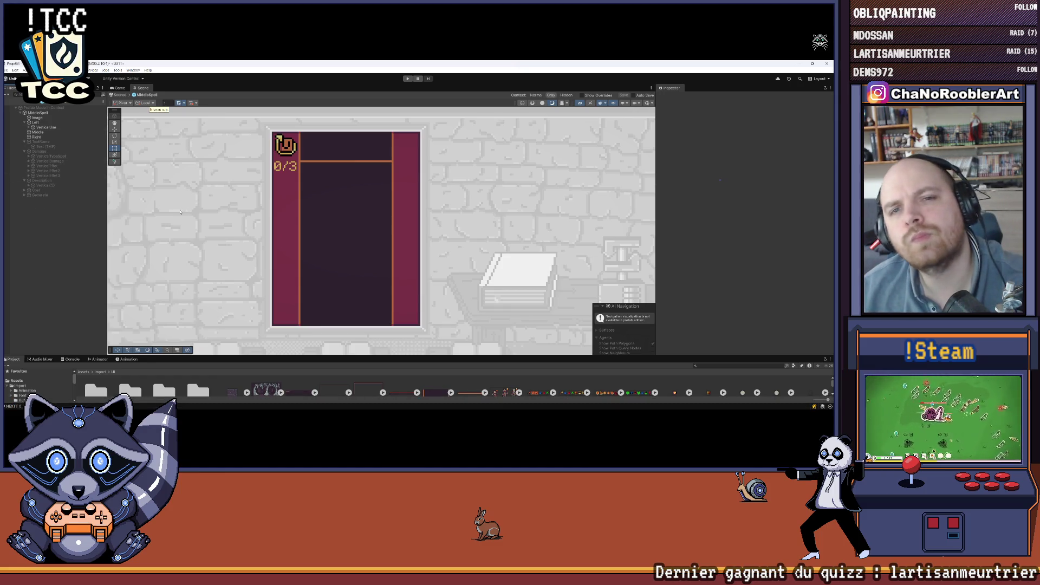
pyautogui.moveTo(263, 151); pyautogui.dragTo(279, 164)
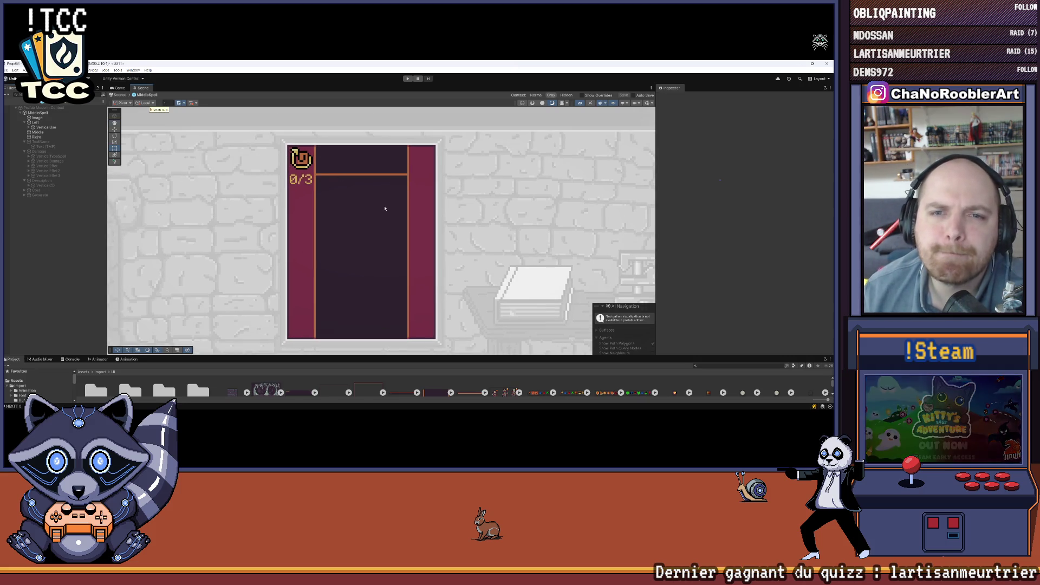
pyautogui.moveTo(392, 252); pyautogui.dragTo(365, 238)
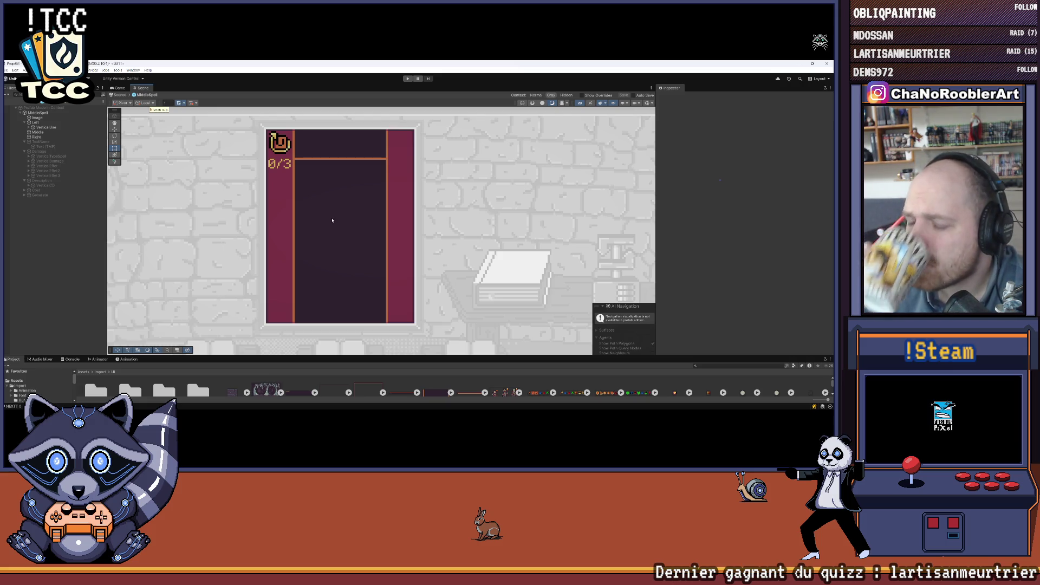
pyautogui.scroll(-5, 332, 221)
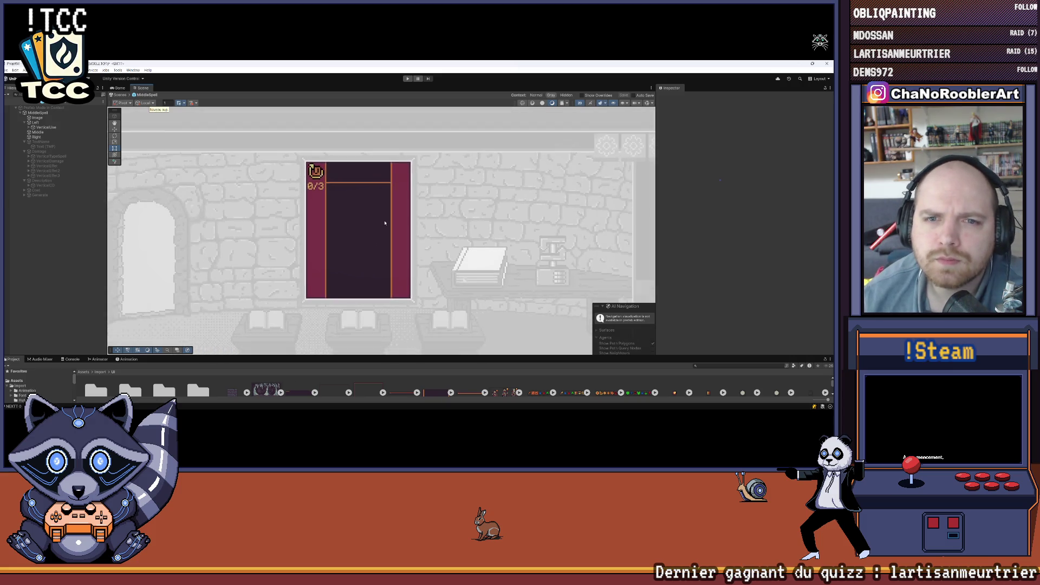
pyautogui.scroll(5, 325, 195)
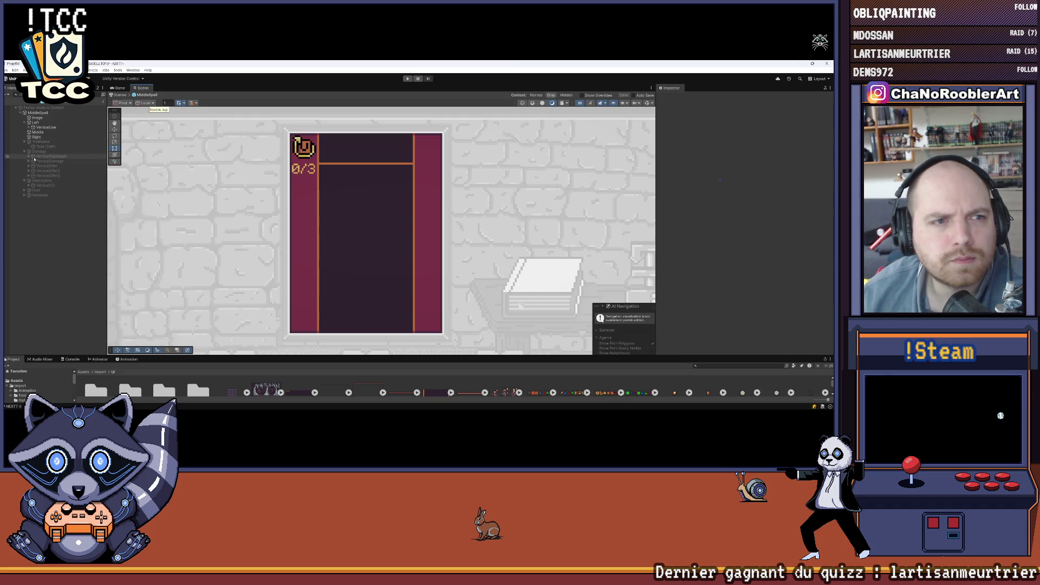
pyautogui.rightClick(34, 124)
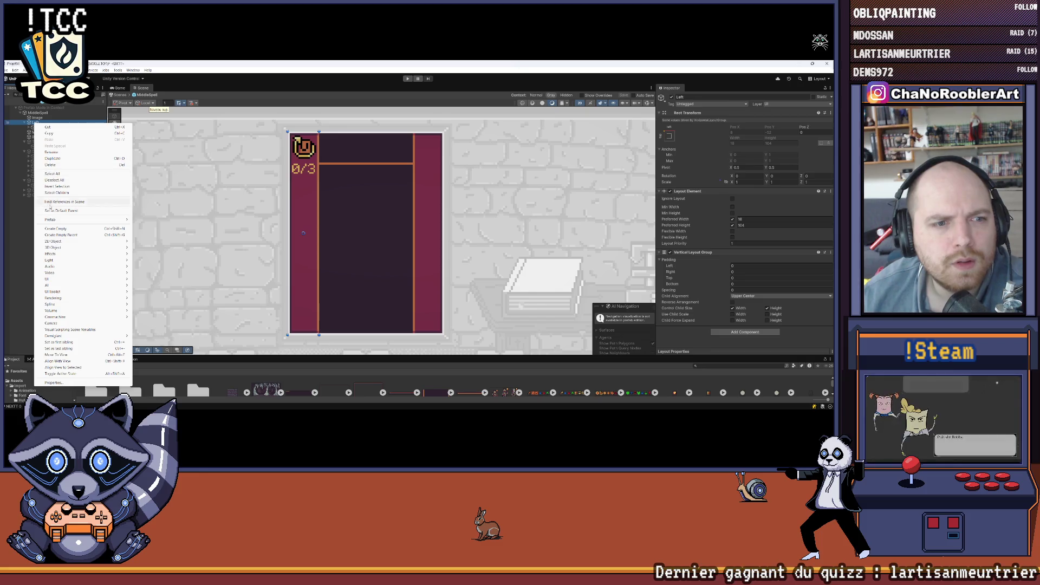
# Clear the selection, expand GoCostOrbe, select its Generate object and toggle it active
pyautogui.click(54, 180)
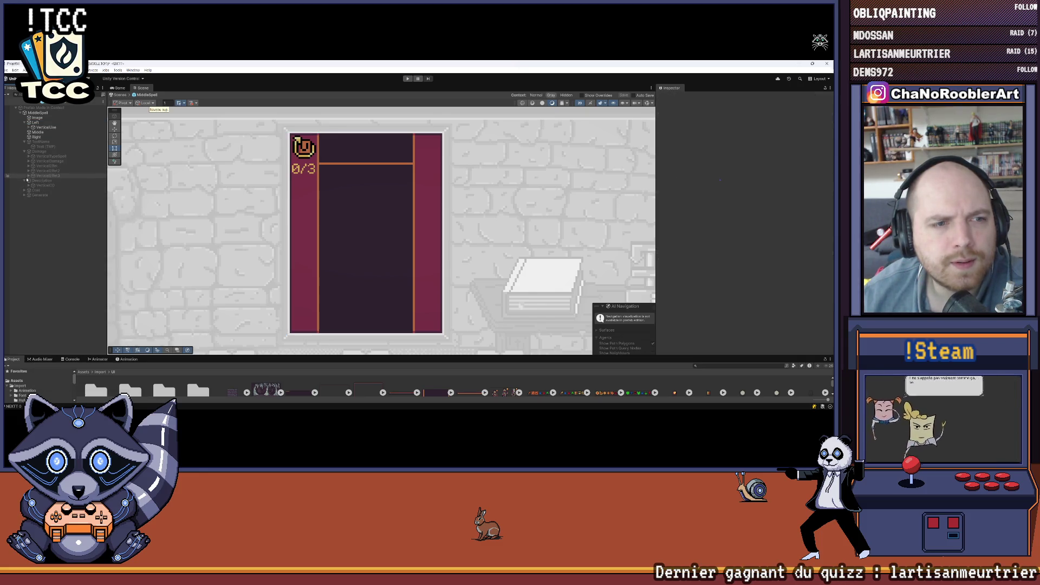
pyautogui.click(24, 193)
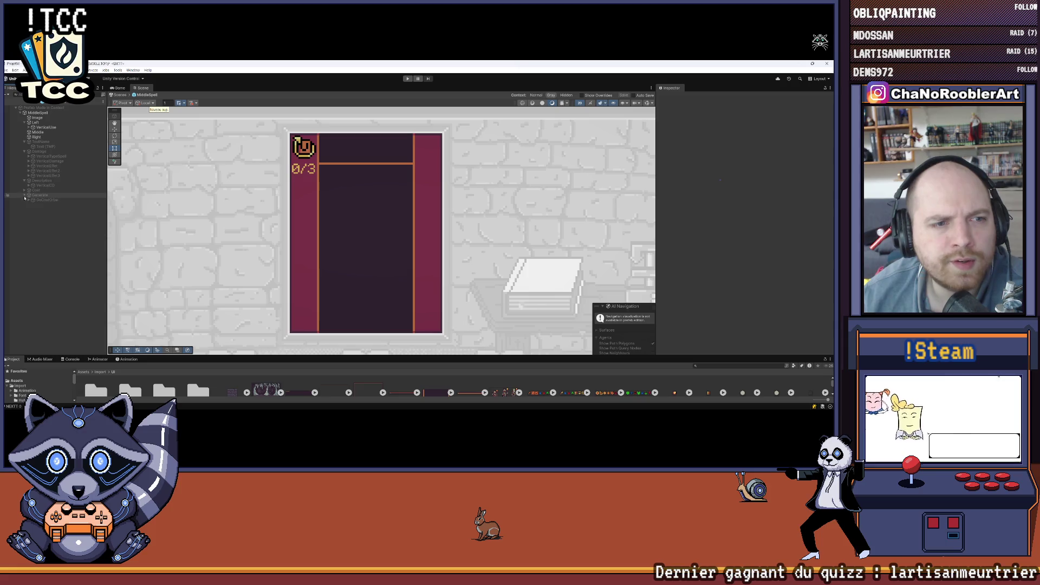
pyautogui.click(29, 201)
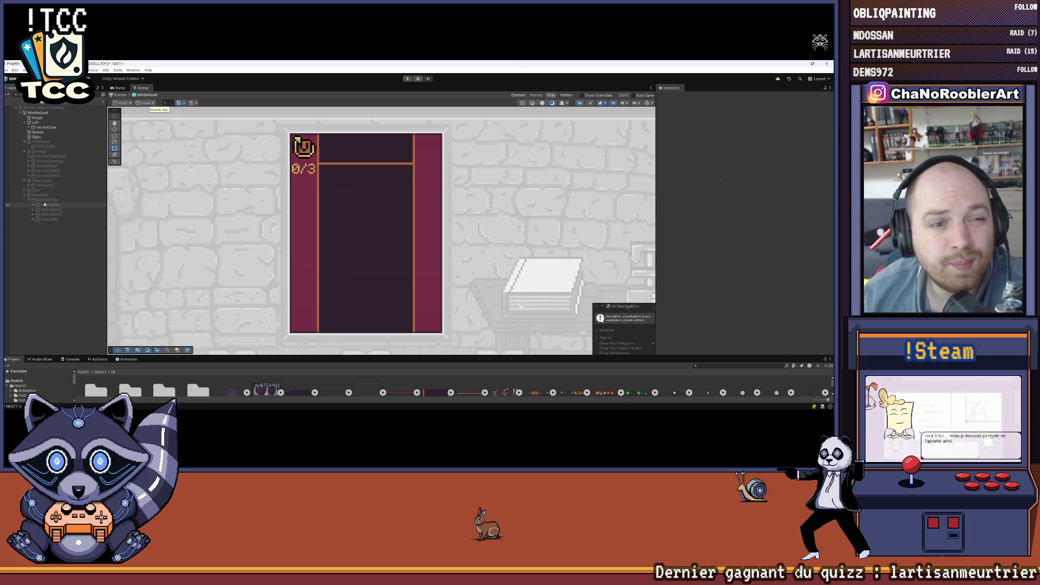
pyautogui.click(40, 197)
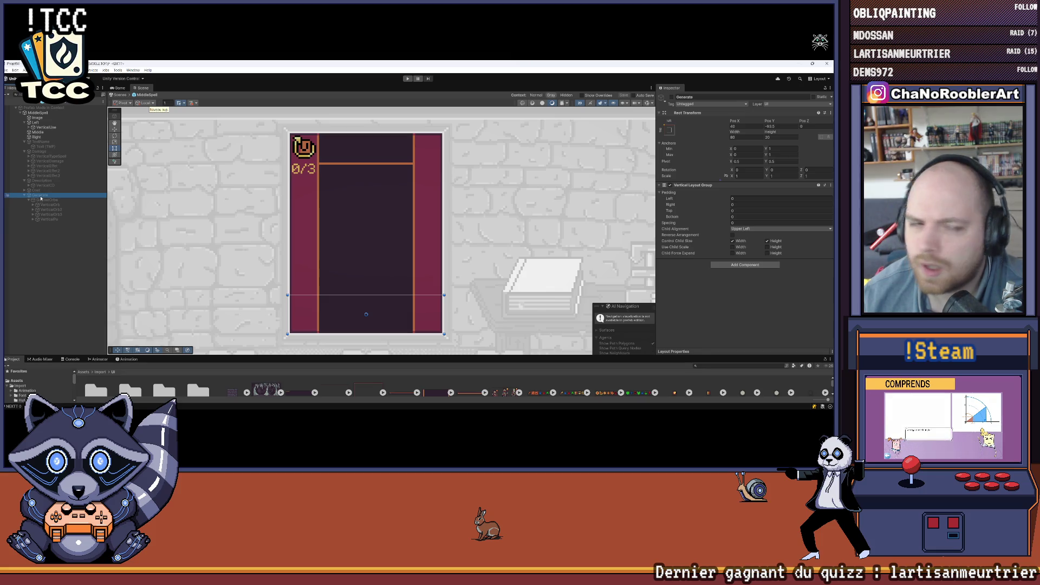
pyautogui.click(671, 97)
# Move Generate between Middle and Right, toggling its three orbs off and back on
pyautogui.click(671, 98)
pyautogui.click(672, 98)
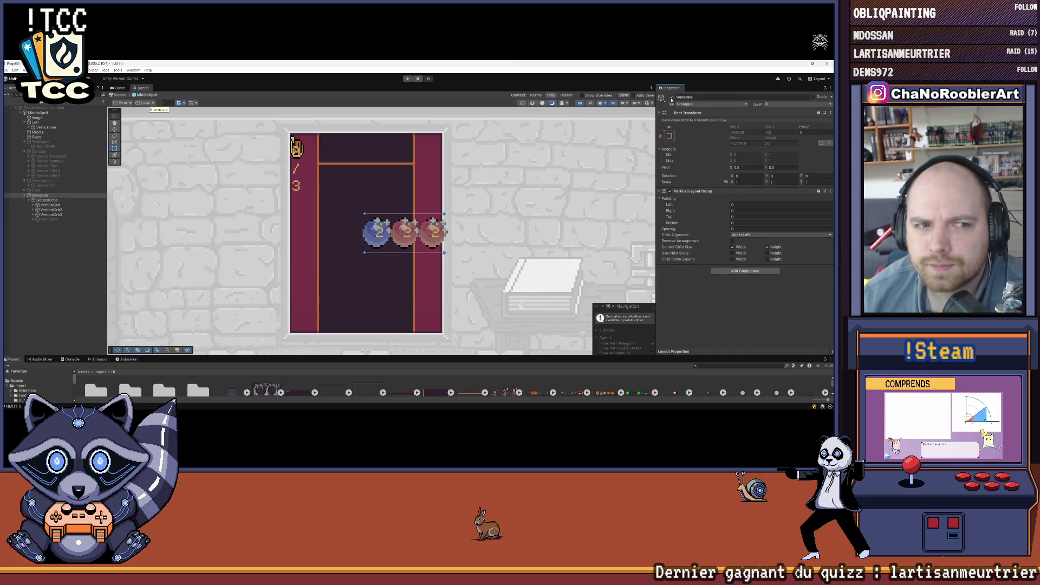
pyautogui.click(672, 97)
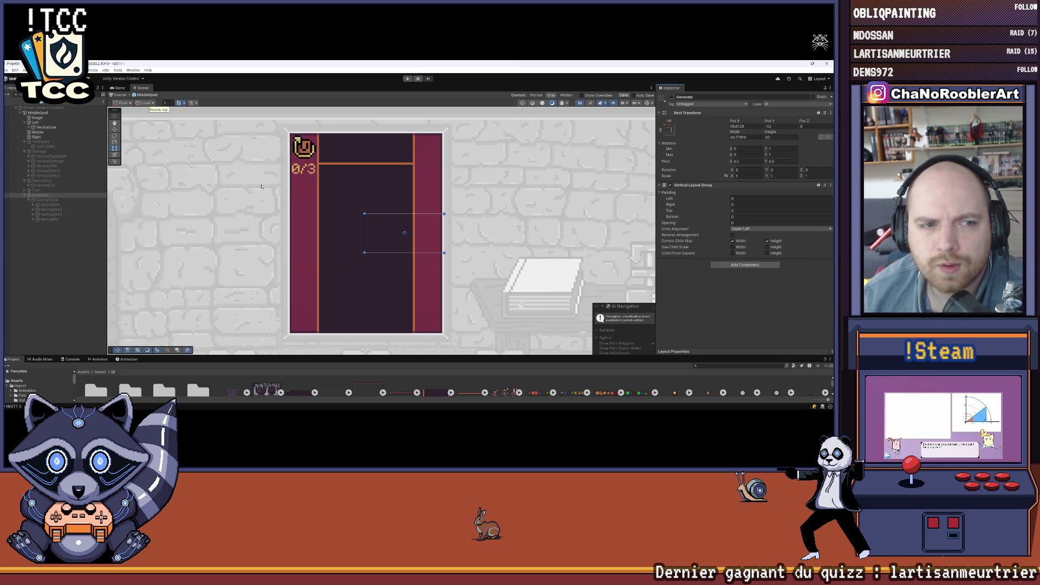
pyautogui.moveTo(48, 196); pyautogui.dragTo(50, 133)
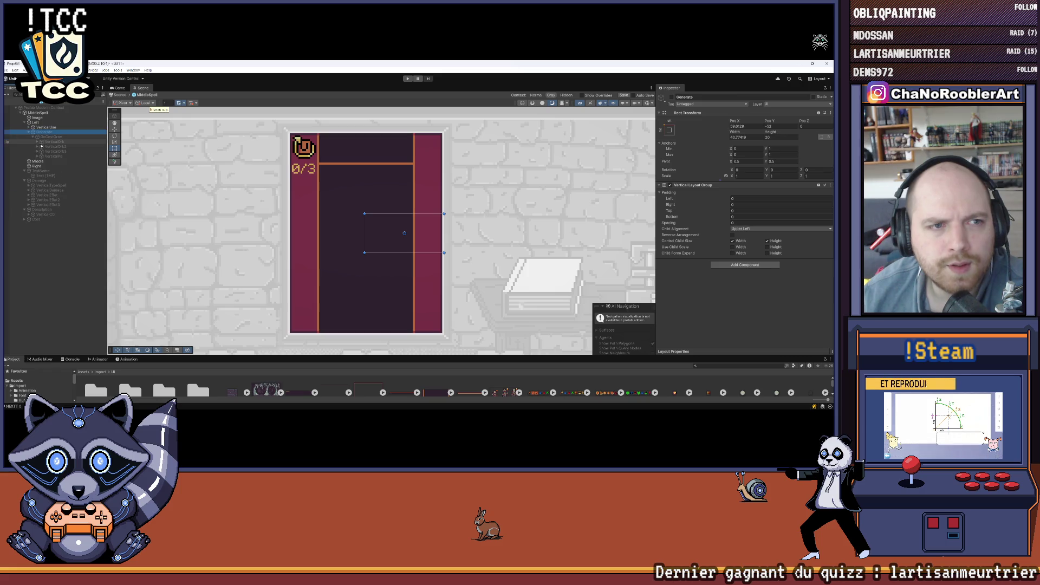
pyautogui.click(672, 98)
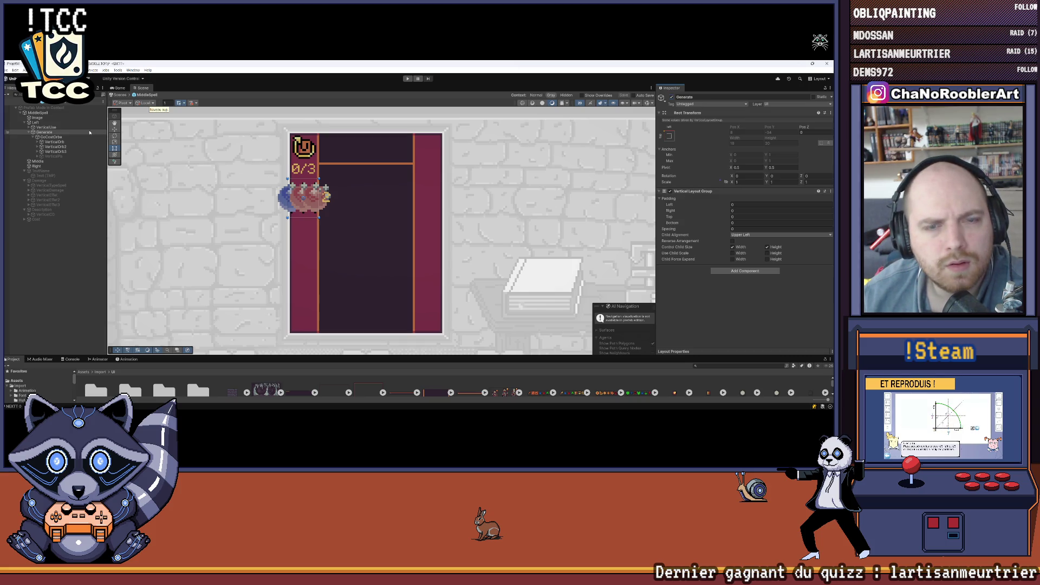
pyautogui.click(50, 137)
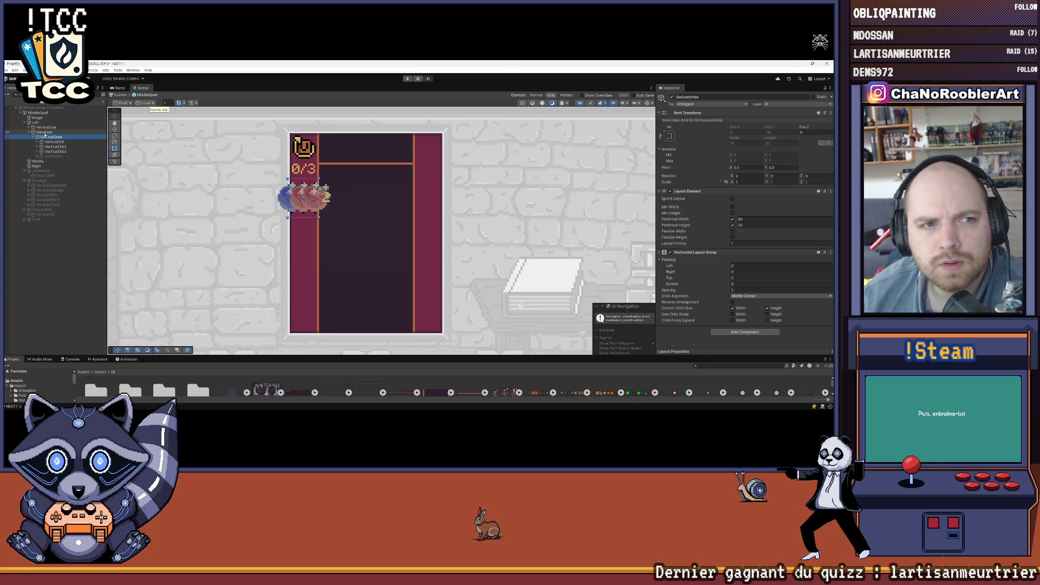
# Set Generate's Child Alignment to Lower Center
pyautogui.click(45, 133)
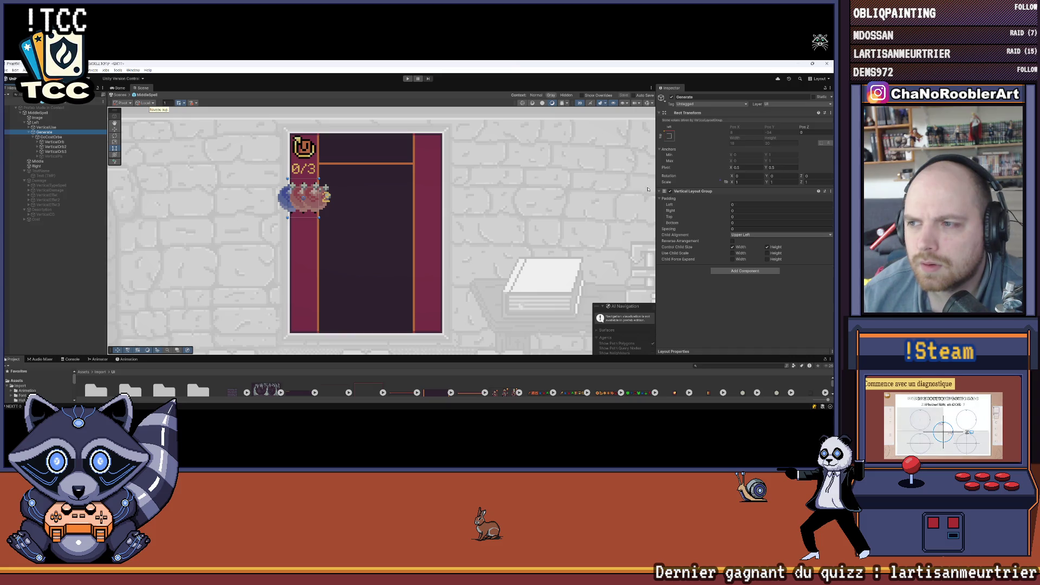
pyautogui.click(759, 234)
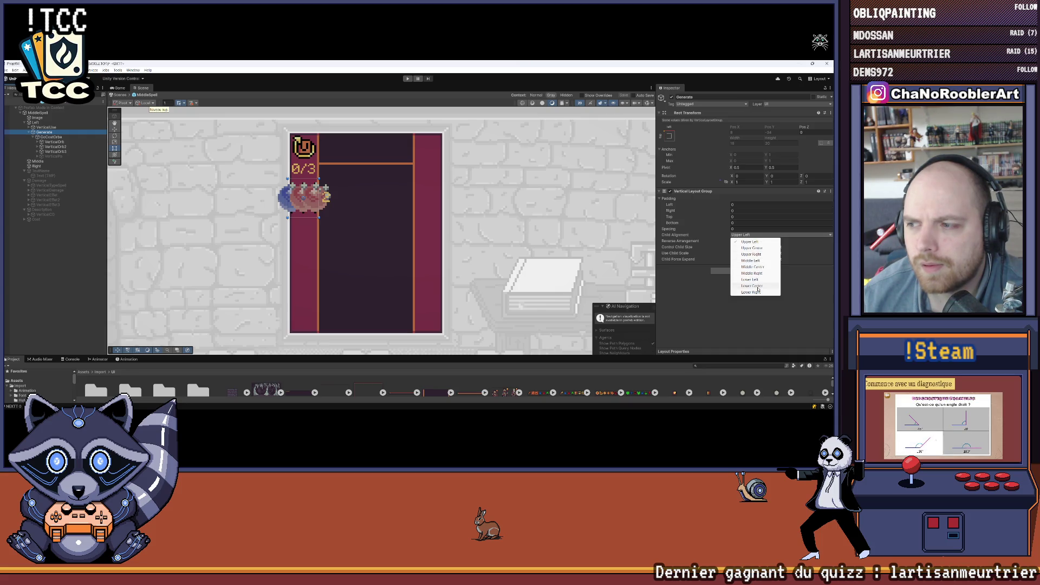
pyautogui.click(758, 286)
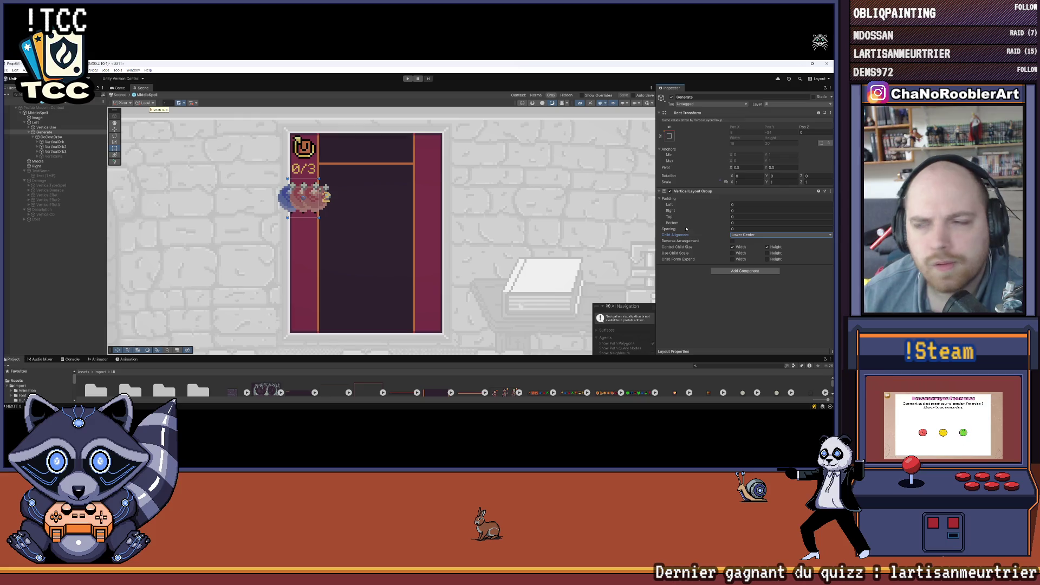
# Add a Layout Element to Generate with Preferred Width 16 and Flexible Height 1
pyautogui.click(729, 272)
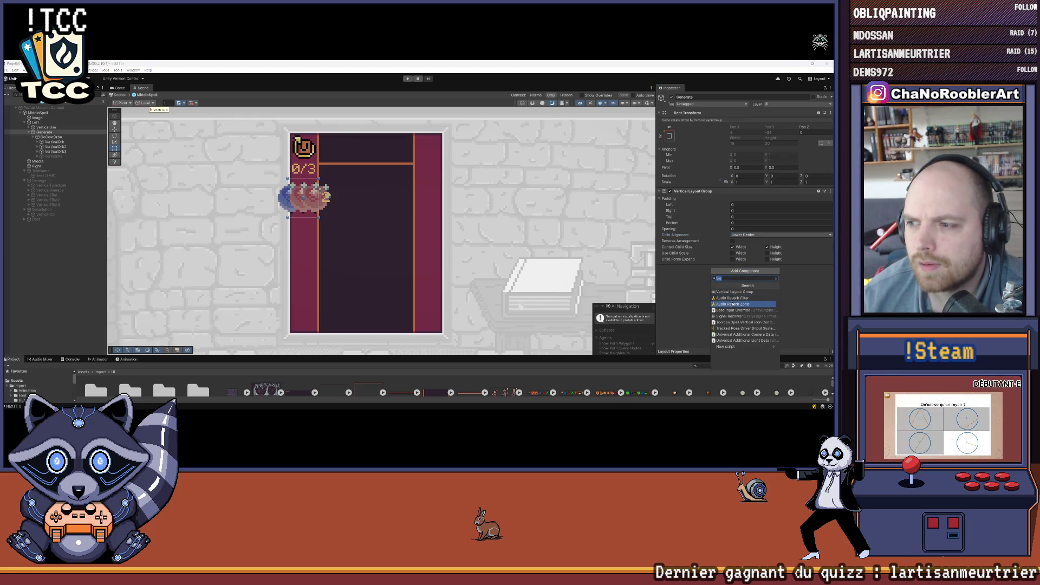
pyautogui.write('La')
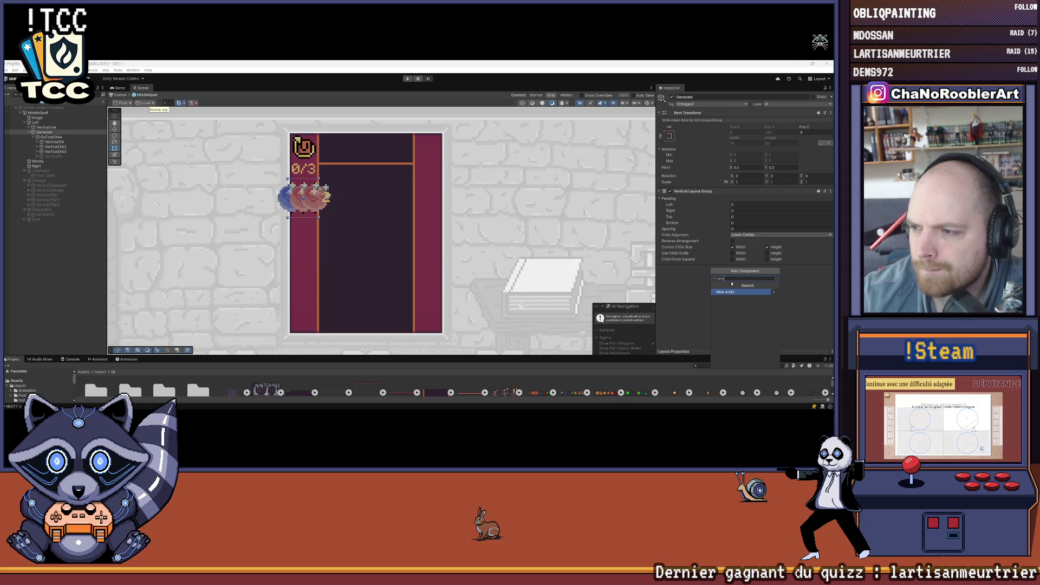
pyautogui.click(729, 298)
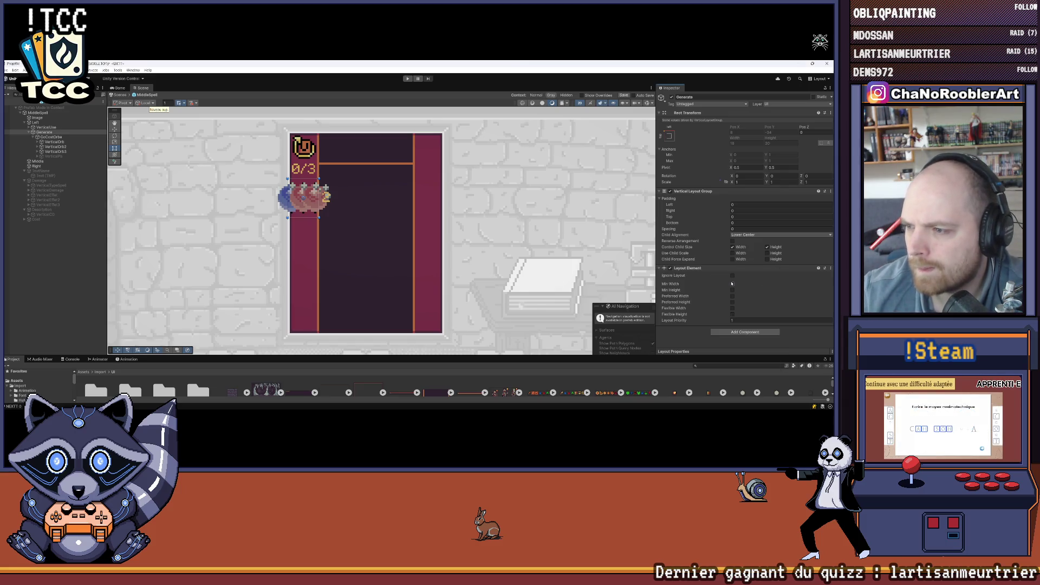
pyautogui.click(733, 296)
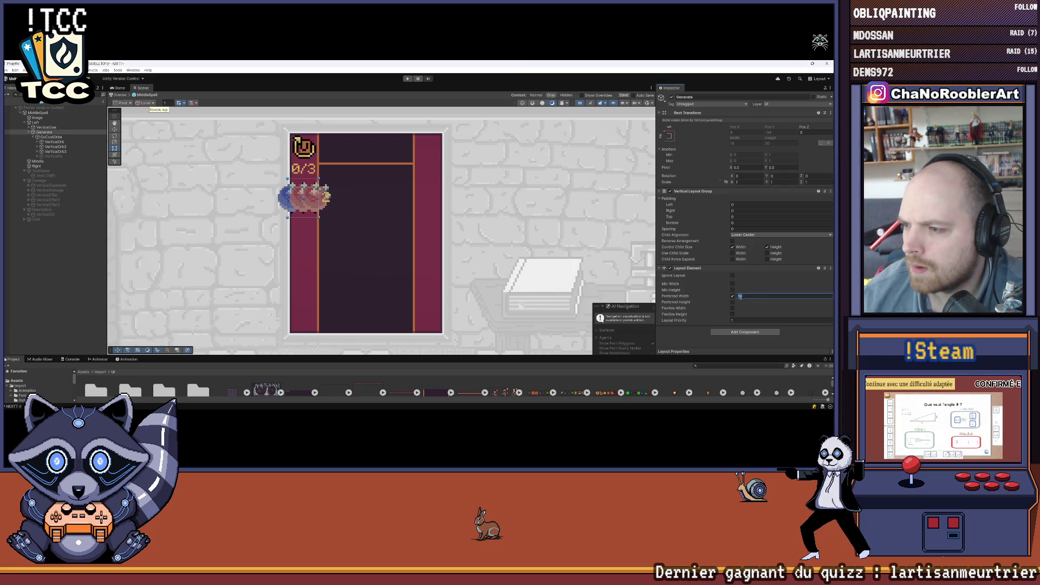
pyautogui.click(732, 304)
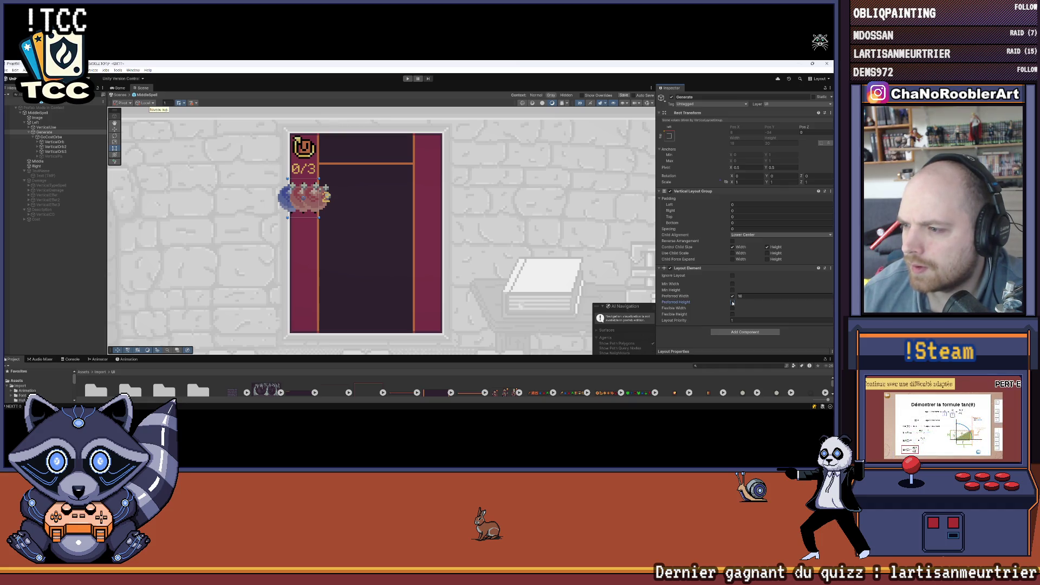
pyautogui.click(732, 314)
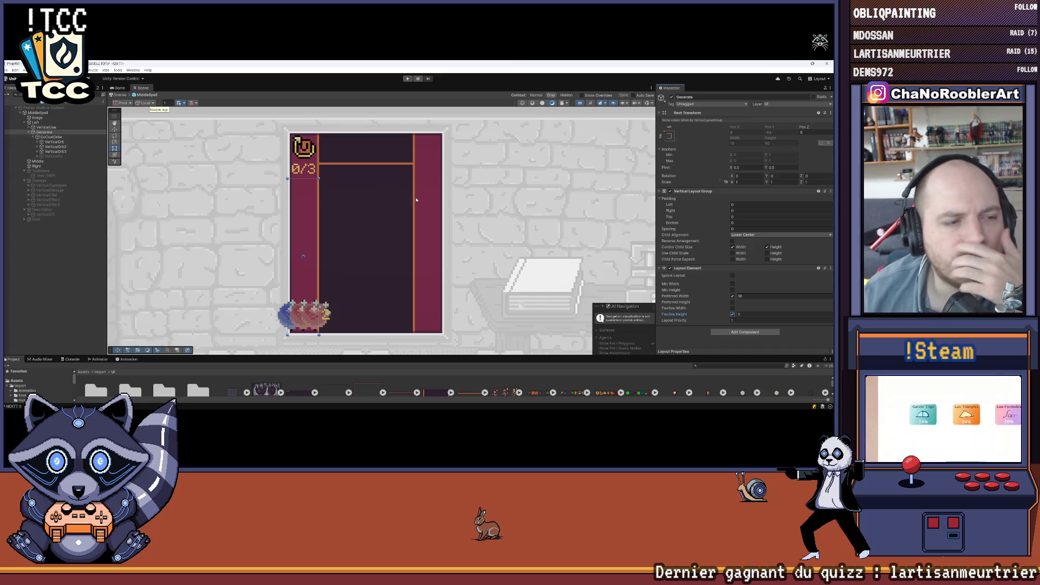
pyautogui.click(419, 316)
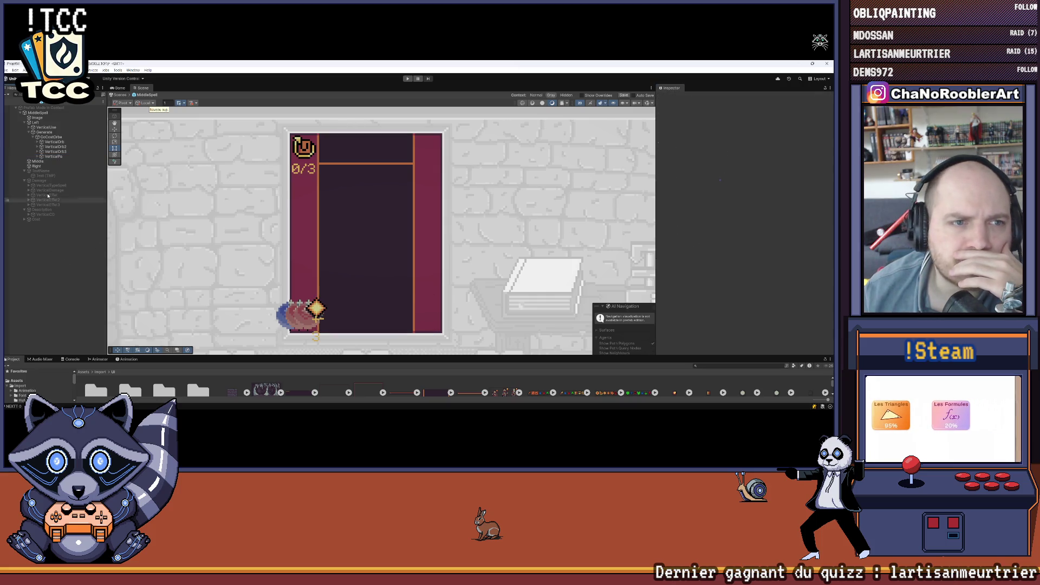
pyautogui.click(9, 70)
pyautogui.click(52, 136)
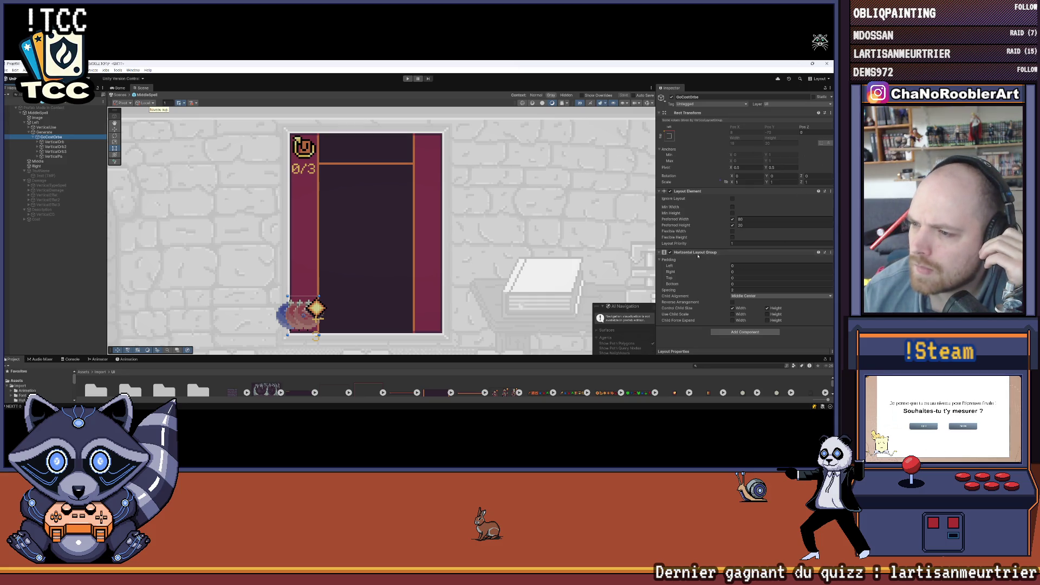
# Replace GoCostOrbe's Horizontal Layout Group with a Vertical Layout Group aligned Middle Center
pyautogui.rightClick(696, 253)
pyautogui.click(718, 266)
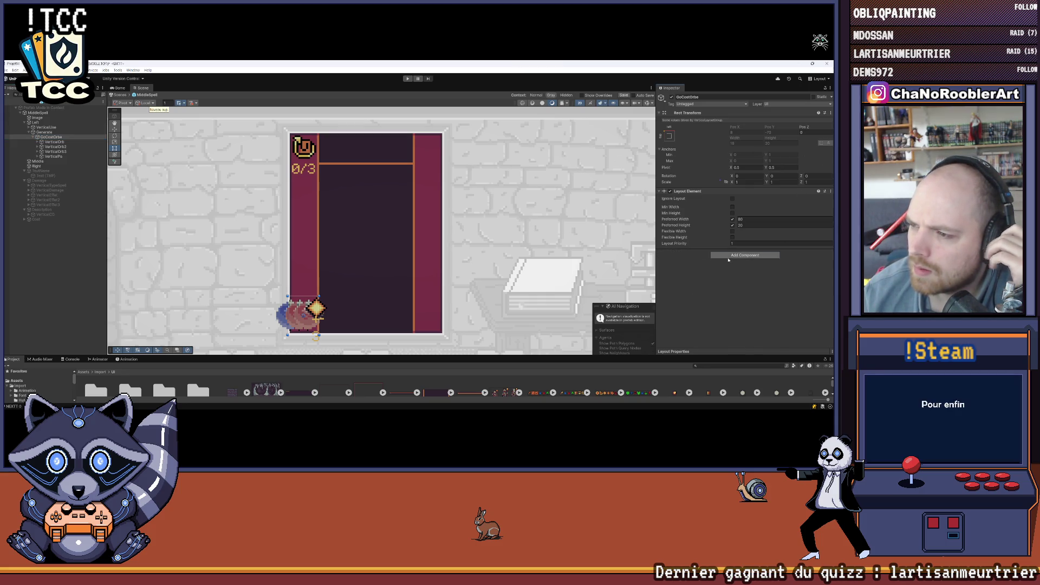
pyautogui.click(729, 256)
pyautogui.write('vertical')
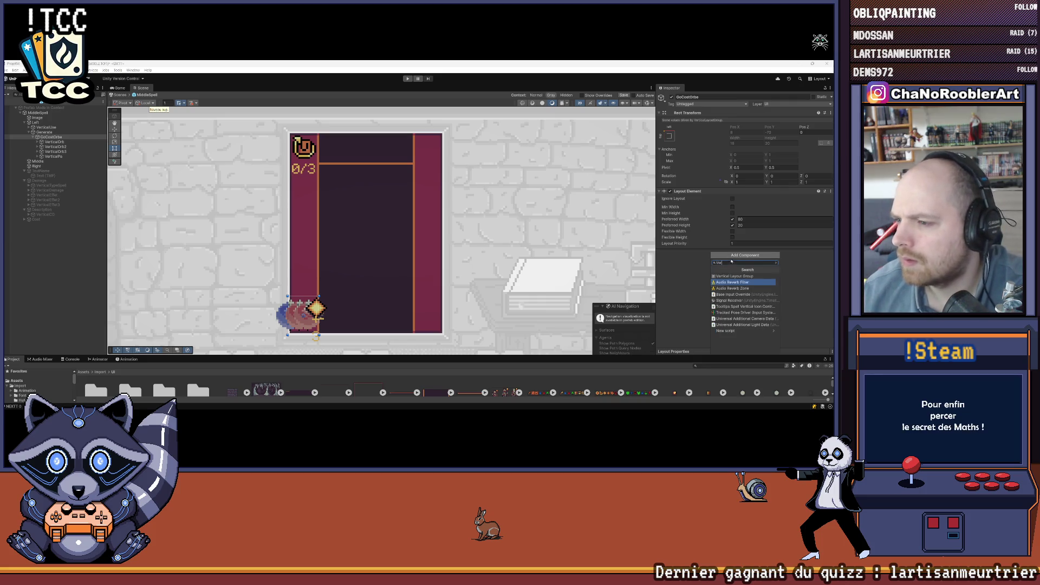
pyautogui.click(736, 276)
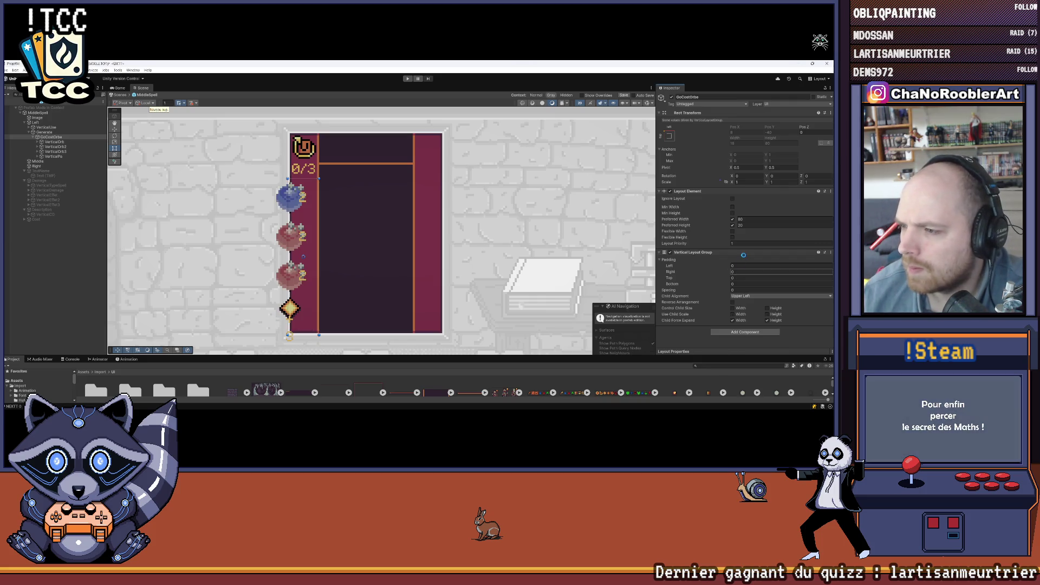
pyautogui.click(756, 296)
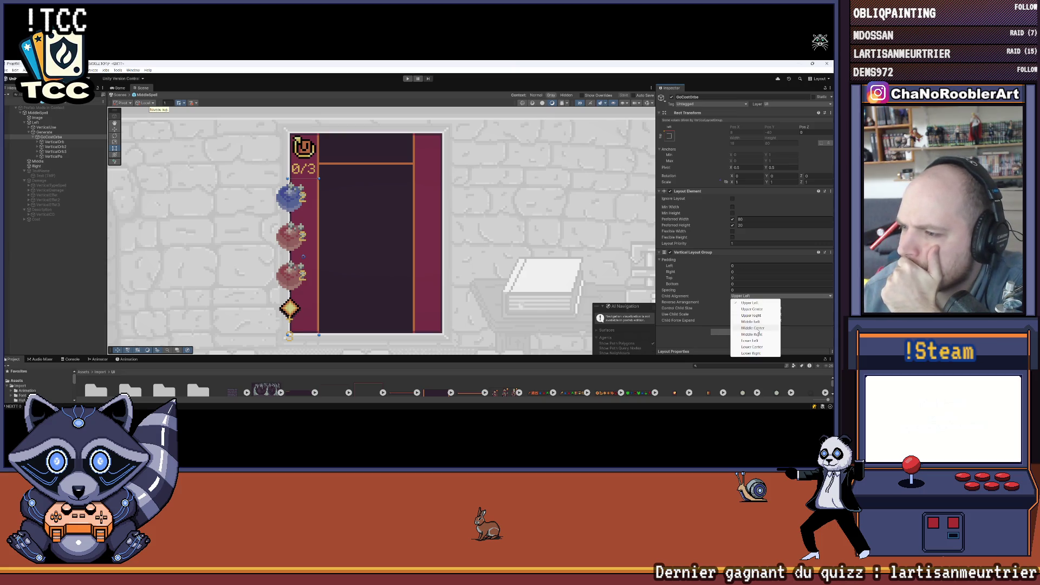
pyautogui.click(753, 328)
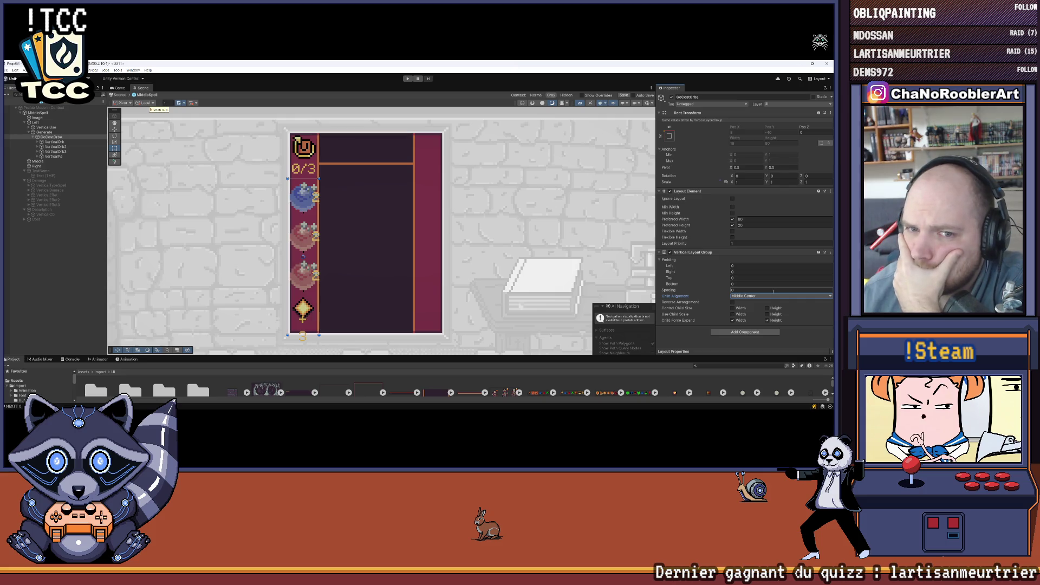
pyautogui.scroll(-2, 276, 206)
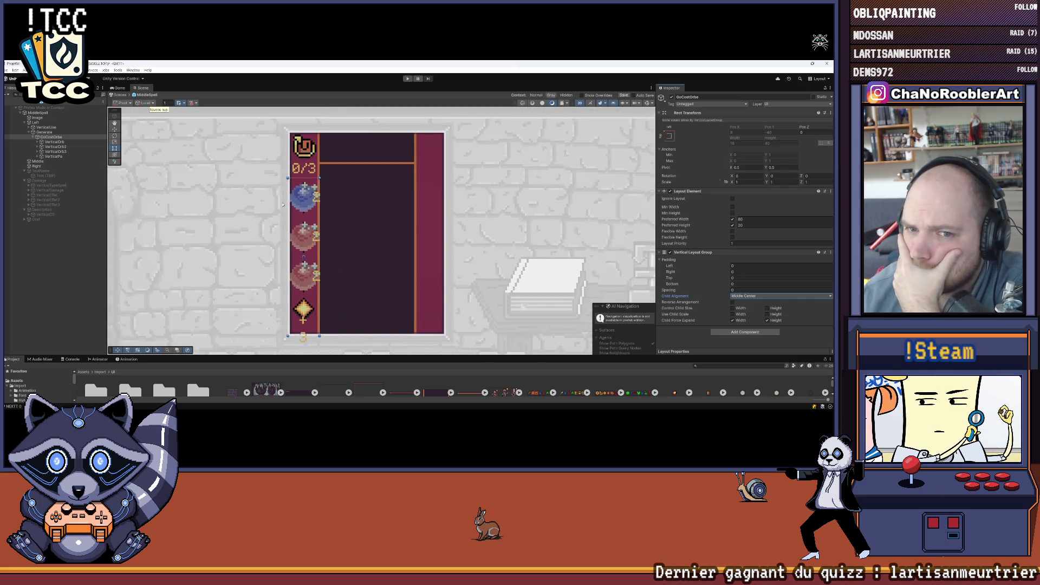
pyautogui.scroll(1, 297, 199)
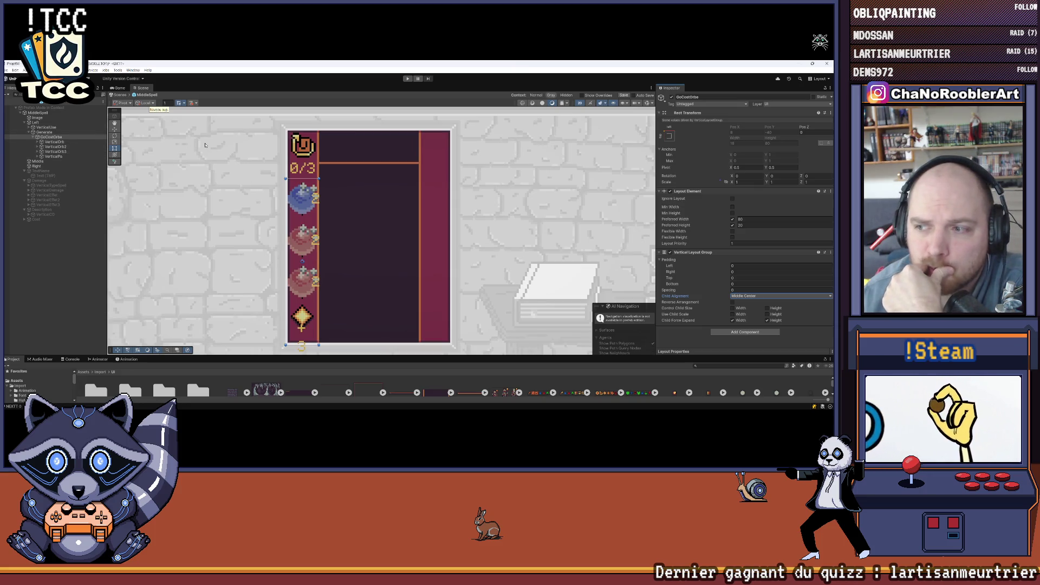
# Move GoCostOrbe above Generate and give it Preferred Width 16 and Preferred Height 80
pyautogui.click(43, 132)
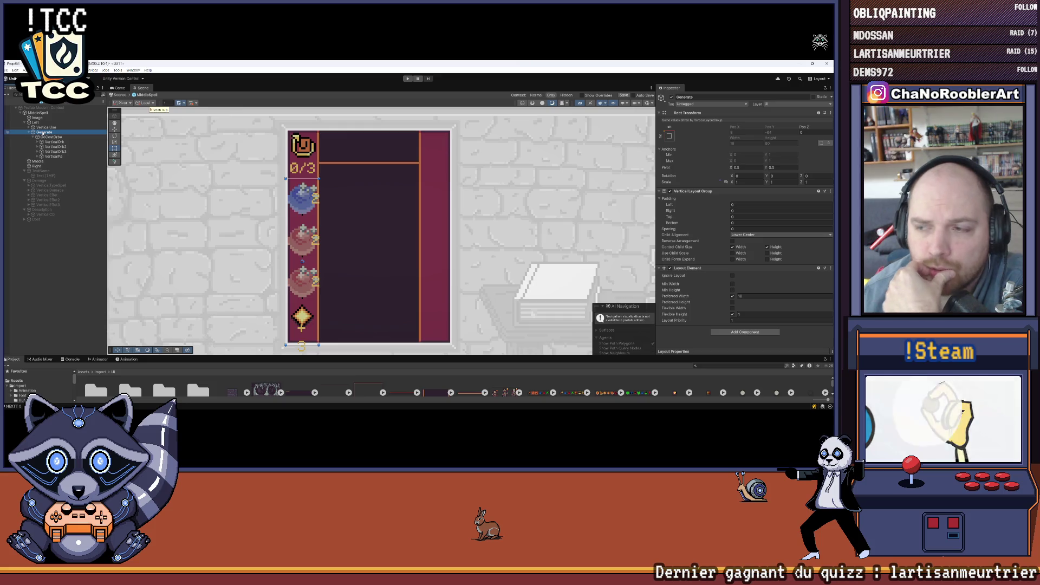
pyautogui.moveTo(42, 137); pyautogui.dragTo(48, 136)
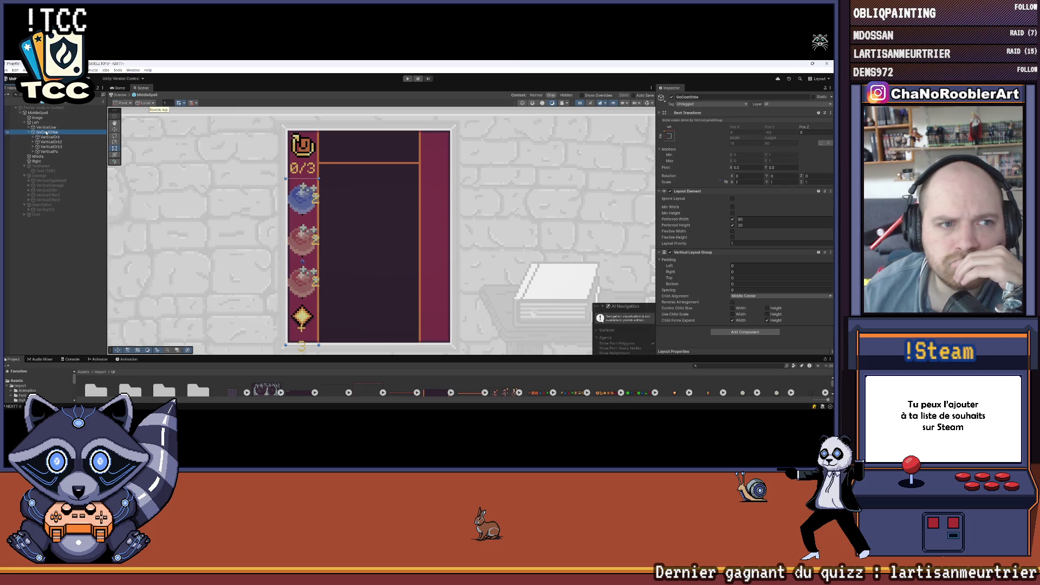
pyautogui.press('F2')
pyautogui.click(745, 219)
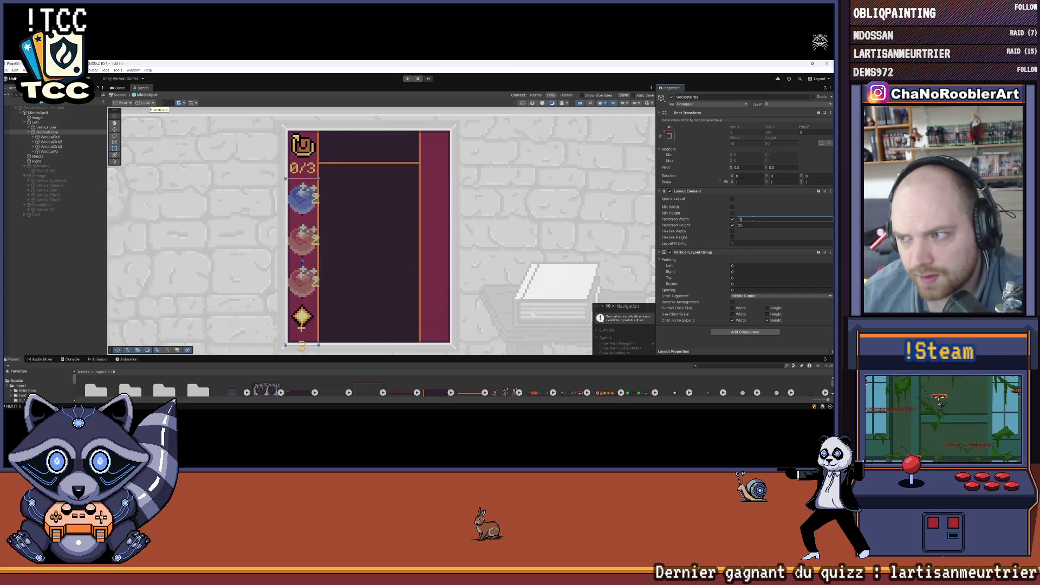
pyautogui.press('Return')
pyautogui.click(732, 225)
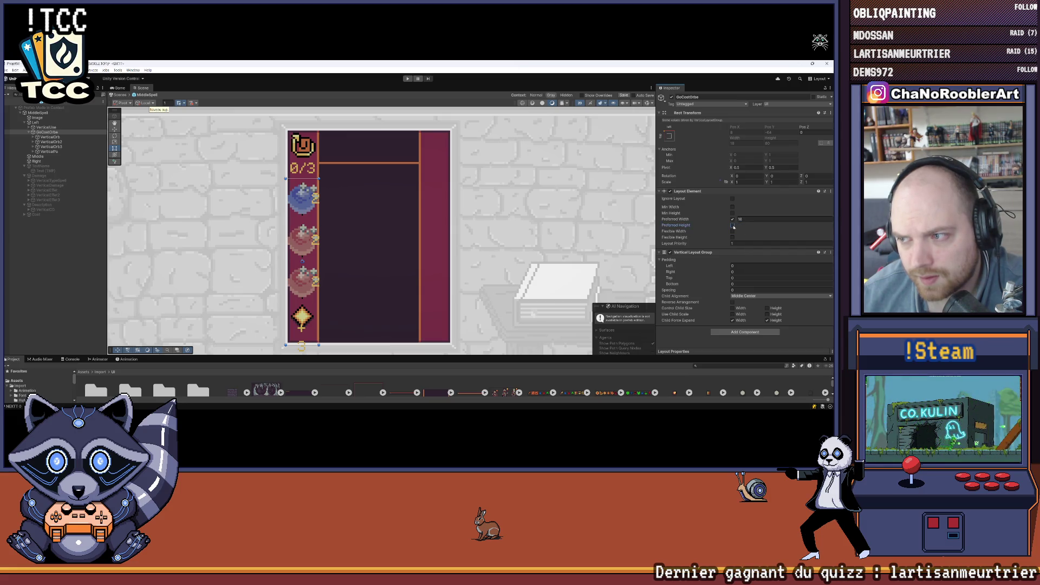
pyautogui.click(732, 225)
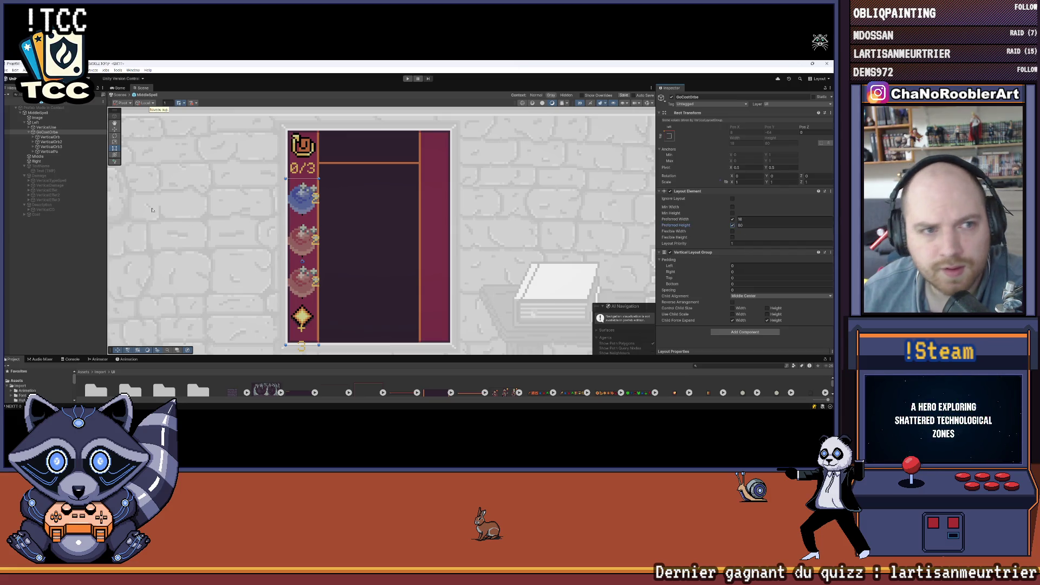
pyautogui.click(49, 151)
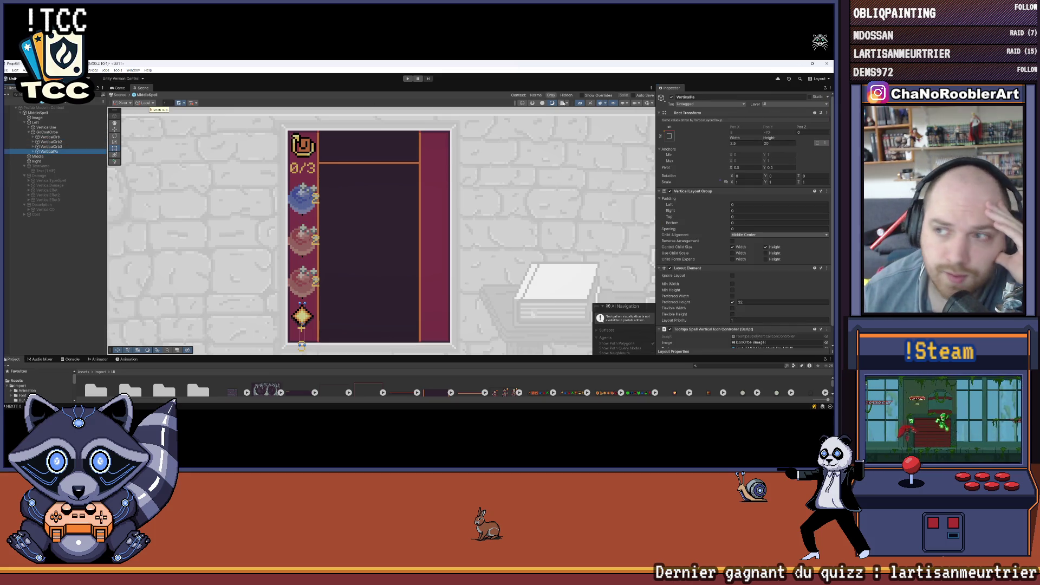
# Hide the diamond entry and the third orb in the column
pyautogui.hotkey('alt', 'shift', 'a')
pyautogui.click(50, 146)
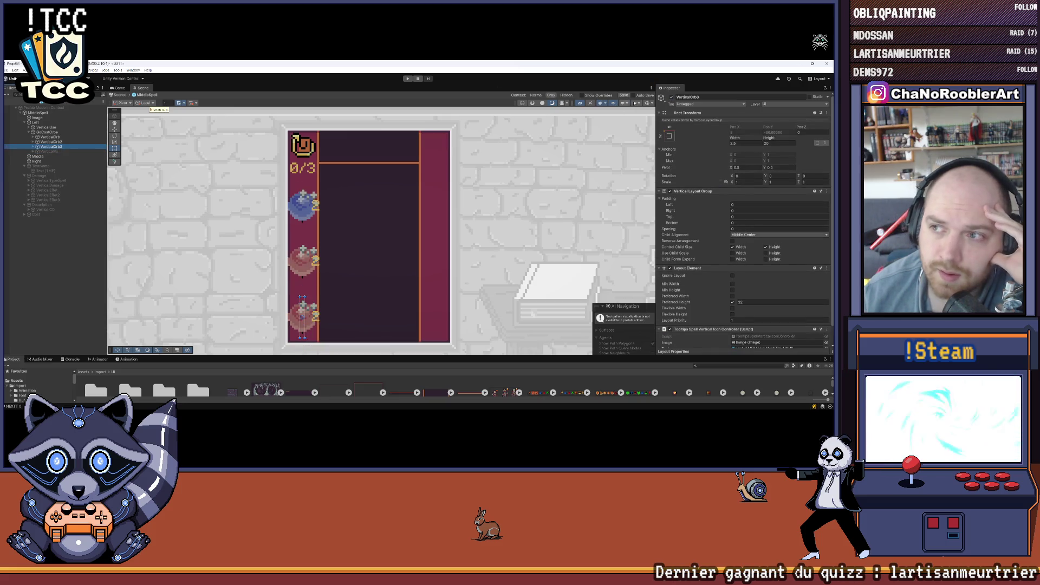
pyautogui.click(673, 97)
# Set GoCostOrbe's Vertical Layout Group to Lower Center, Control Child Size on, Child Force Expand off
pyautogui.click(47, 132)
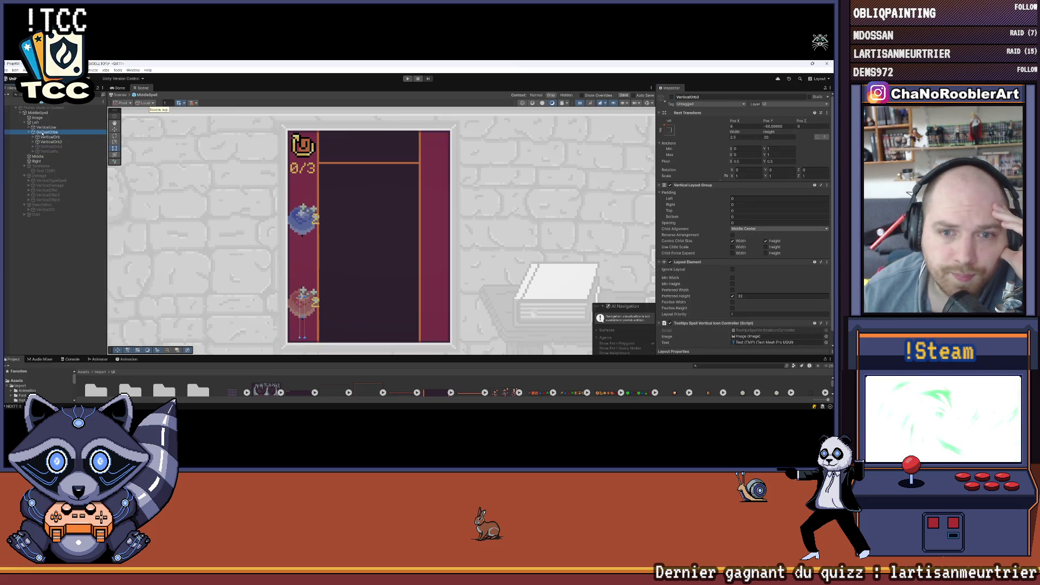
pyautogui.click(742, 297)
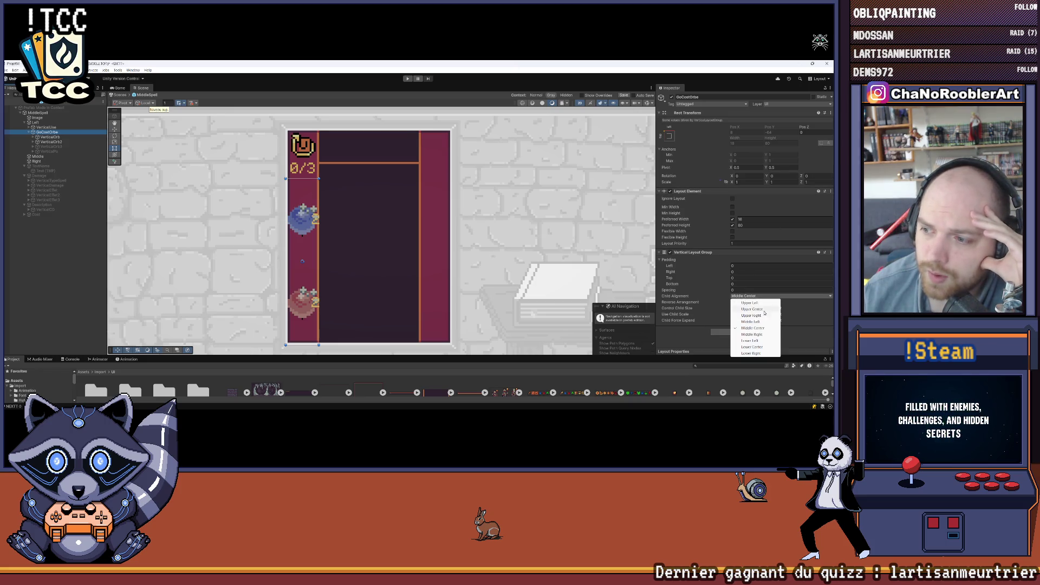
pyautogui.click(752, 347)
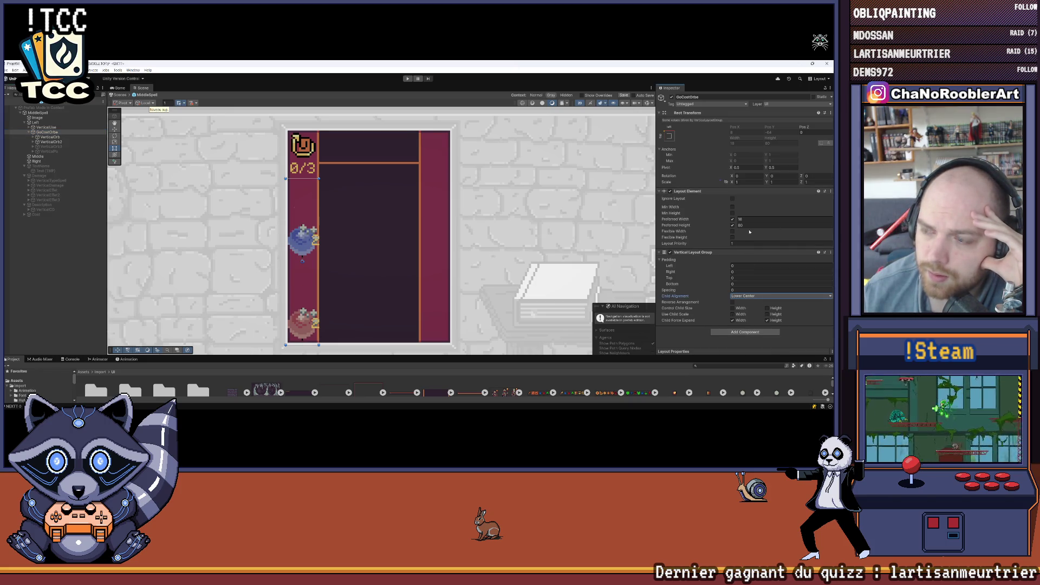
pyautogui.click(741, 319)
pyautogui.click(767, 320)
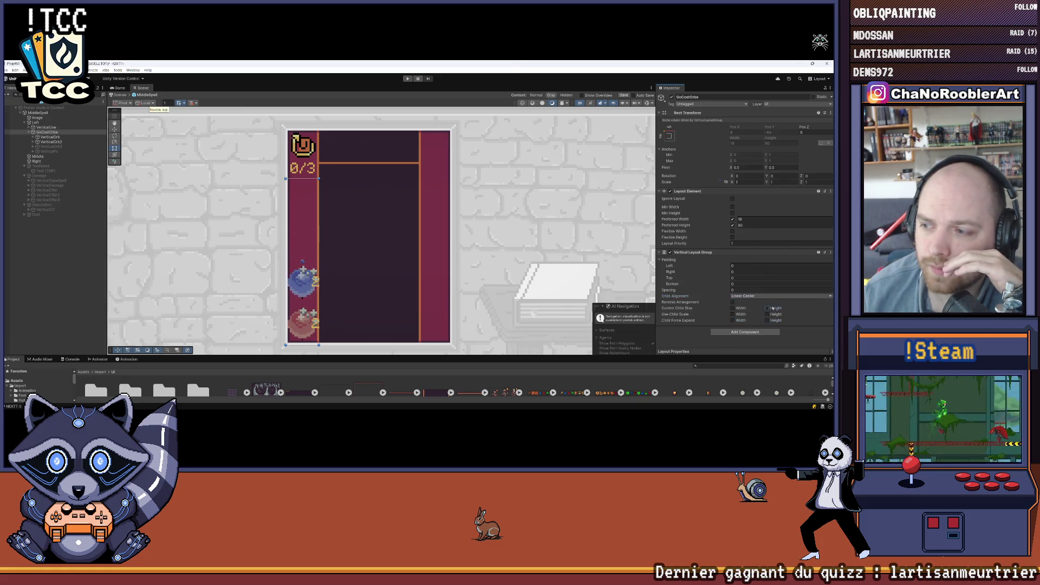
pyautogui.click(767, 308)
pyautogui.click(745, 309)
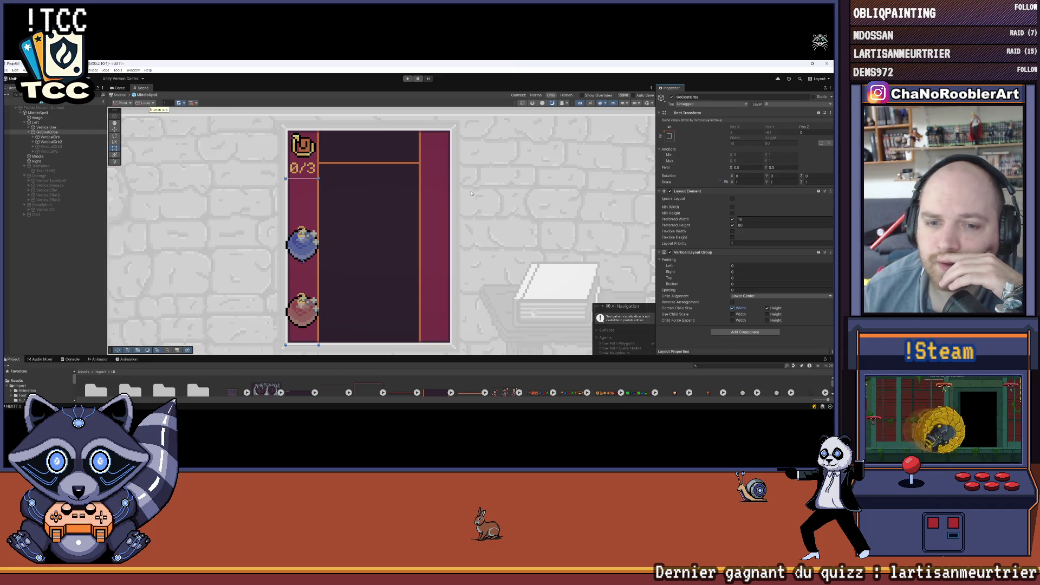
# Replace GoCostOrbe's Preferred Height 80 with Flexible Height 1 after checking VerticalOrb's layout
pyautogui.click(52, 137)
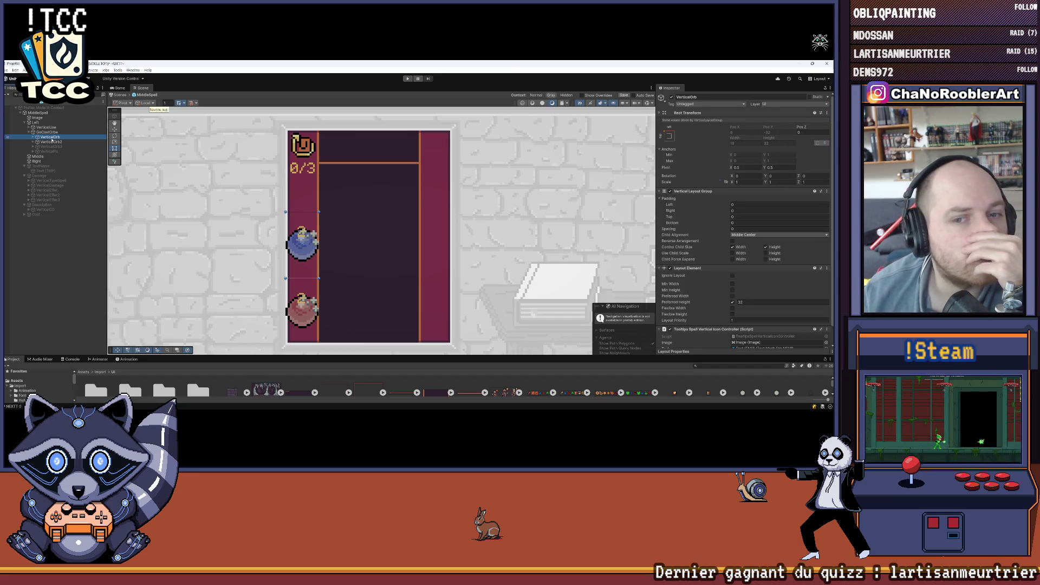
pyautogui.click(51, 133)
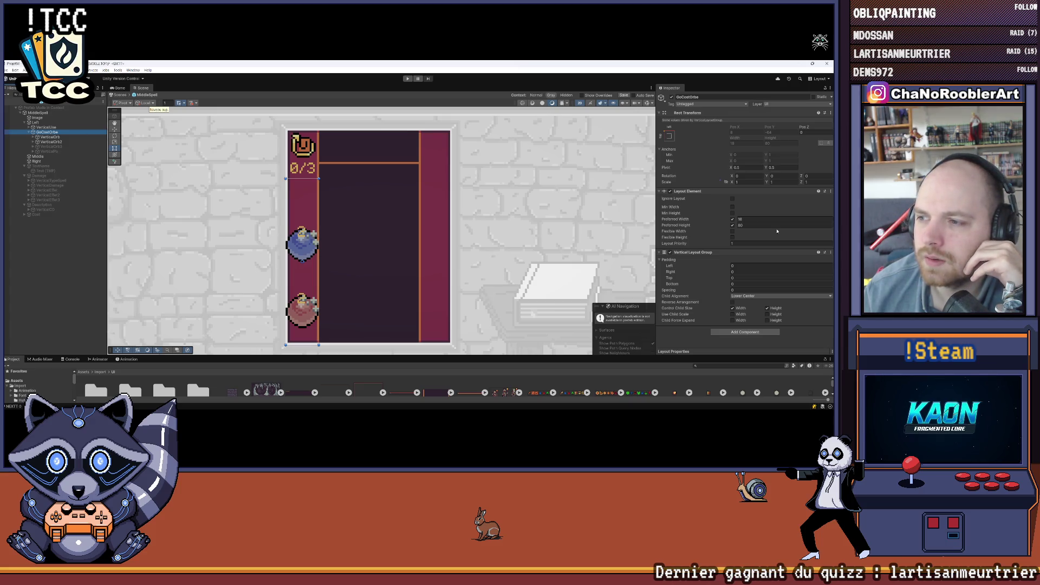
pyautogui.click(732, 225)
pyautogui.click(732, 238)
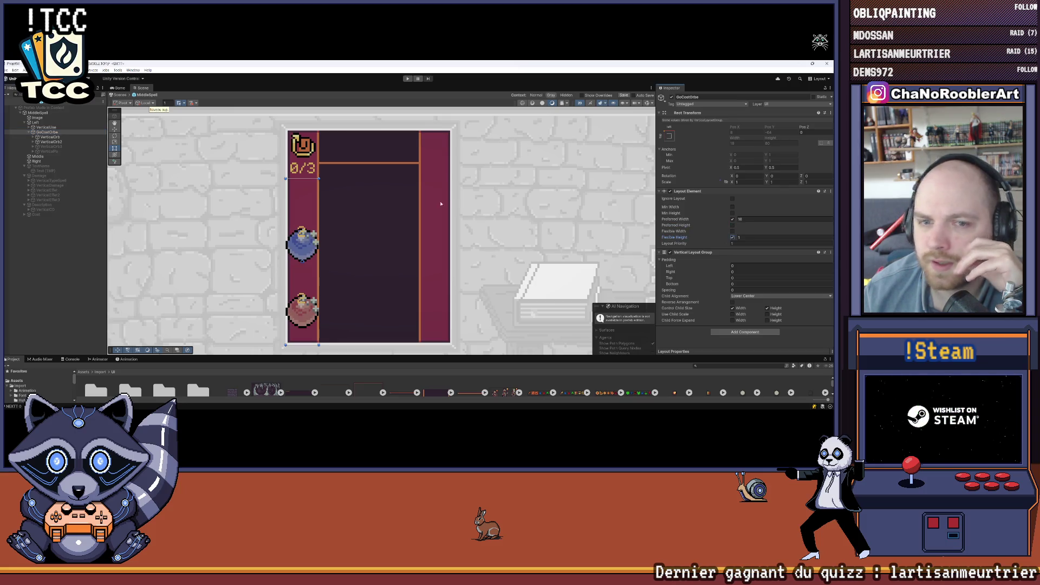
pyautogui.click(78, 258)
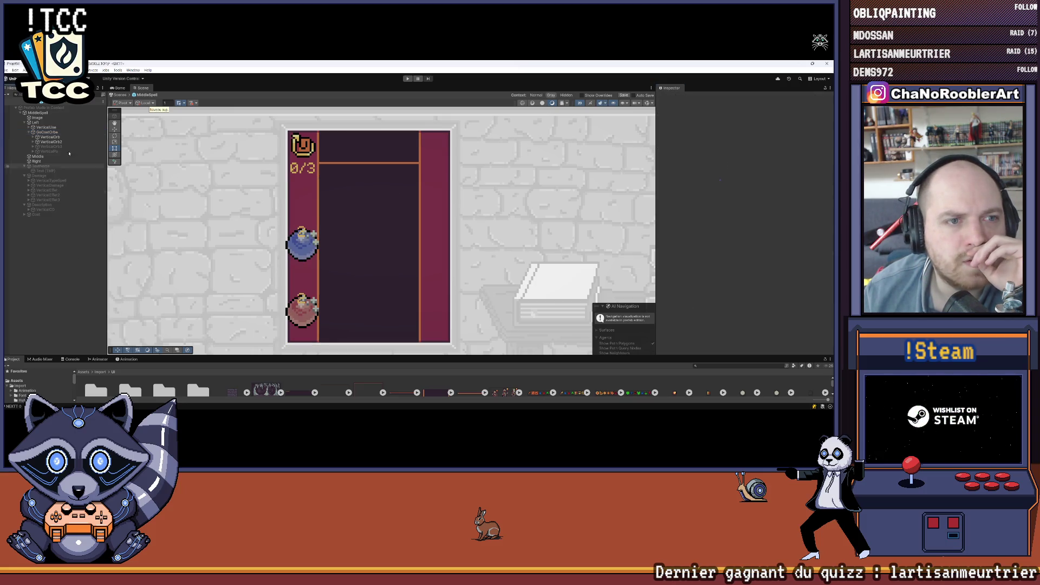
# Swap GoCostOrbe's Preferred Width 16 for Flexible Width 1
pyautogui.click(48, 131)
pyautogui.click(733, 219)
pyautogui.click(732, 231)
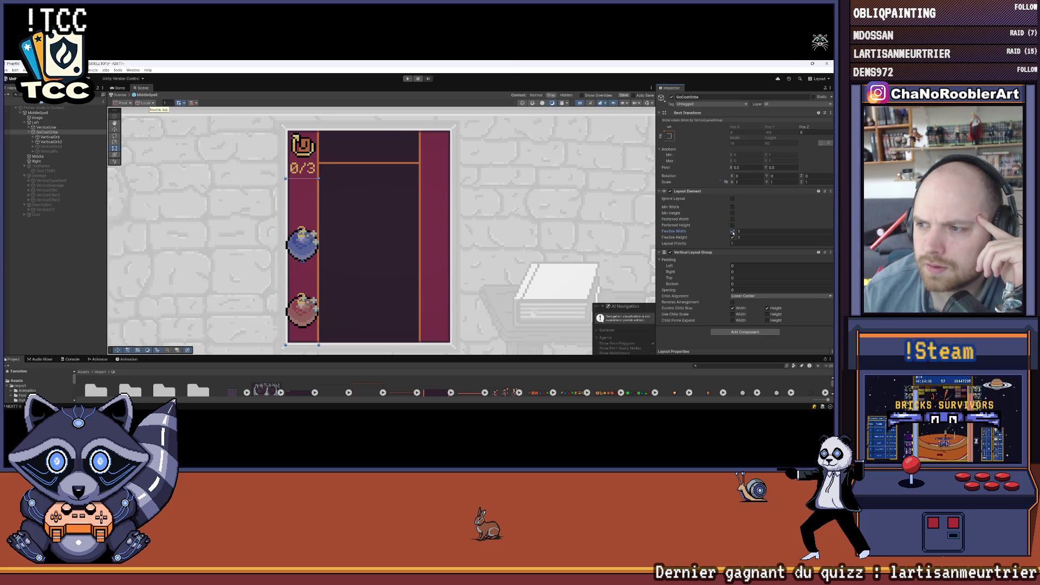
# Set the VerticalUse group's top padding to 0
pyautogui.click(42, 129)
pyautogui.click(45, 124)
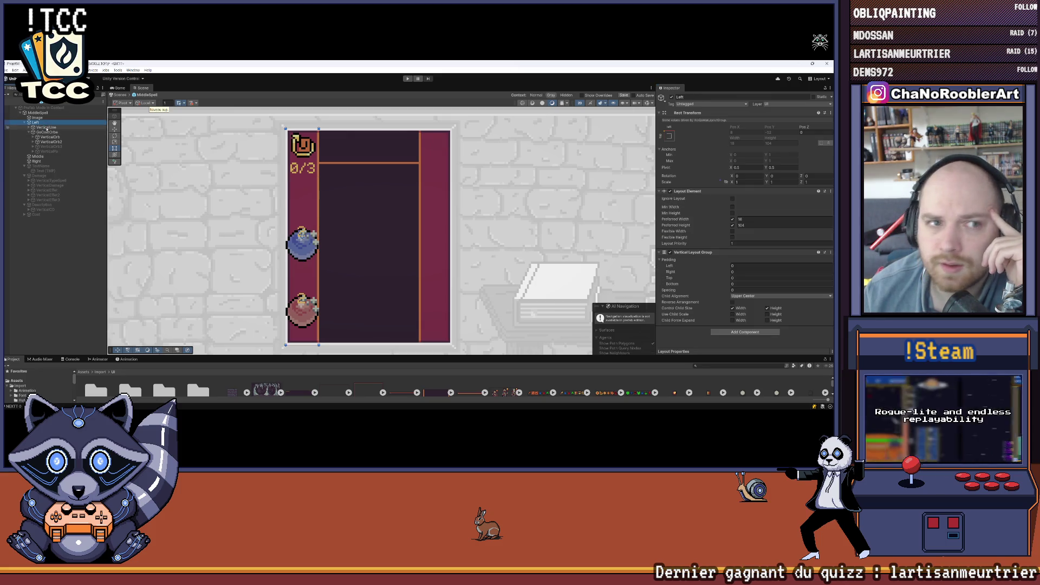
pyautogui.click(47, 128)
pyautogui.click(759, 216)
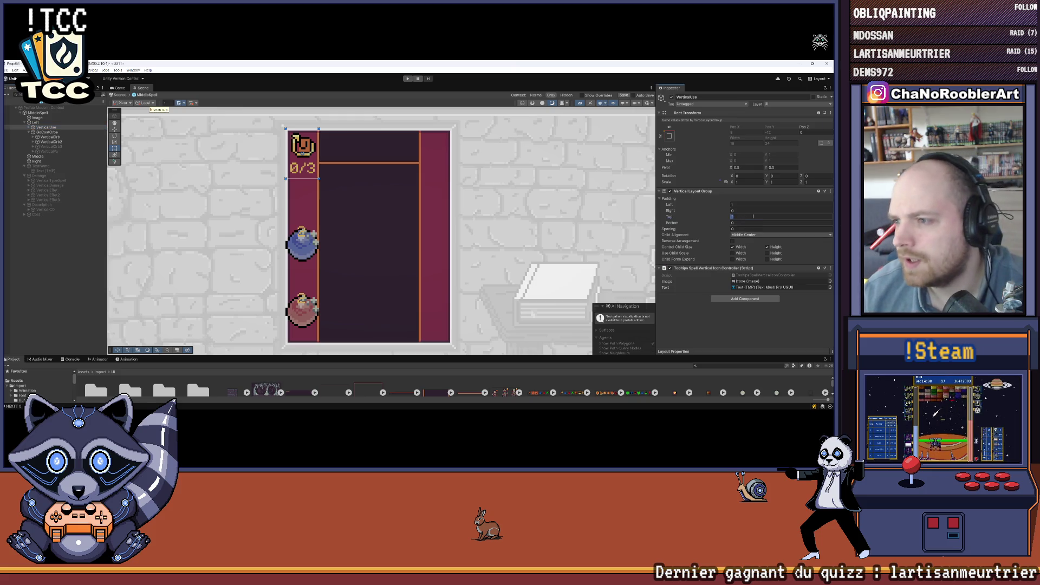
pyautogui.write('0')
pyautogui.hotkey('shift', 'Tab')
pyautogui.hotkey('shift', 'Tab')
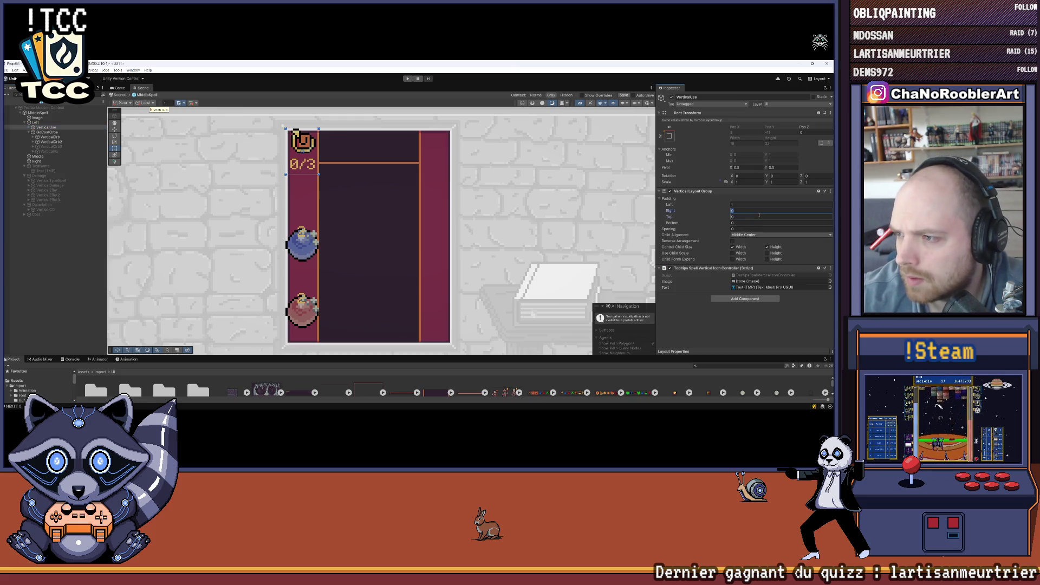
# Set the Left column's left and top padding to 1 and preview the result
pyautogui.click(36, 122)
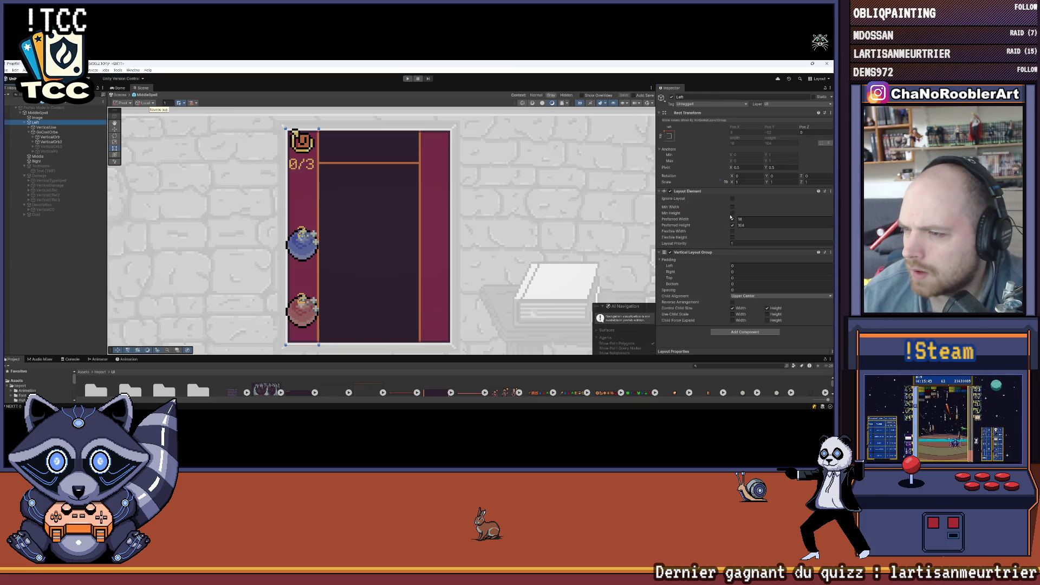
pyautogui.click(740, 267)
pyautogui.write('1')
pyautogui.press('Tab')
pyautogui.press('Tab')
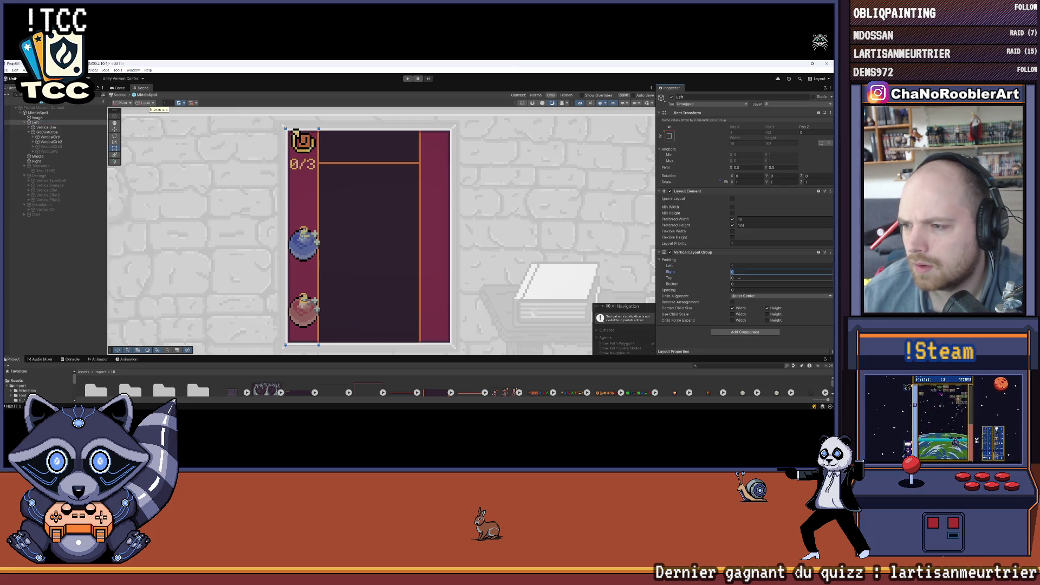
pyautogui.write('1')
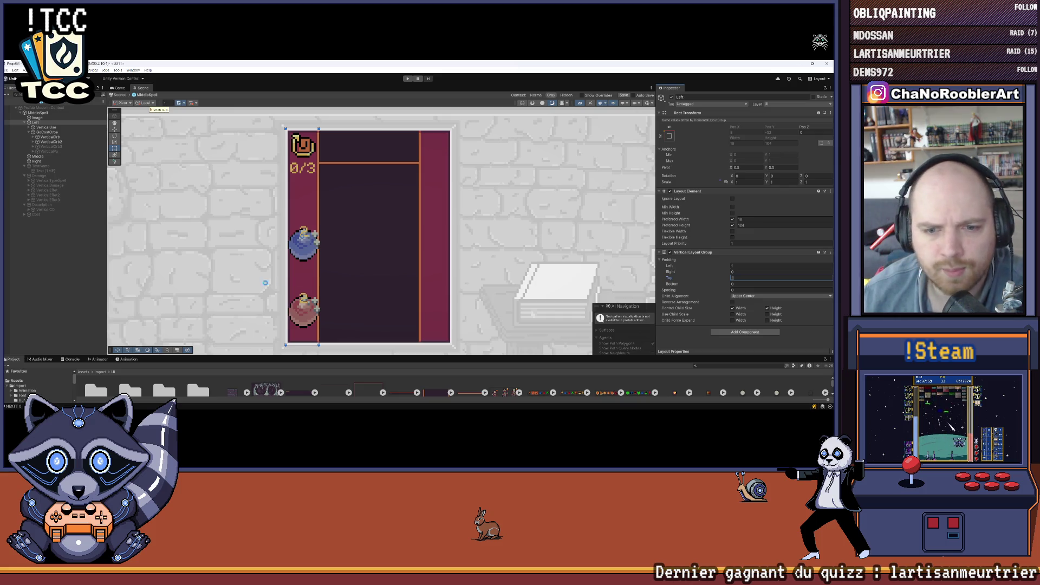
pyautogui.click(265, 282)
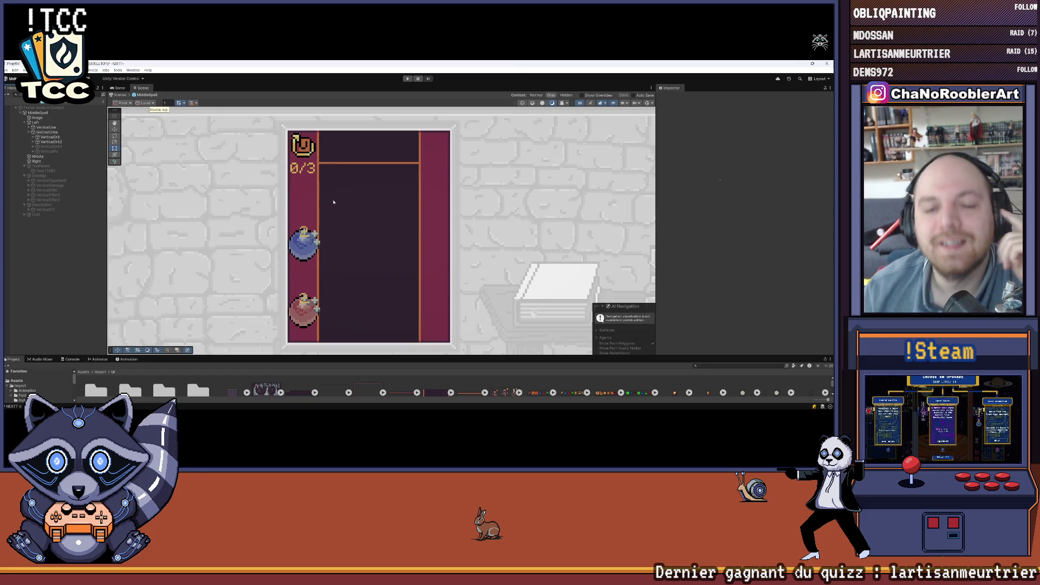
# Inspect VerticalOrb and its children, comparing its layout with the VerticalUse group
pyautogui.click(44, 137)
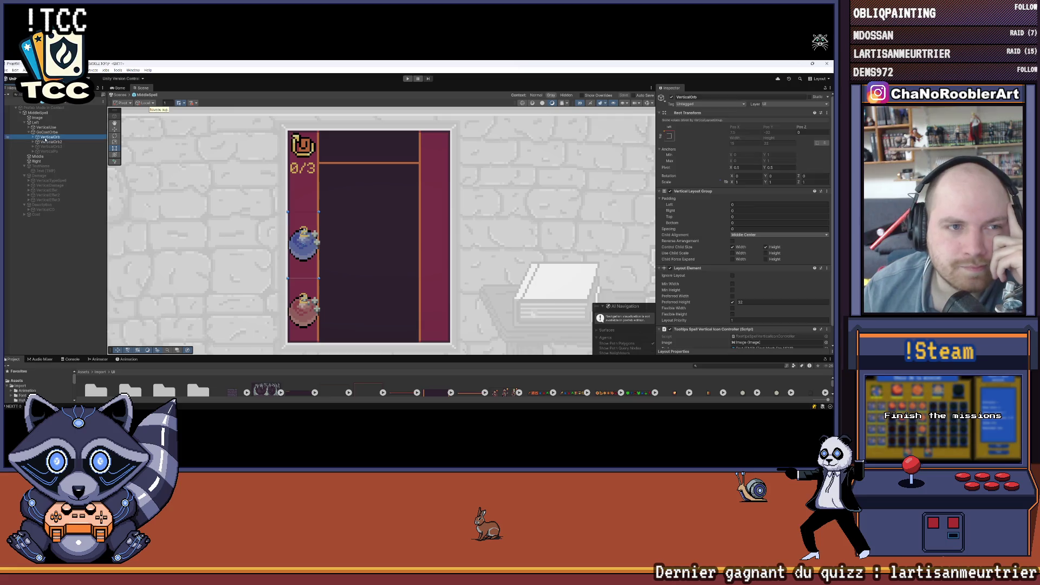
pyautogui.click(33, 138)
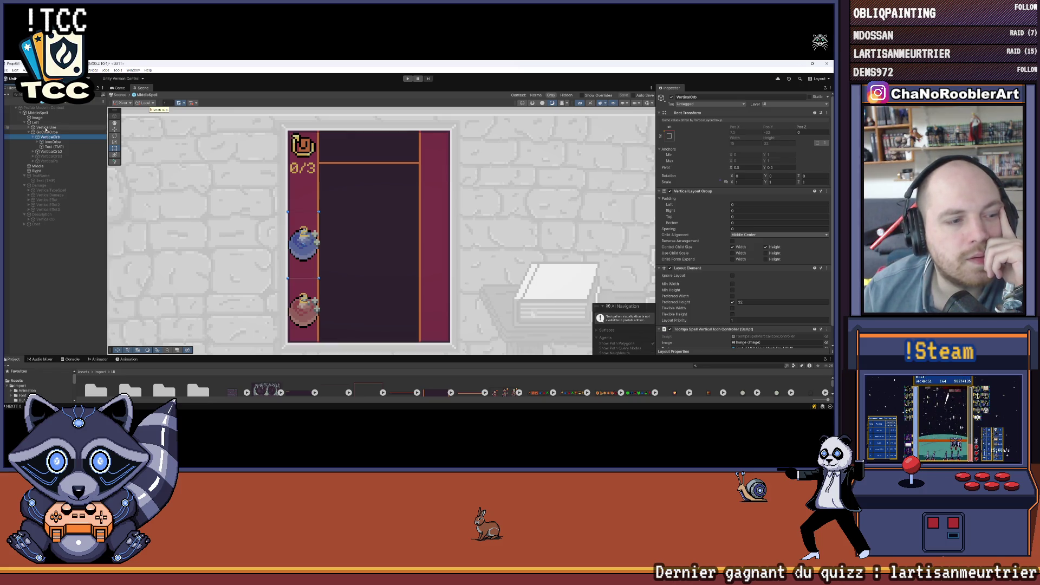
pyautogui.click(45, 128)
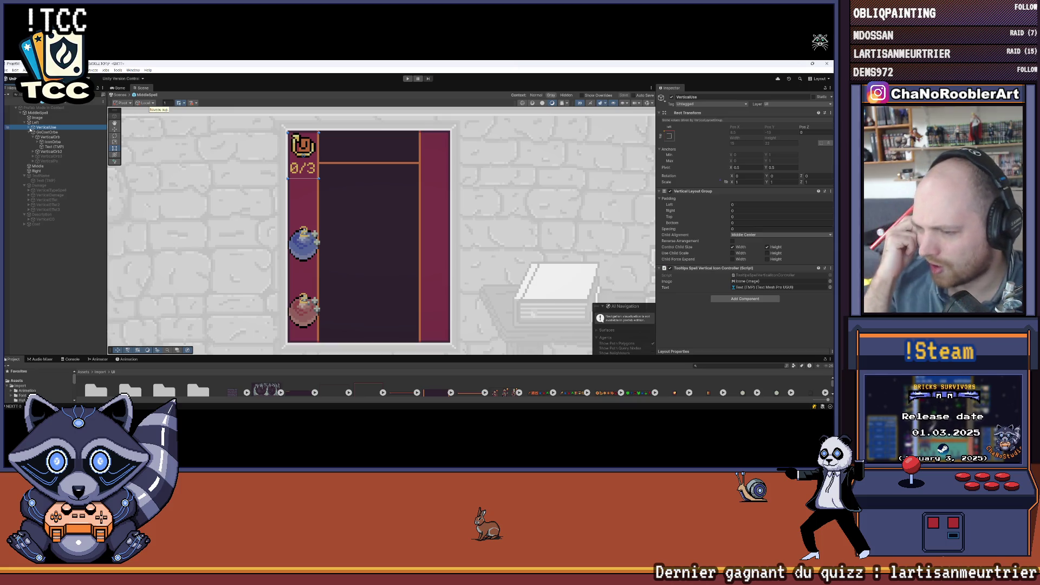
pyautogui.click(90, 136)
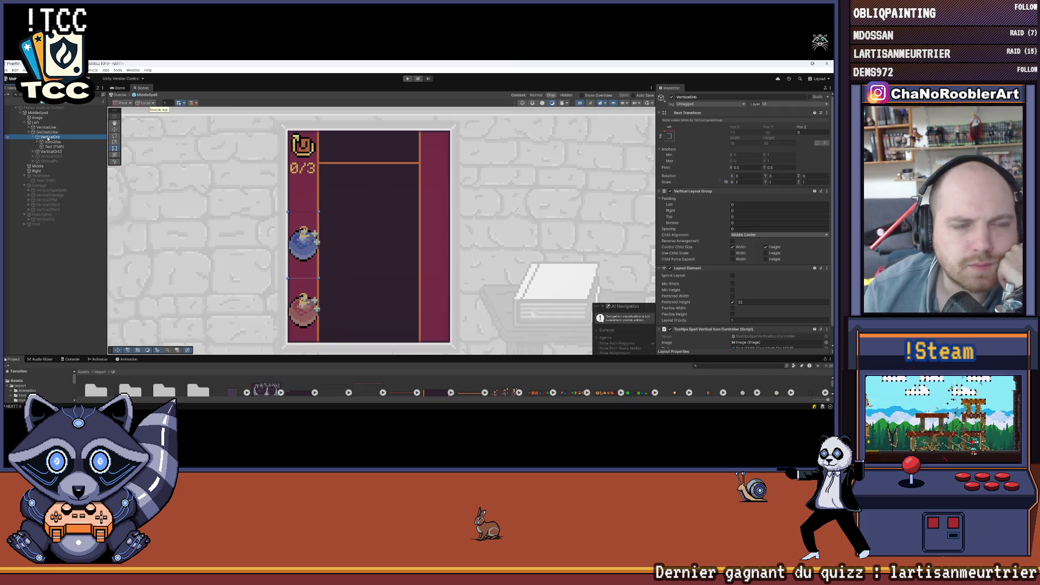
pyautogui.click(48, 140)
pyautogui.scroll(-2, 712, 207)
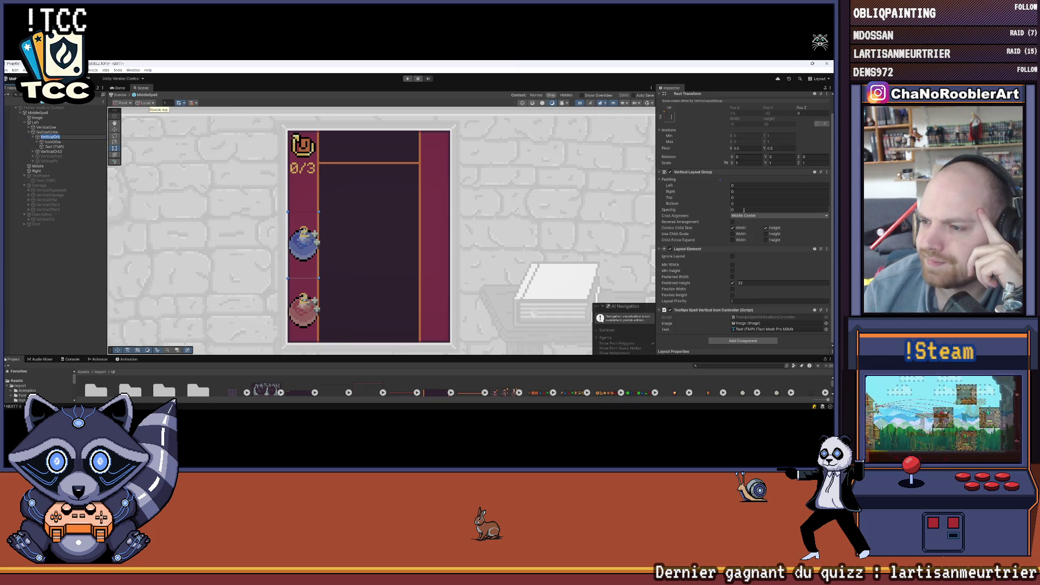
# Remove VerticalOrb's Layout Element component and save the prefab
pyautogui.rightClick(675, 250)
pyautogui.click(701, 262)
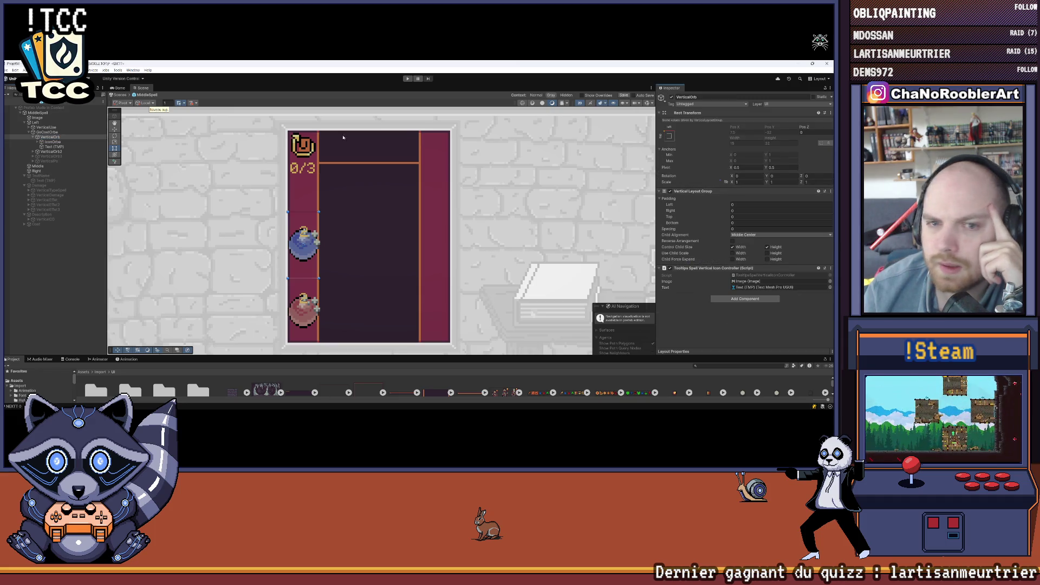
pyautogui.click(8, 70)
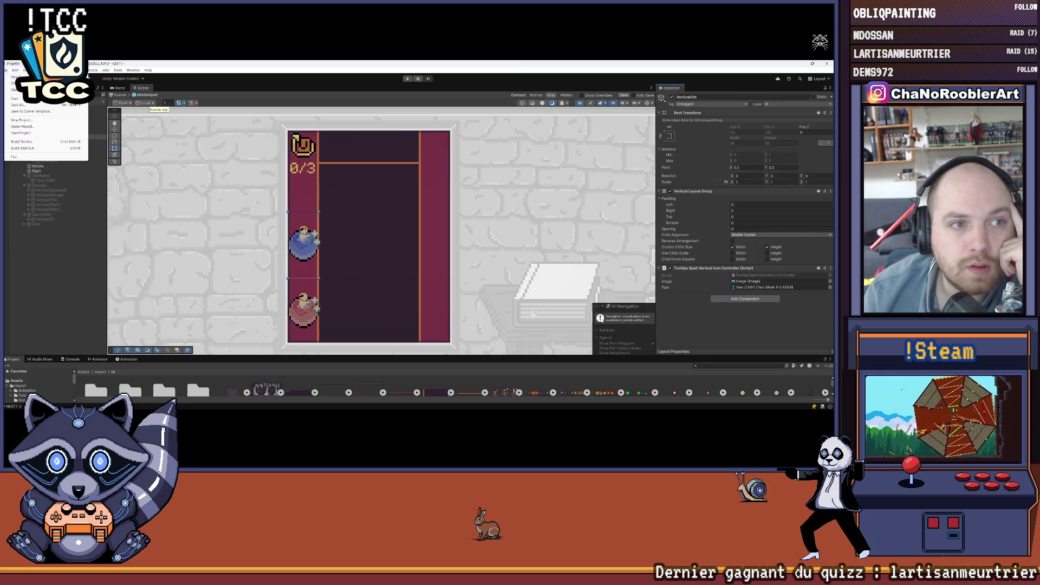
pyautogui.click(10, 98)
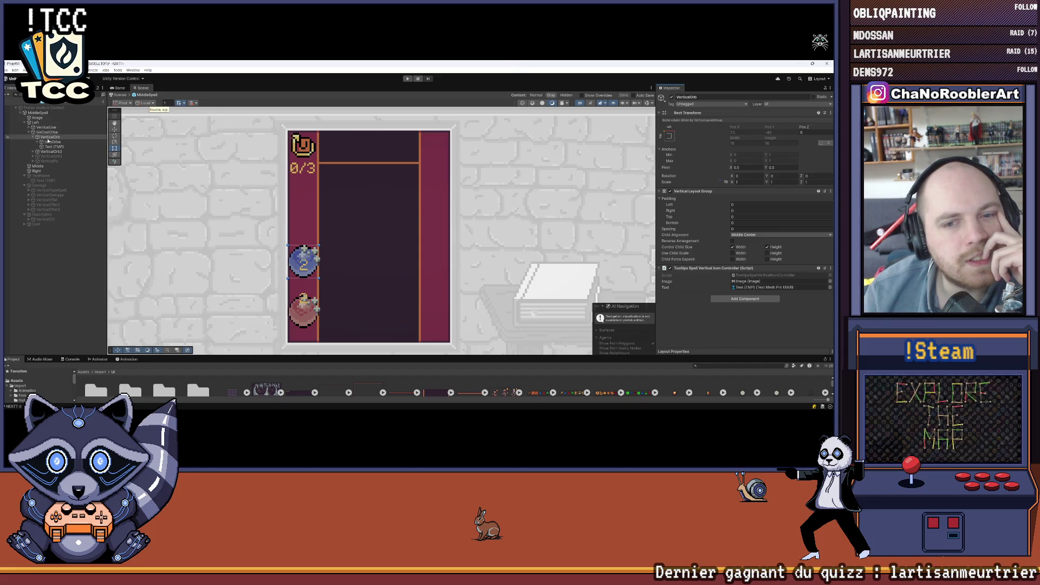
pyautogui.click(50, 141)
# Assign OrbeFront, OrbeBkBlackFront_min and OrbeBkBlack_min sprites to IconOrbe's three image layers
pyautogui.click(38, 142)
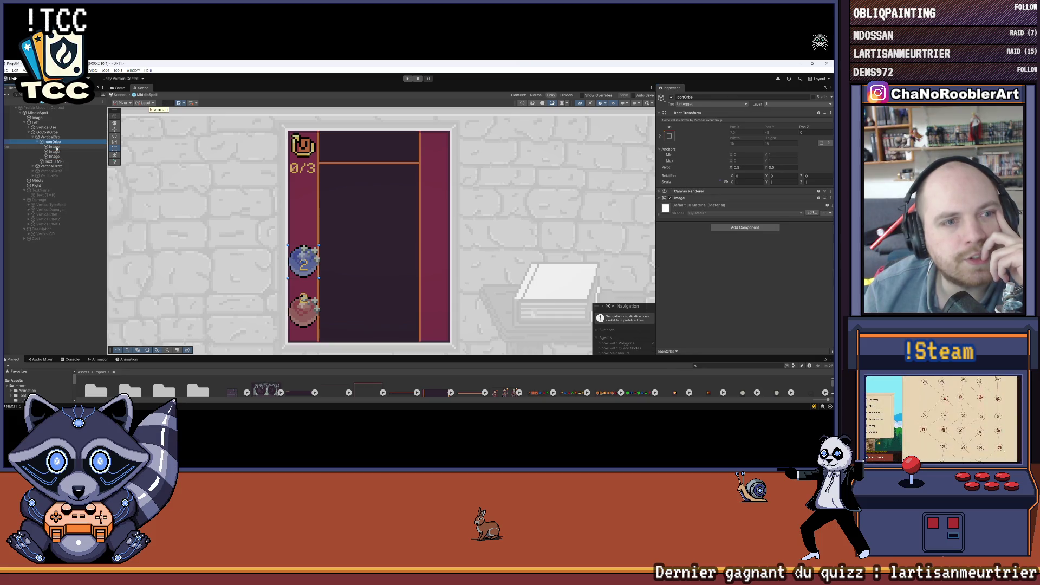
pyautogui.click(55, 146)
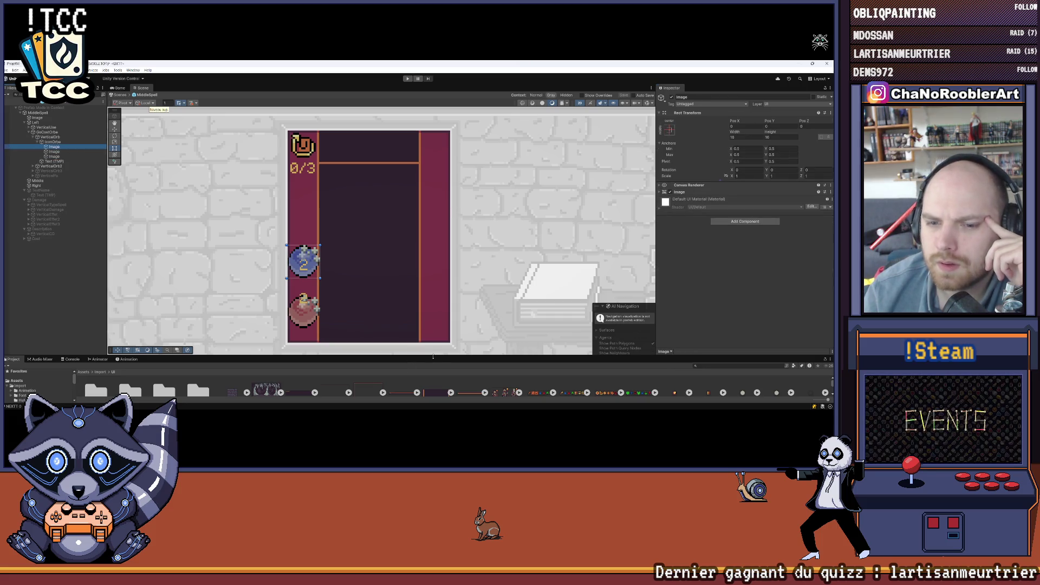
pyautogui.moveTo(433, 356); pyautogui.dragTo(446, 281)
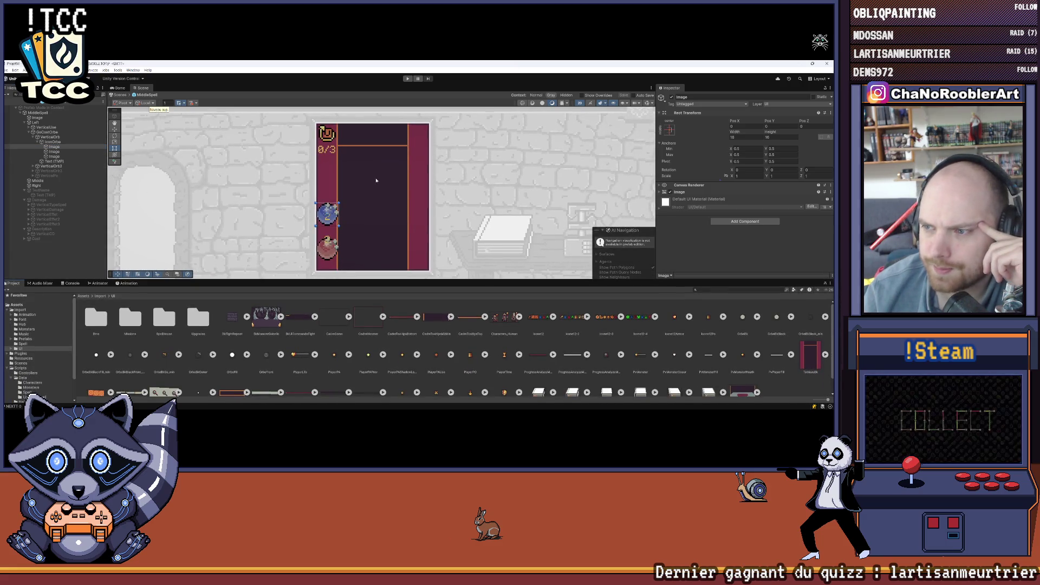
pyautogui.click(660, 192)
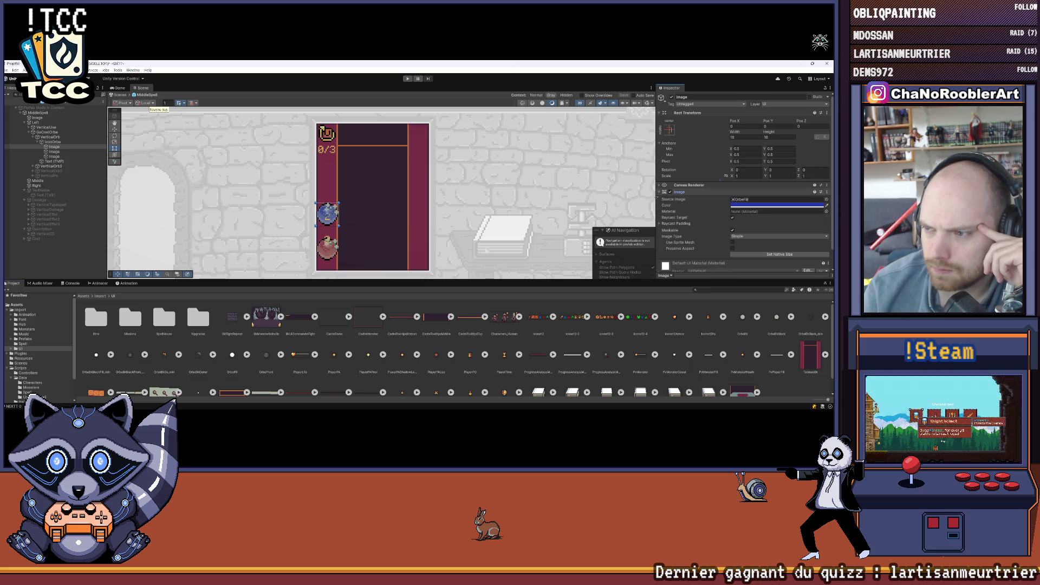
pyautogui.scroll(-1, 276, 321)
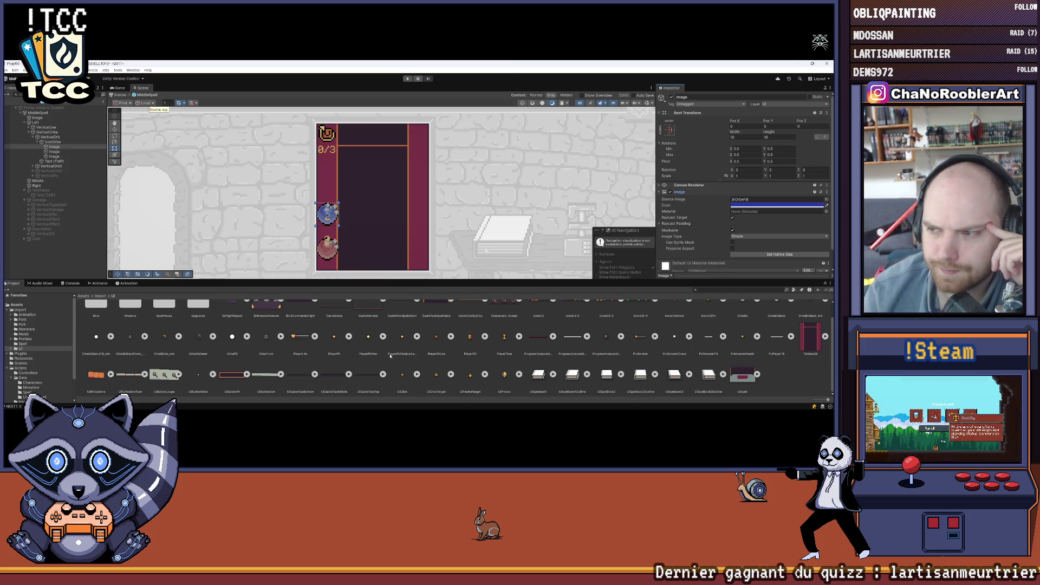
pyautogui.scroll(1, 390, 356)
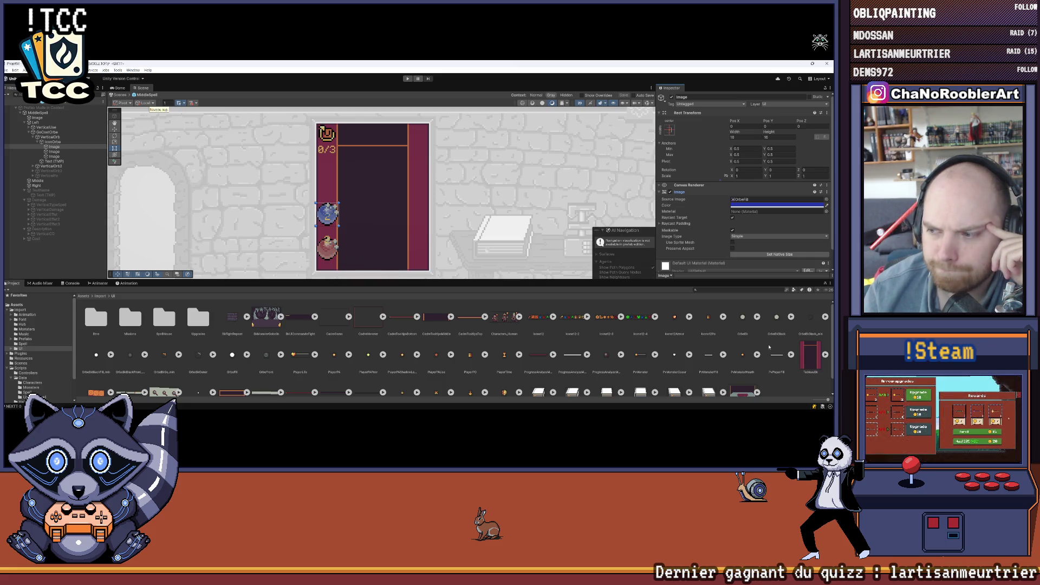
pyautogui.moveTo(98, 359); pyautogui.dragTo(761, 200)
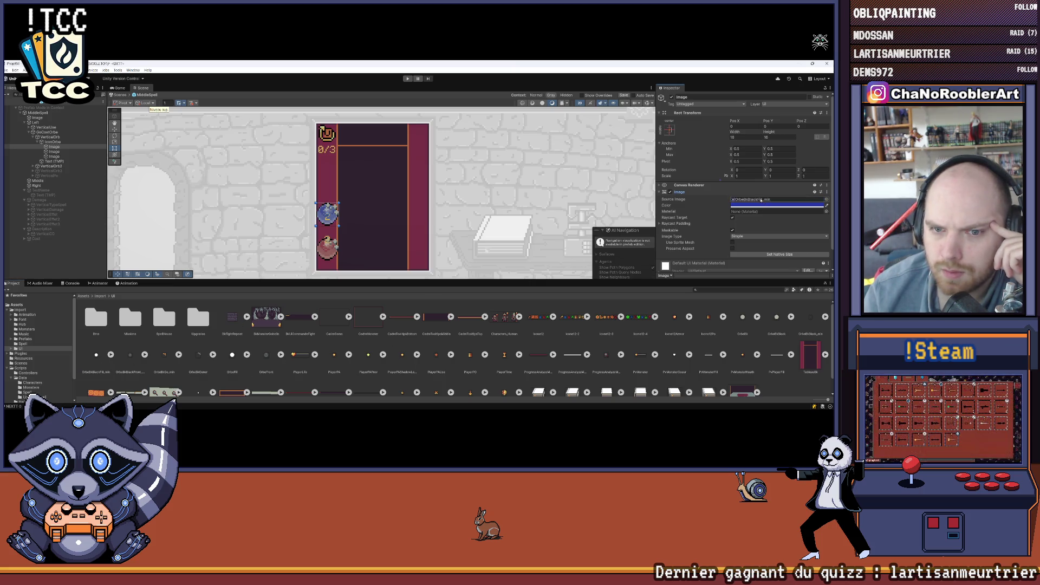
pyautogui.click(58, 152)
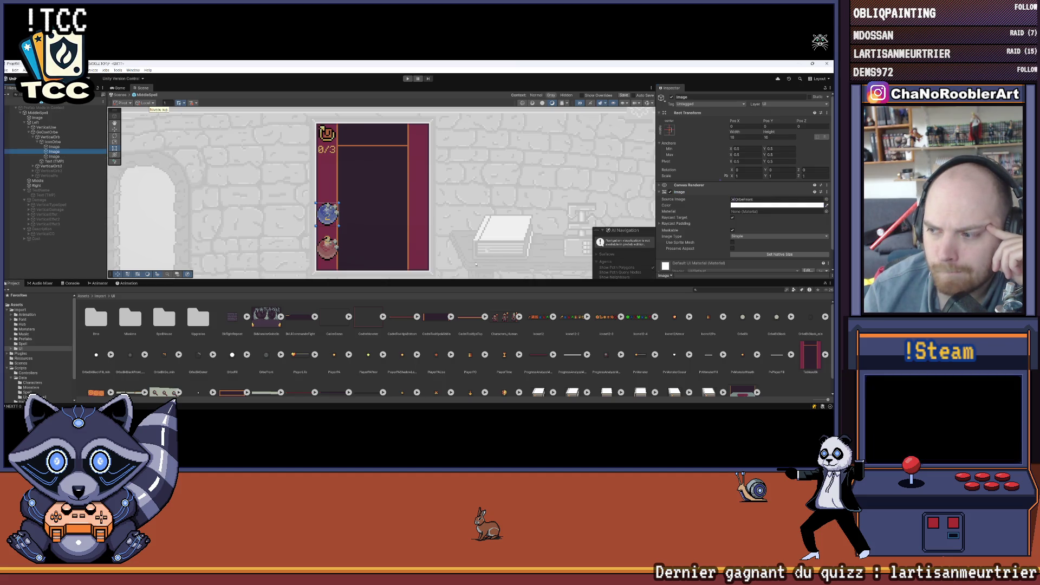
pyautogui.moveTo(145, 358); pyautogui.dragTo(751, 200)
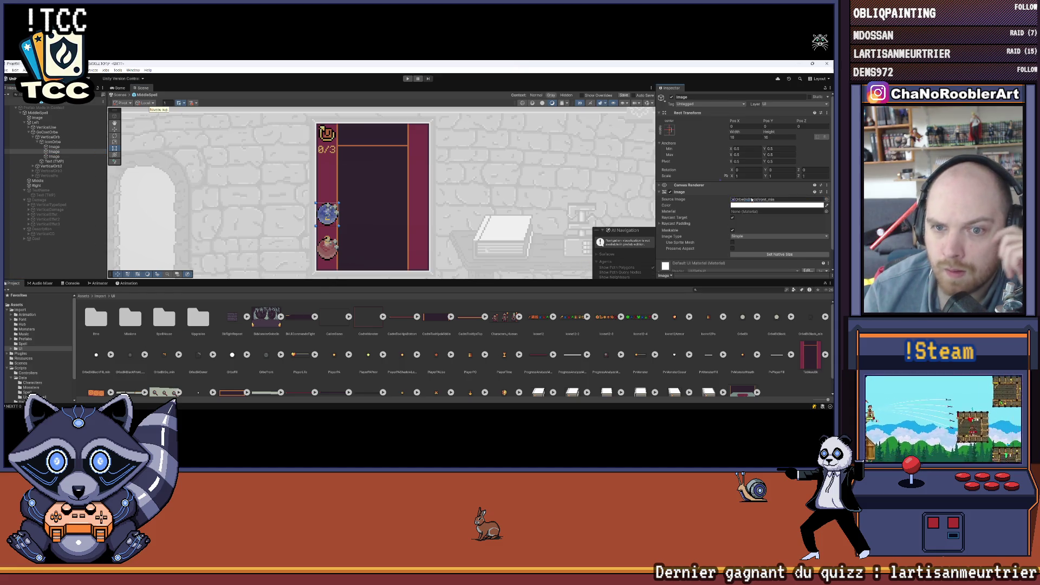
pyautogui.click(74, 157)
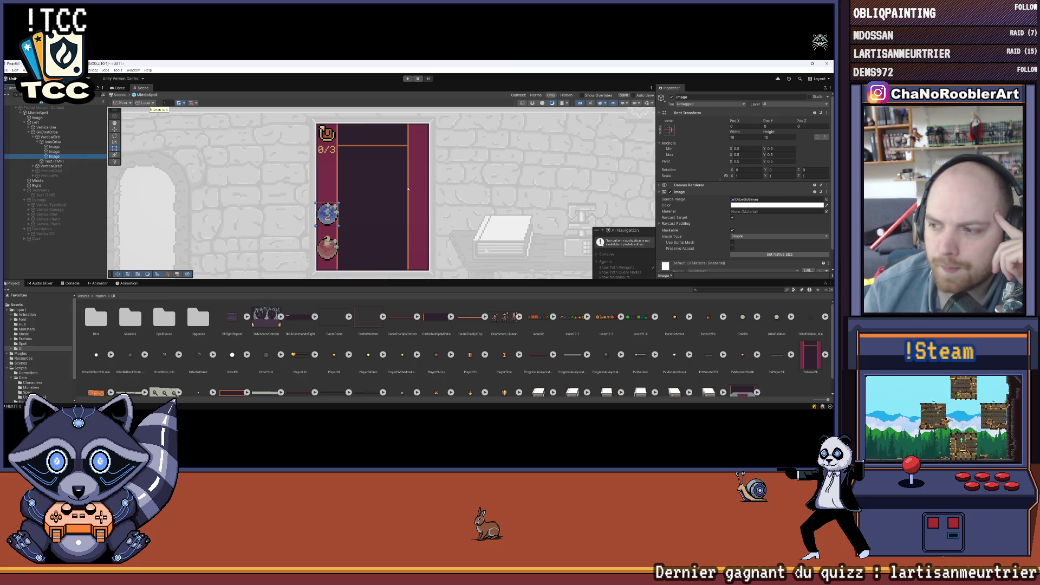
pyautogui.moveTo(808, 319); pyautogui.dragTo(757, 200)
# Resize the orb's image layers to their native 12×12 size
pyautogui.scroll(6, 325, 214)
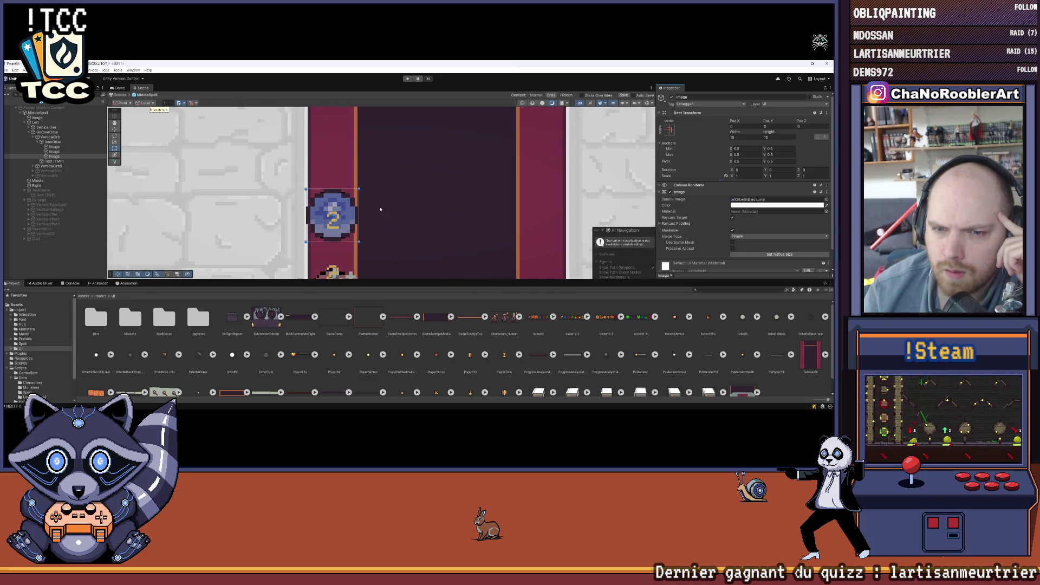
pyautogui.click(780, 254)
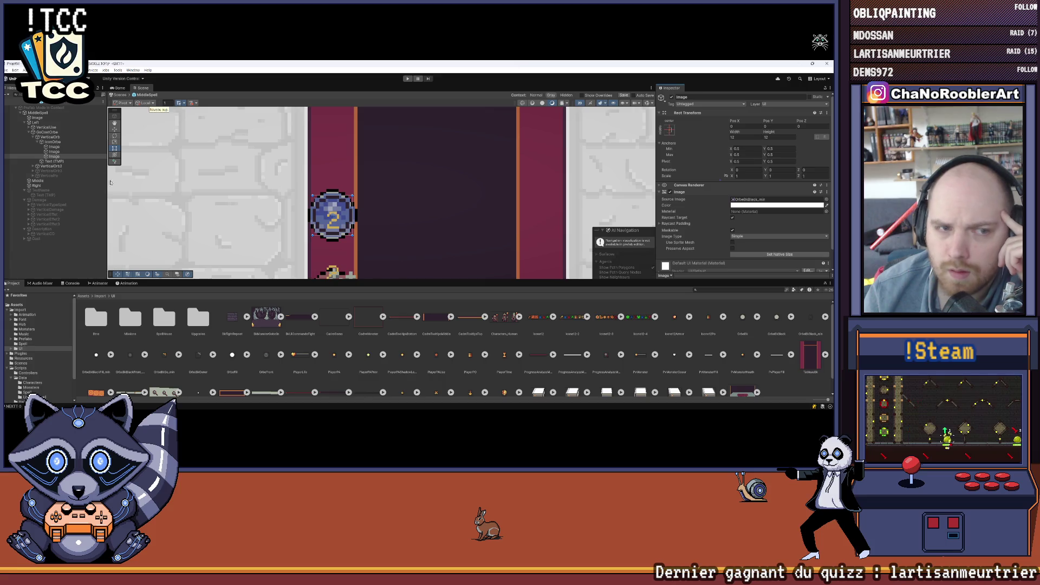
pyautogui.click(66, 152)
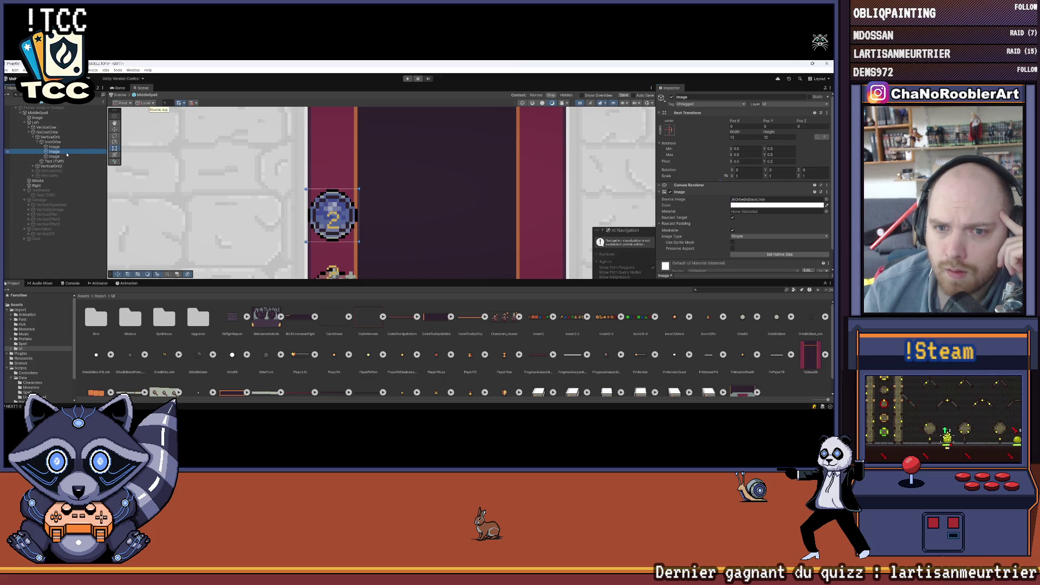
pyautogui.press('Up')
pyautogui.click(769, 254)
pyautogui.scroll(-2, 416, 212)
pyautogui.scroll(-2, 416, 213)
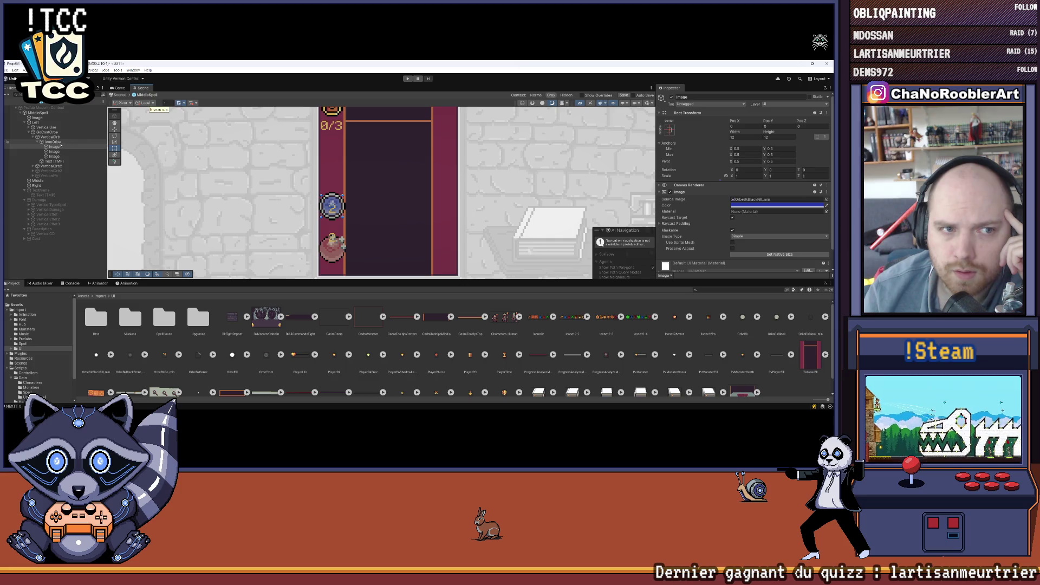
# Set IconOrbe's own source image to OrbeBkBlack_min
pyautogui.click(53, 142)
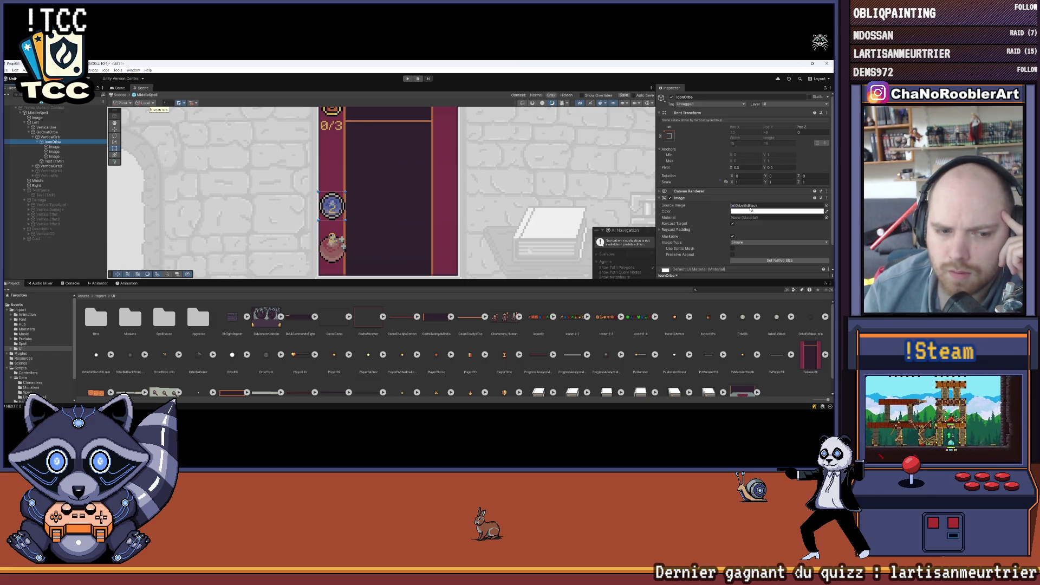
pyautogui.scroll(-1, 753, 206)
pyautogui.click(757, 188)
pyautogui.moveTo(757, 191); pyautogui.dragTo(757, 190)
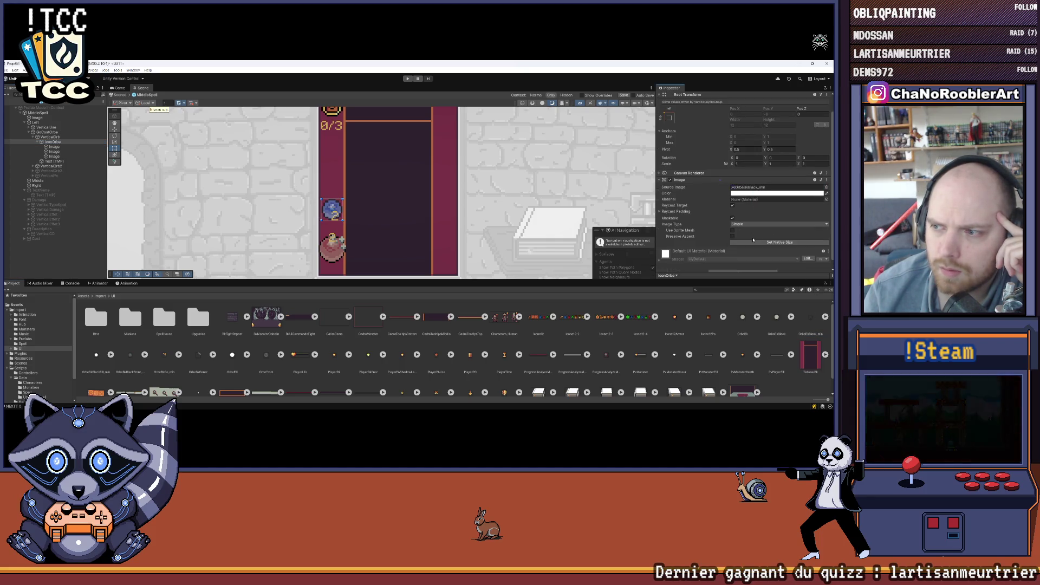
pyautogui.click(553, 251)
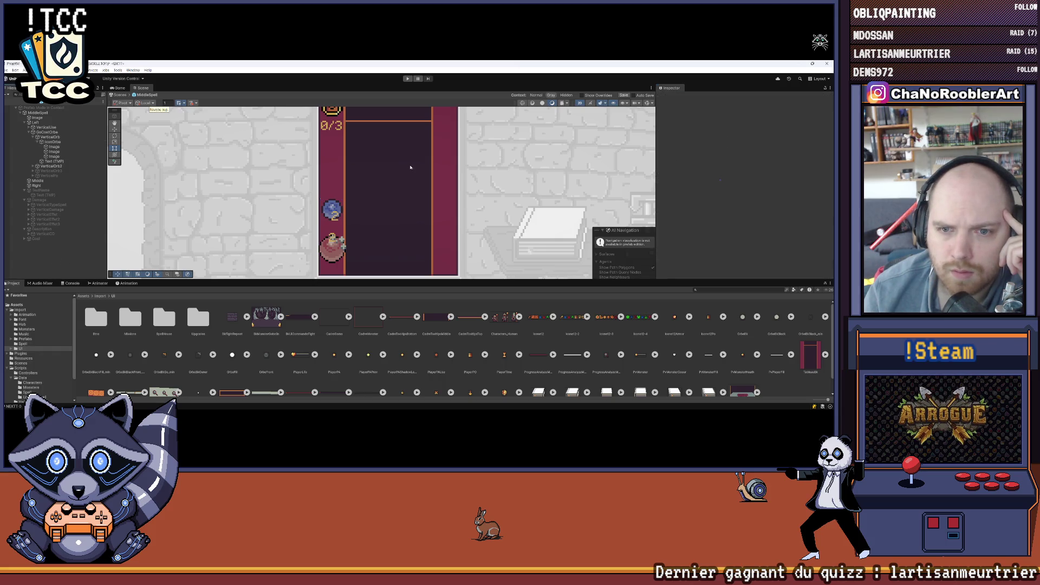
# Inspect the orb's image layers: blue fill, front overlay and black background
pyautogui.scroll(3, 324, 204)
pyautogui.scroll(2, 325, 200)
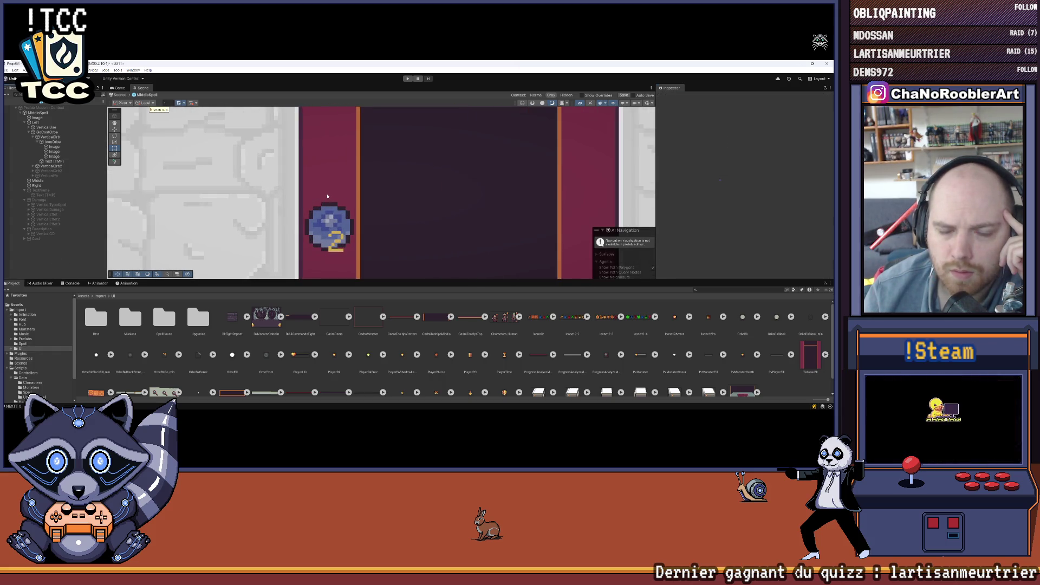
pyautogui.scroll(-5, 336, 187)
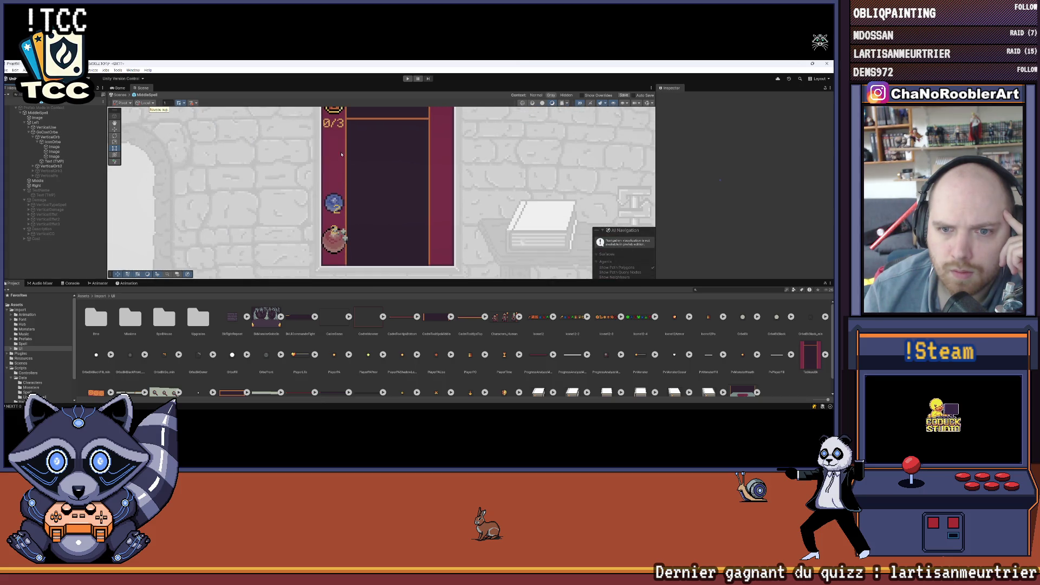
pyautogui.scroll(2, 342, 155)
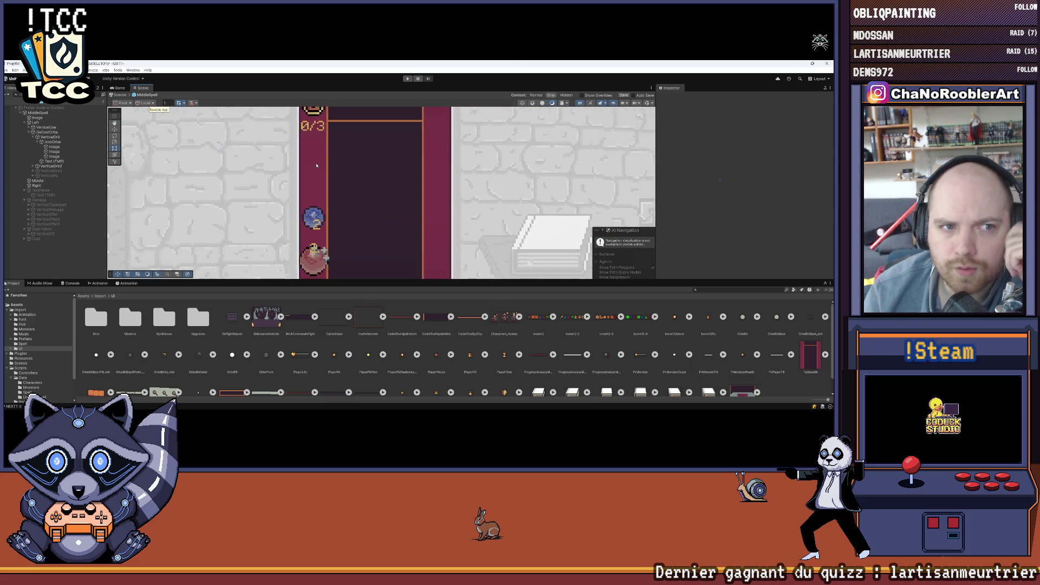
pyautogui.moveTo(573, 403)
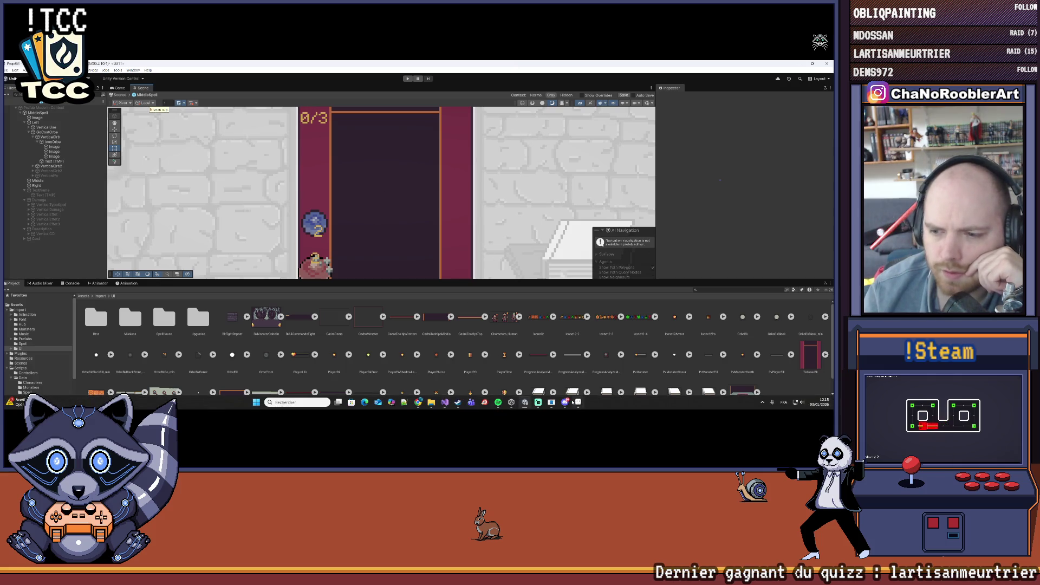
pyautogui.click(55, 147)
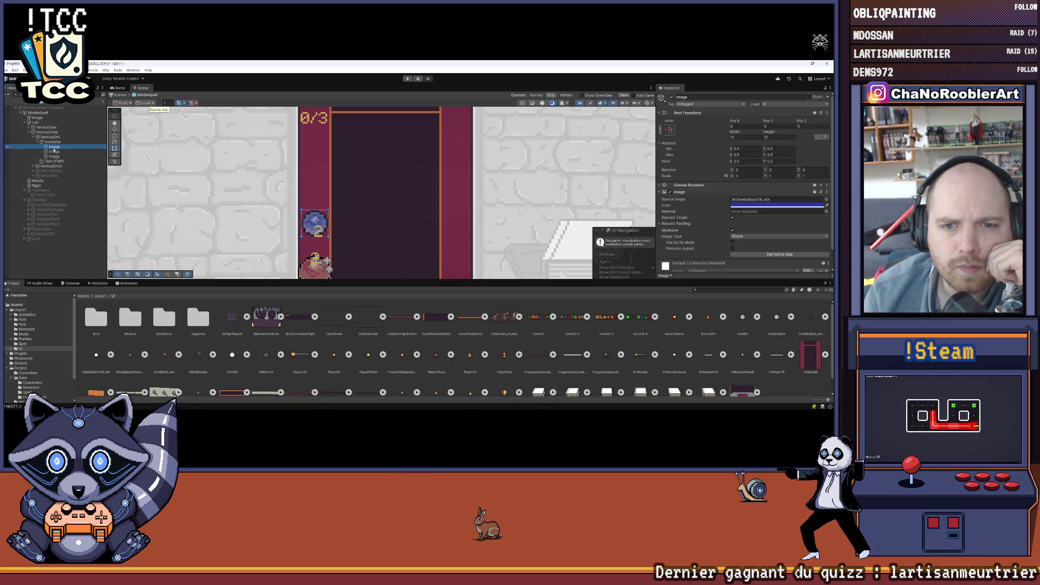
pyautogui.scroll(-1, 748, 198)
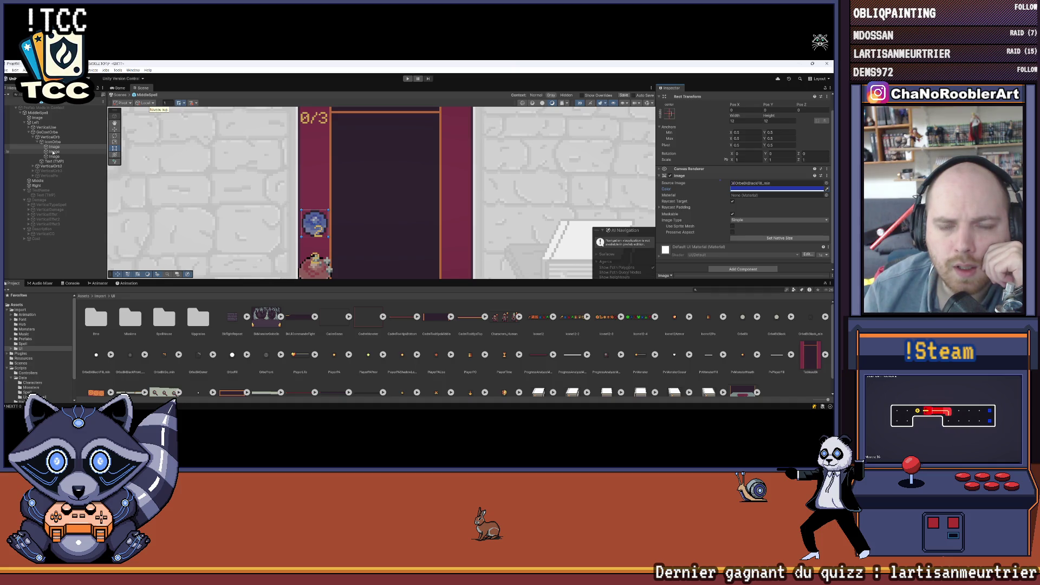
pyautogui.click(54, 152)
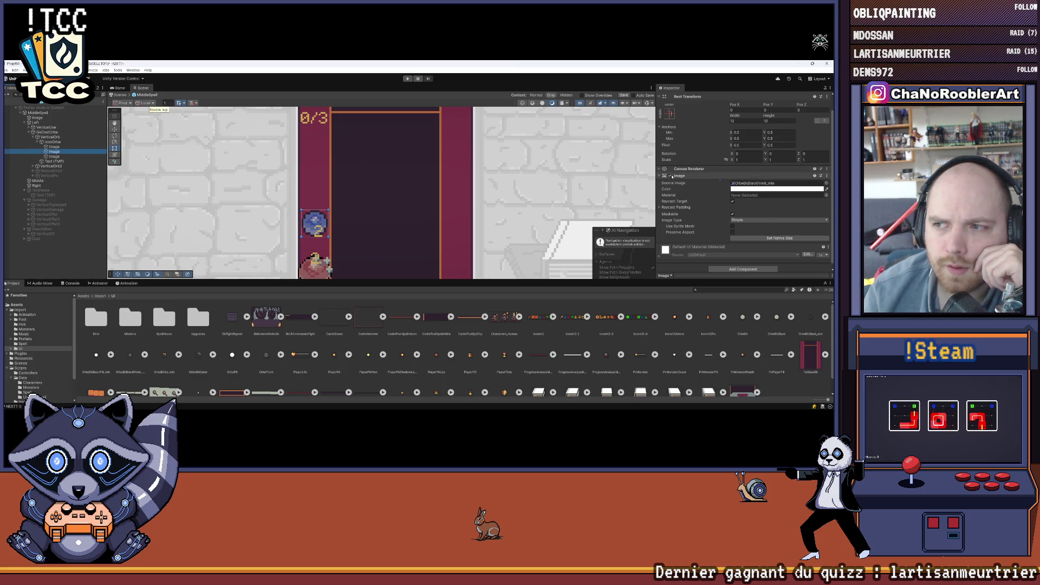
pyautogui.scroll(1, 672, 176)
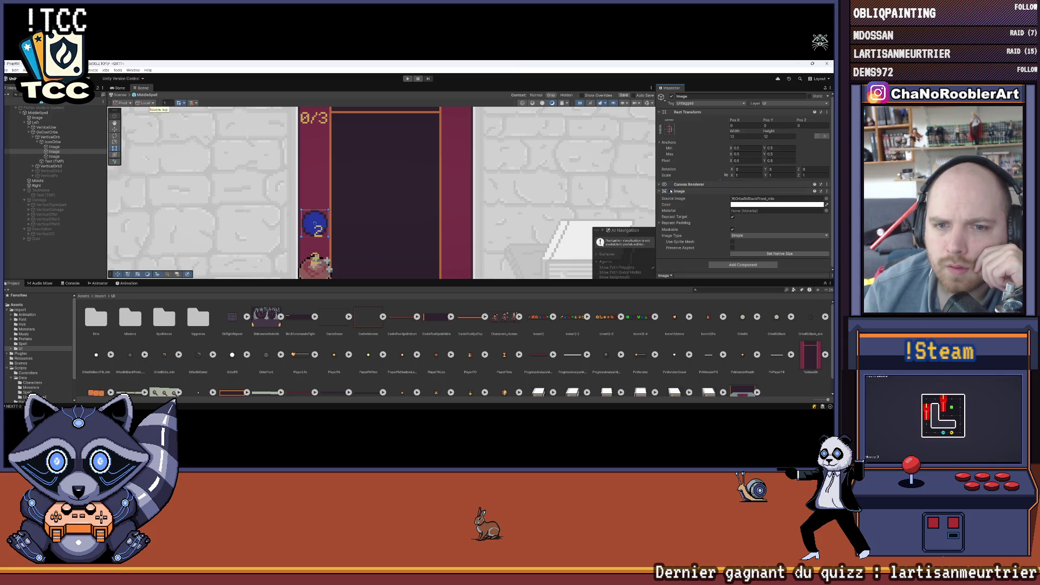
pyautogui.click(54, 148)
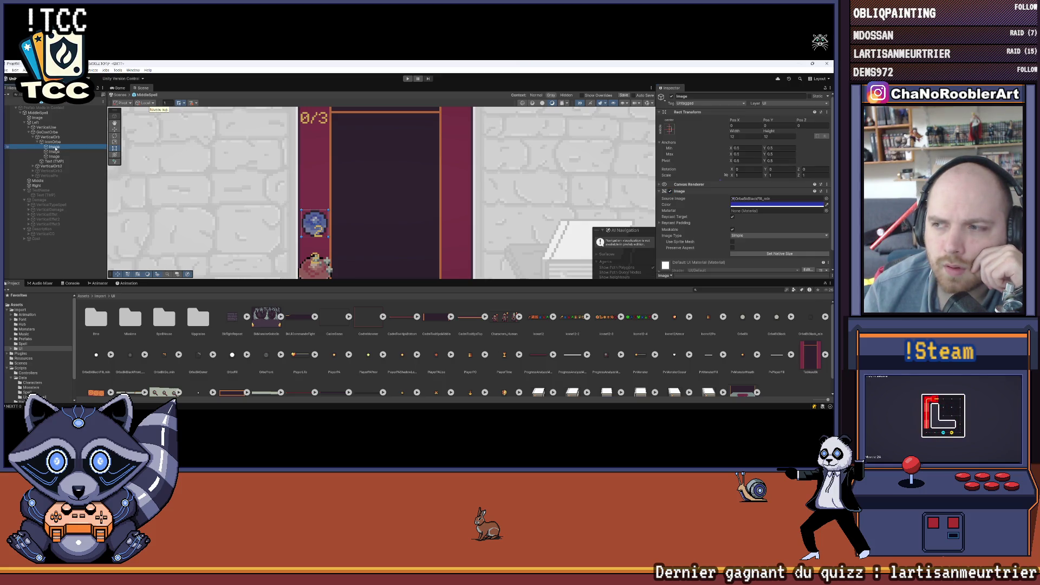
pyautogui.click(57, 157)
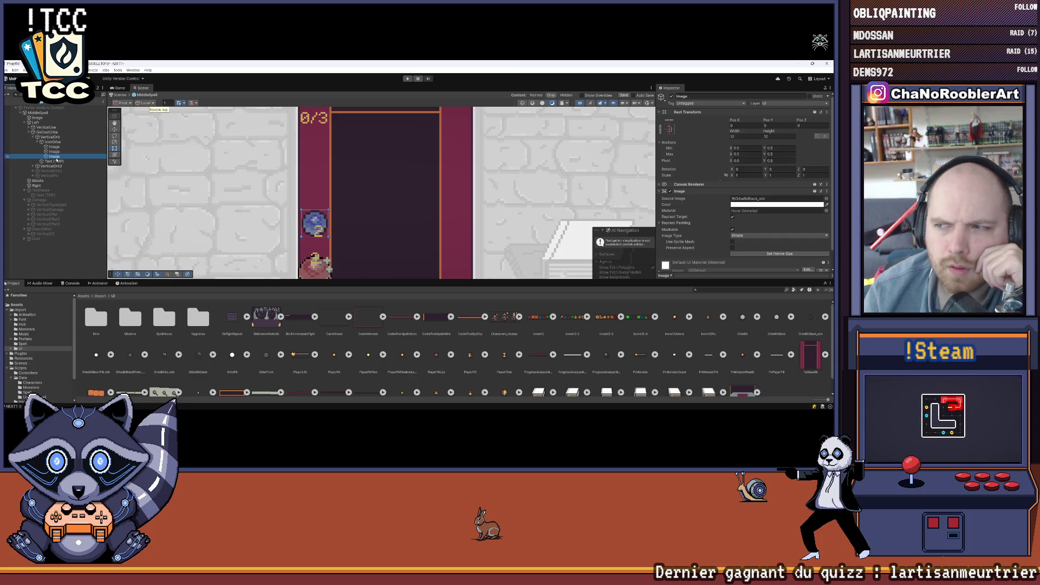
pyautogui.click(671, 191)
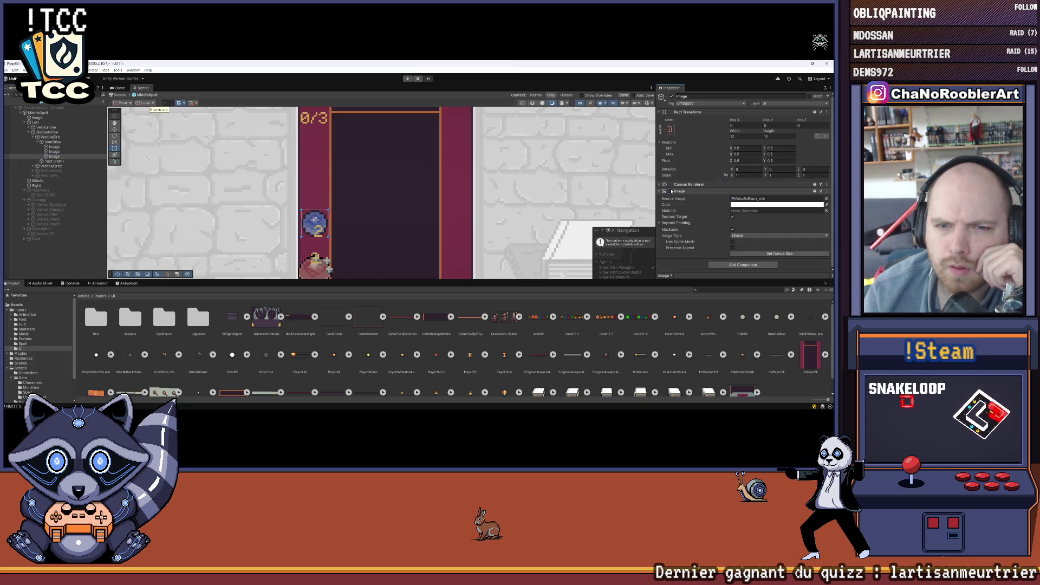
# Disable the orb's front overlay layer, briefly toggling the blue fill to check its effect
pyautogui.click(54, 151)
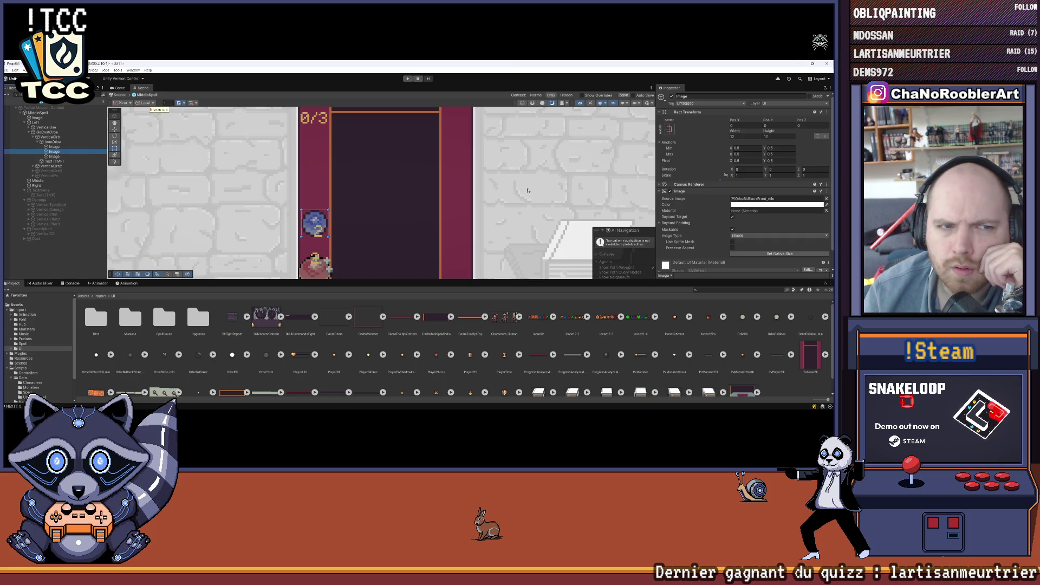
pyautogui.click(670, 191)
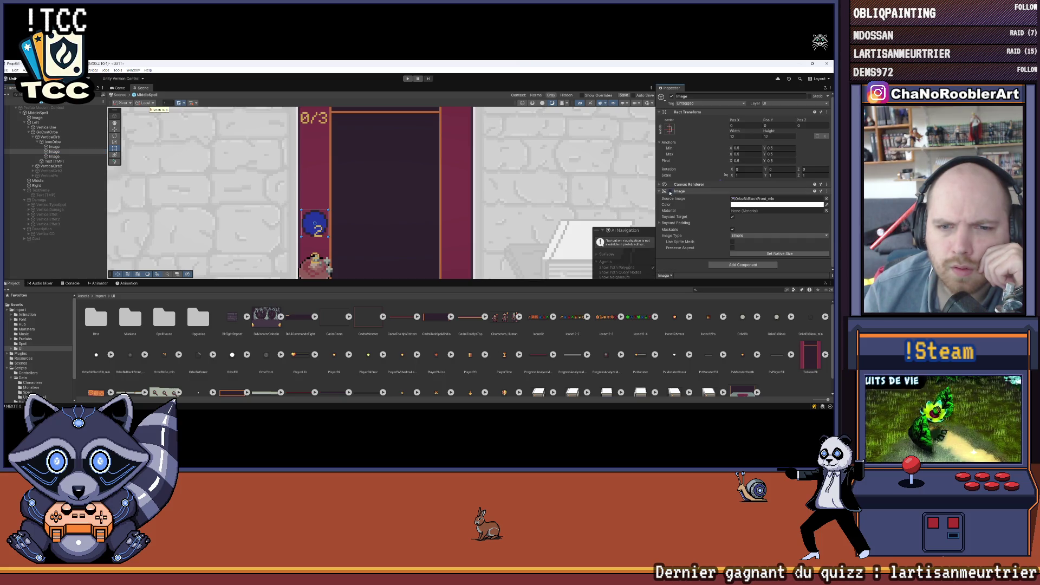
pyautogui.hotkey('ctrl', 'z')
pyautogui.hotkey('ctrl', 'z')
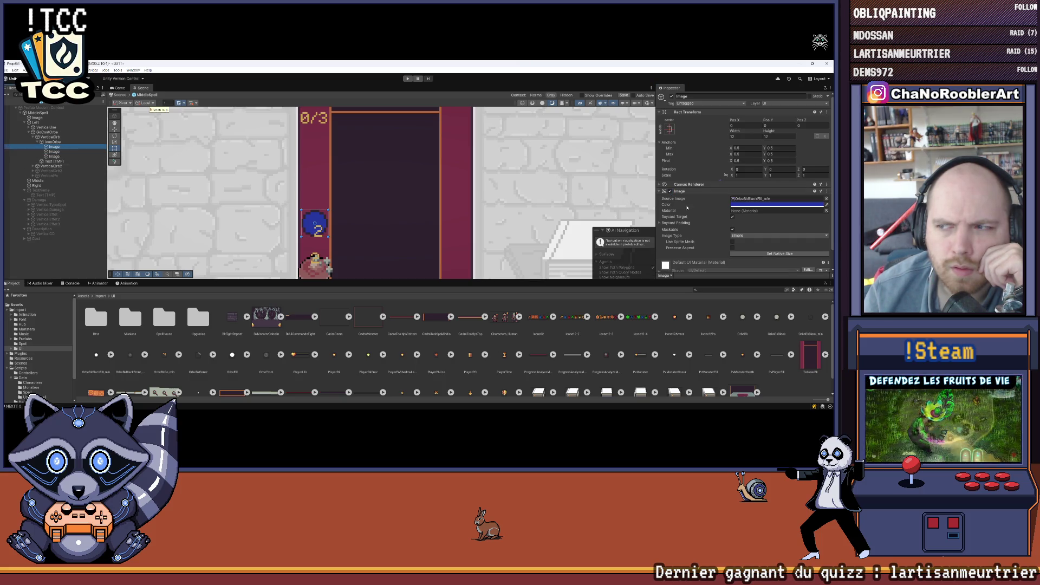
pyautogui.click(670, 191)
pyautogui.click(671, 191)
pyautogui.scroll(5, 307, 231)
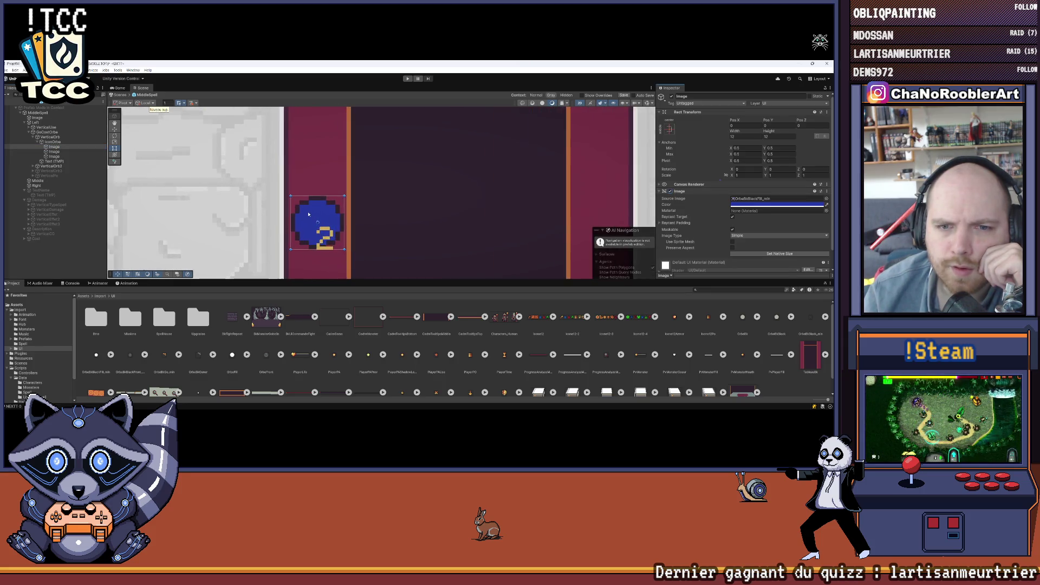
pyautogui.click(74, 265)
# Toggle the whole IconOrbe image off and on to check it, then switch to Aseprite
pyautogui.click(52, 142)
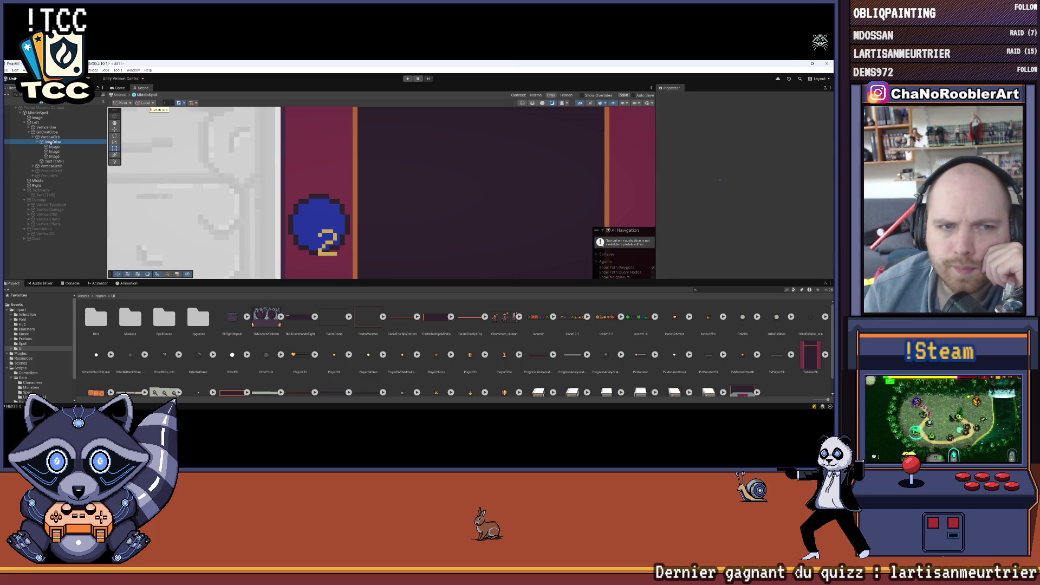
pyautogui.click(670, 199)
pyautogui.click(671, 198)
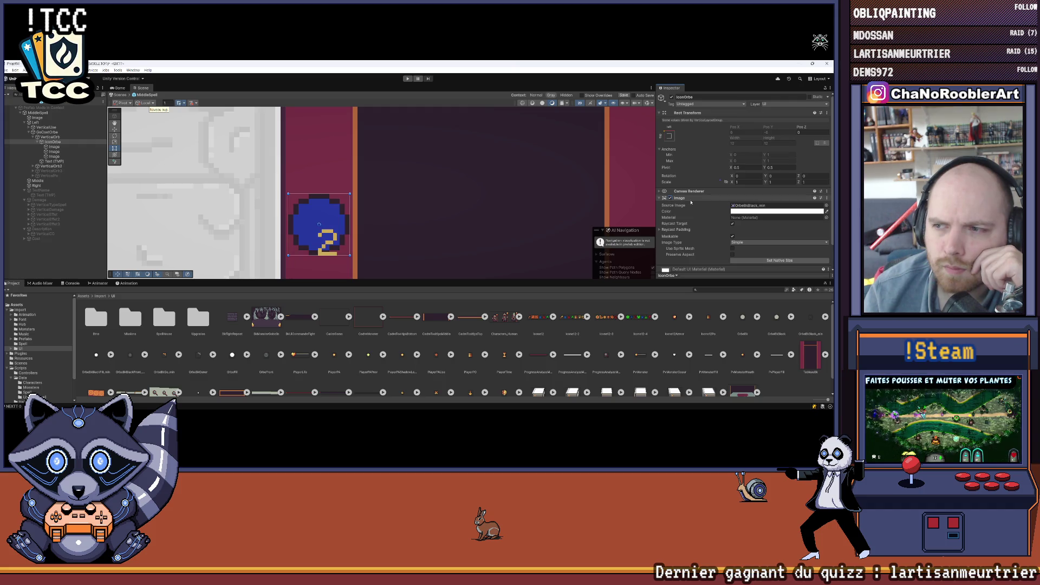
pyautogui.scroll(-2, 691, 202)
pyautogui.scroll(-5, 411, 206)
pyautogui.moveTo(466, 175); pyautogui.dragTo(352, 175)
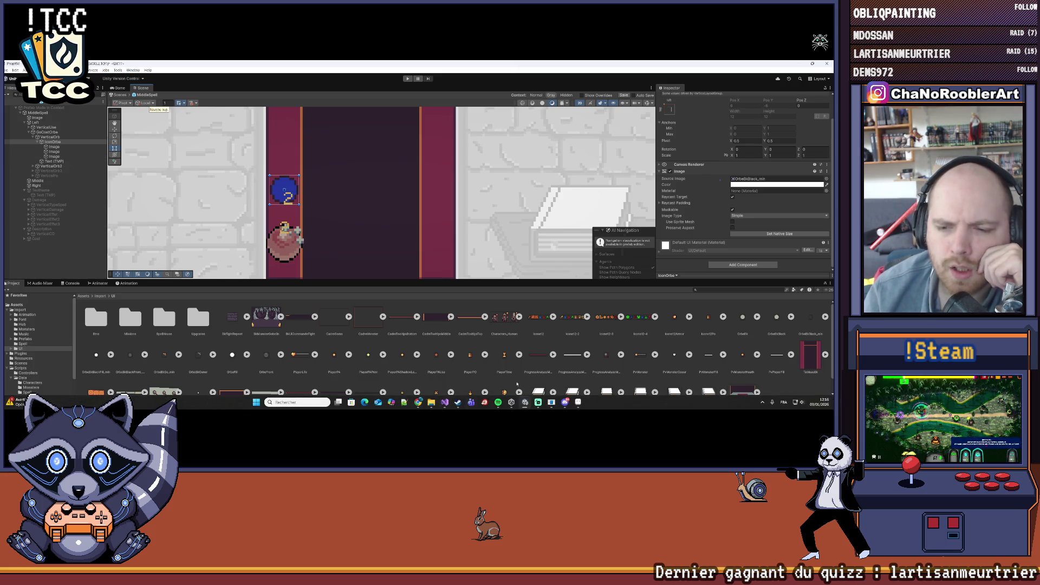
pyautogui.click(524, 402)
# Center the sprite sheet on the orb and make the orb layer visible
pyautogui.scroll(-3, 504, 249)
pyautogui.moveTo(471, 260); pyautogui.dragTo(286, 260)
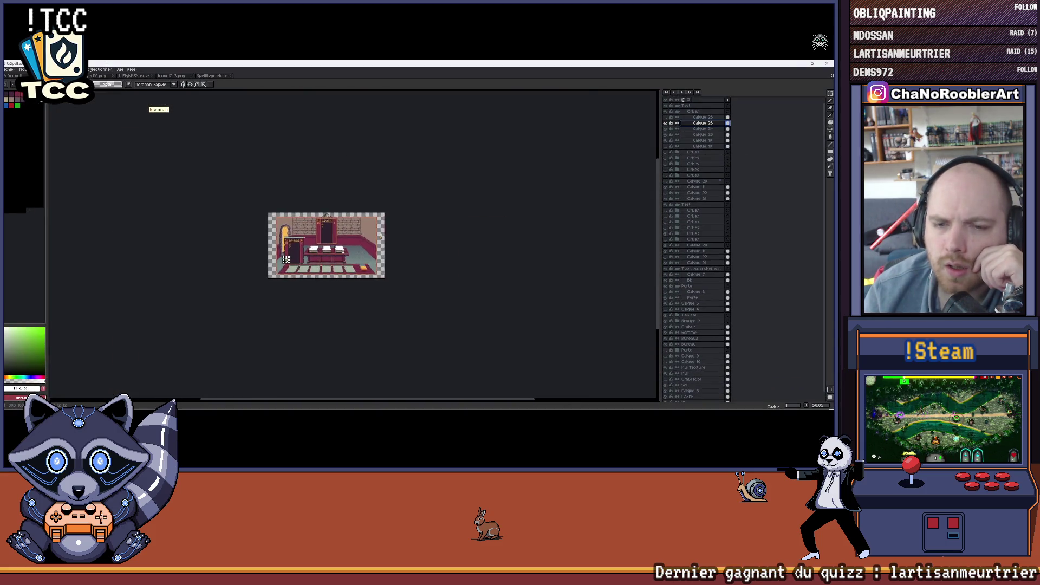
pyautogui.scroll(3, 286, 261)
pyautogui.scroll(-1, 379, 227)
pyautogui.scroll(4, 427, 184)
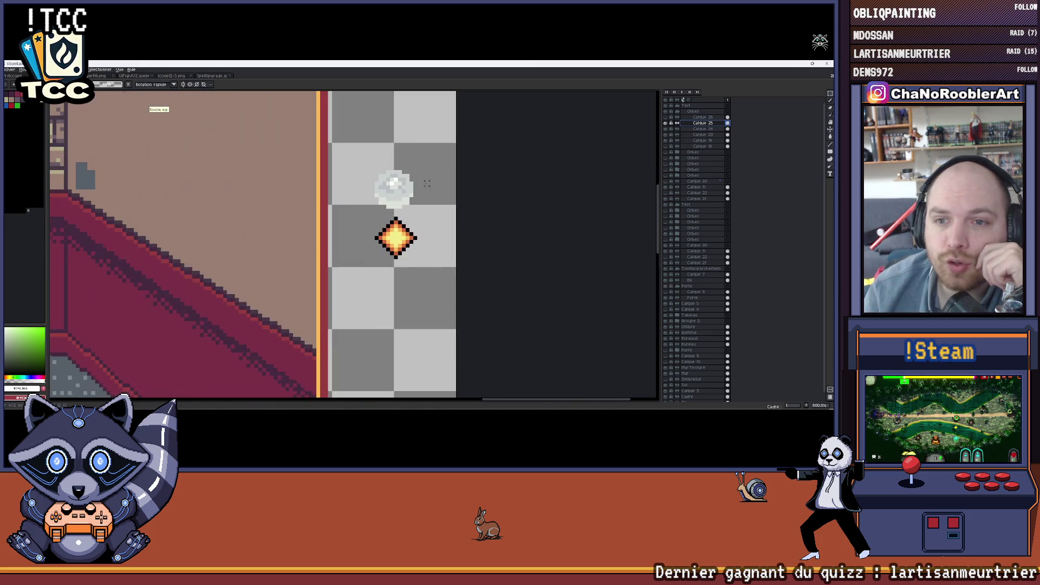
pyautogui.scroll(1, 427, 184)
pyautogui.click(666, 123)
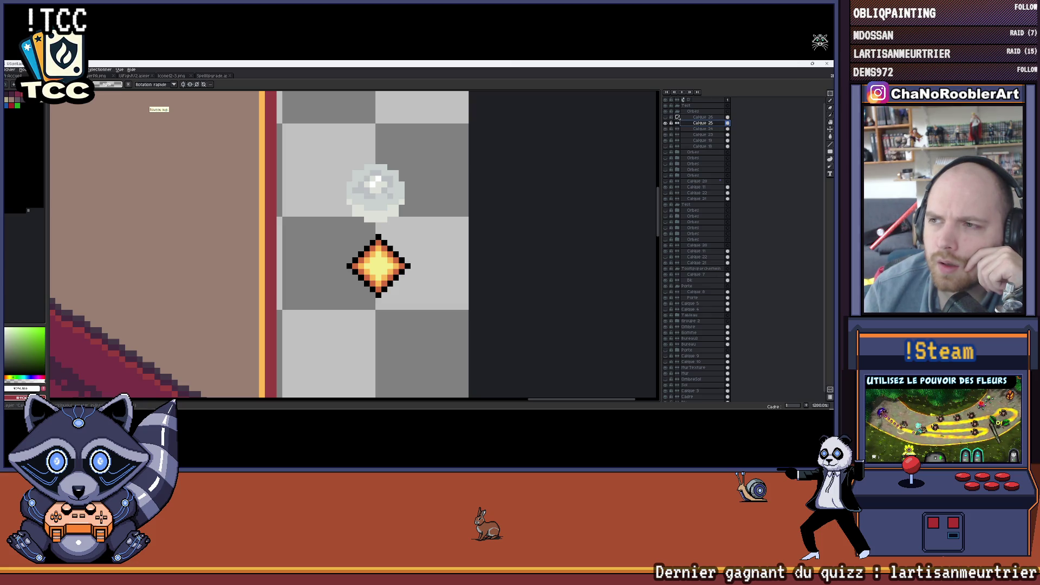
pyautogui.click(681, 113)
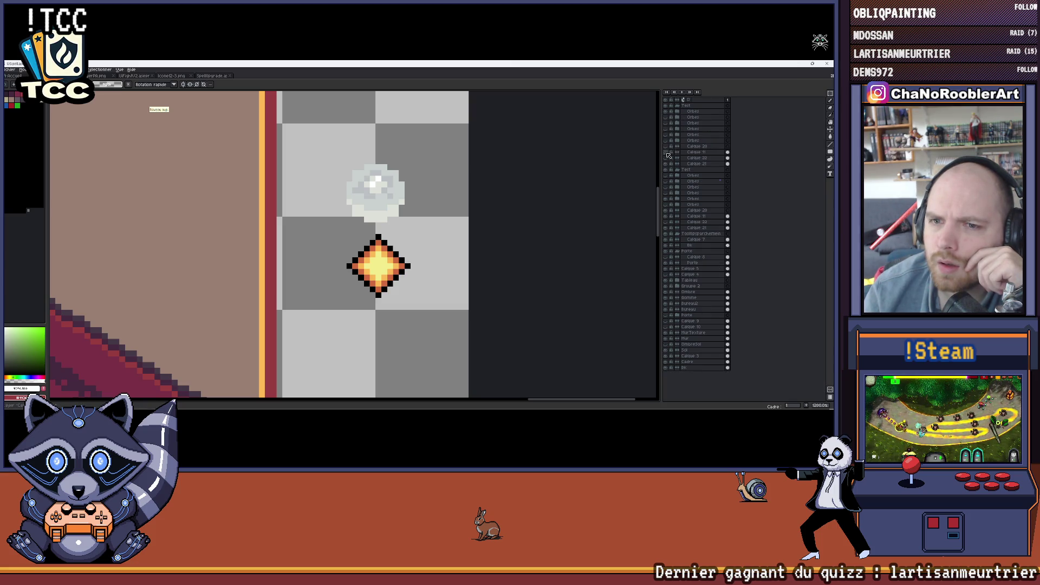
# Toggle the Orbes group layers' visibility until the orb's dark outline shows
pyautogui.click(666, 198)
pyautogui.click(665, 199)
pyautogui.click(677, 199)
pyautogui.click(665, 205)
pyautogui.click(668, 205)
pyautogui.click(667, 216)
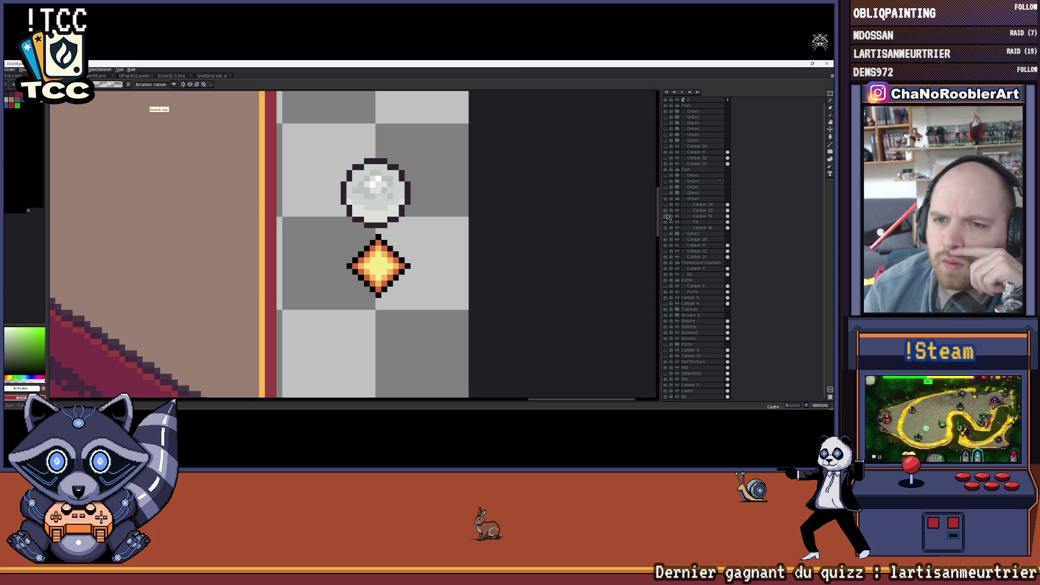
pyautogui.scroll(6, 406, 206)
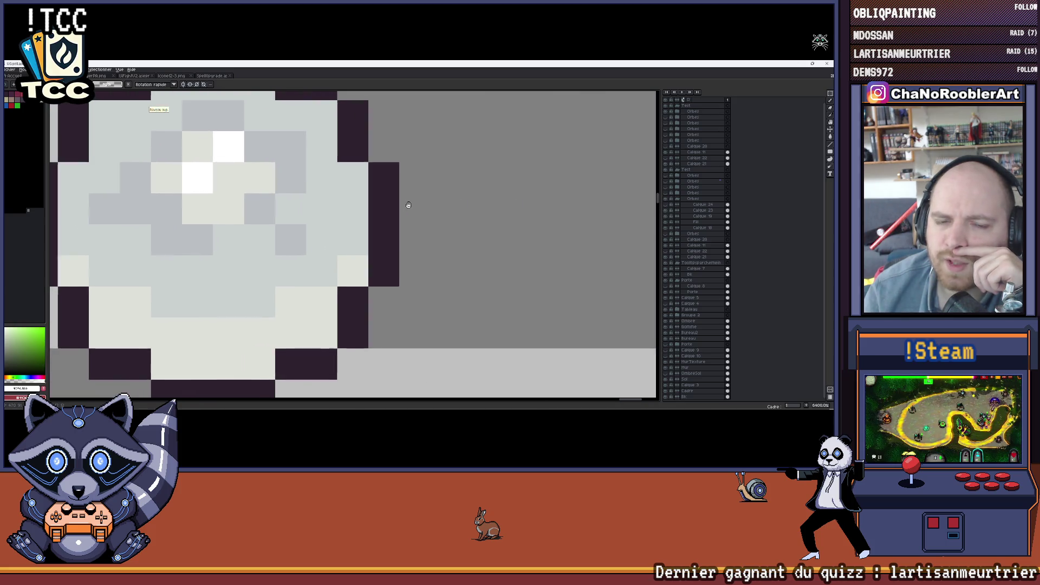
pyautogui.scroll(-10, 429, 218)
pyautogui.scroll(-2, 430, 218)
pyautogui.scroll(5, 271, 146)
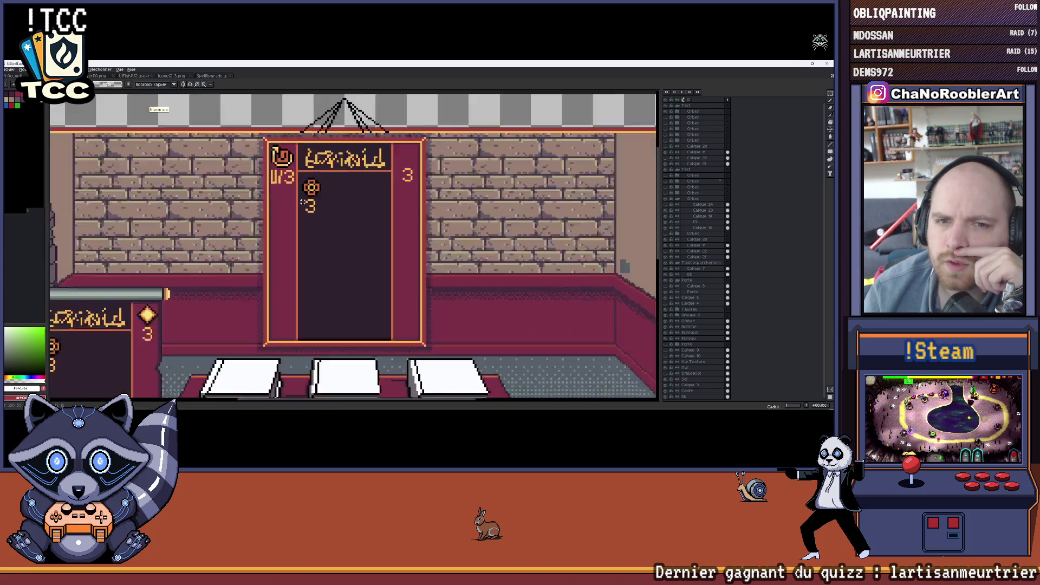
pyautogui.scroll(-7, 271, 146)
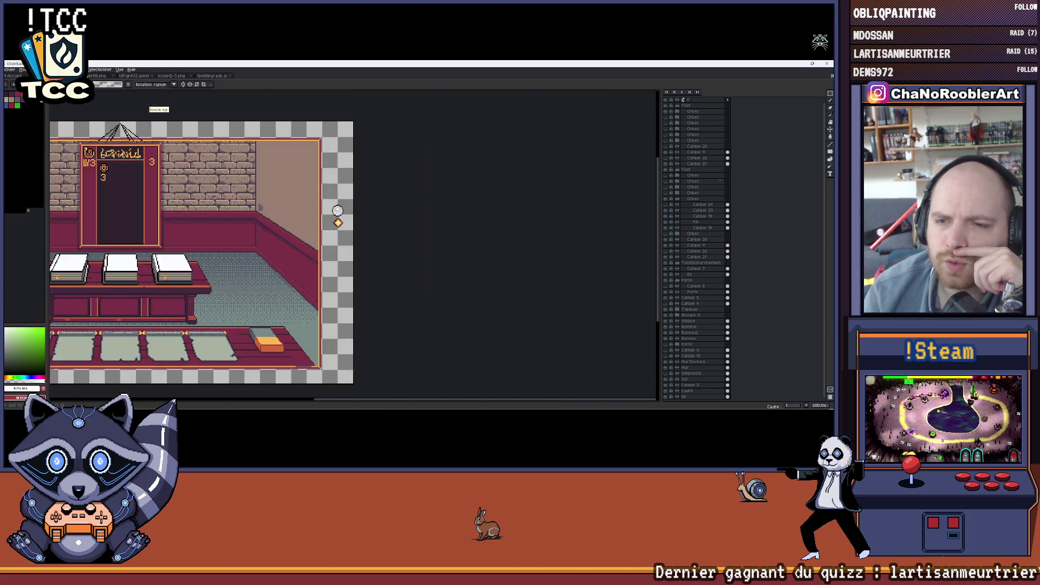
pyautogui.scroll(4, 402, 217)
pyautogui.scroll(4, 423, 231)
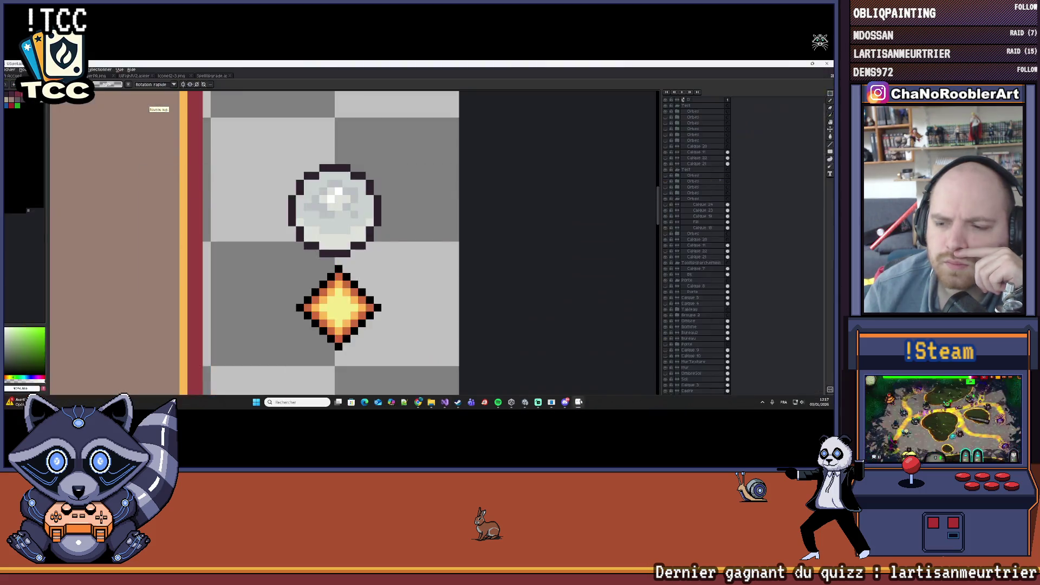
# Compare against the Unity tooltip panel, then return to Aseprite
pyautogui.click(525, 402)
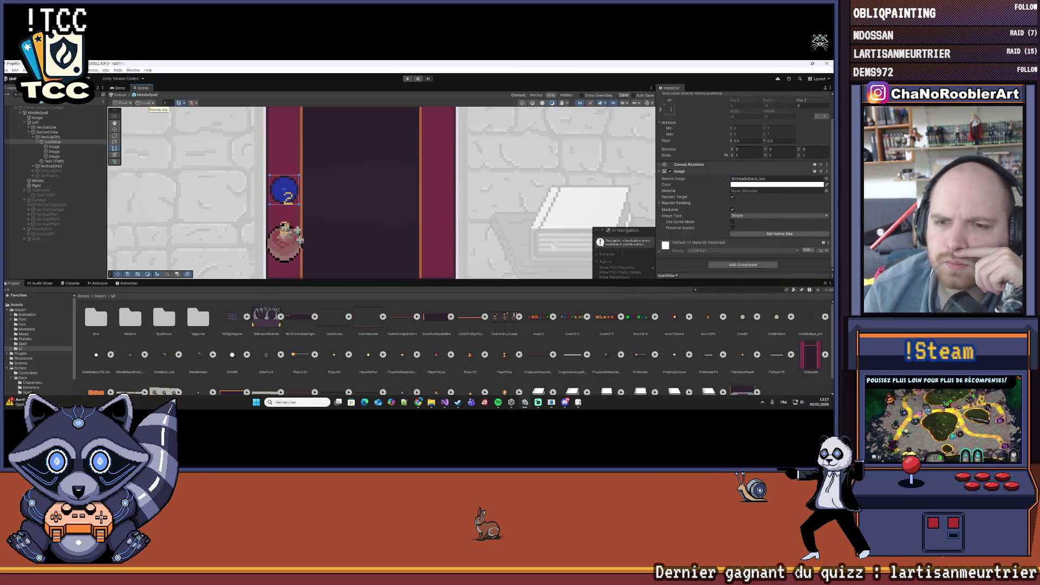
pyautogui.scroll(-2, 363, 206)
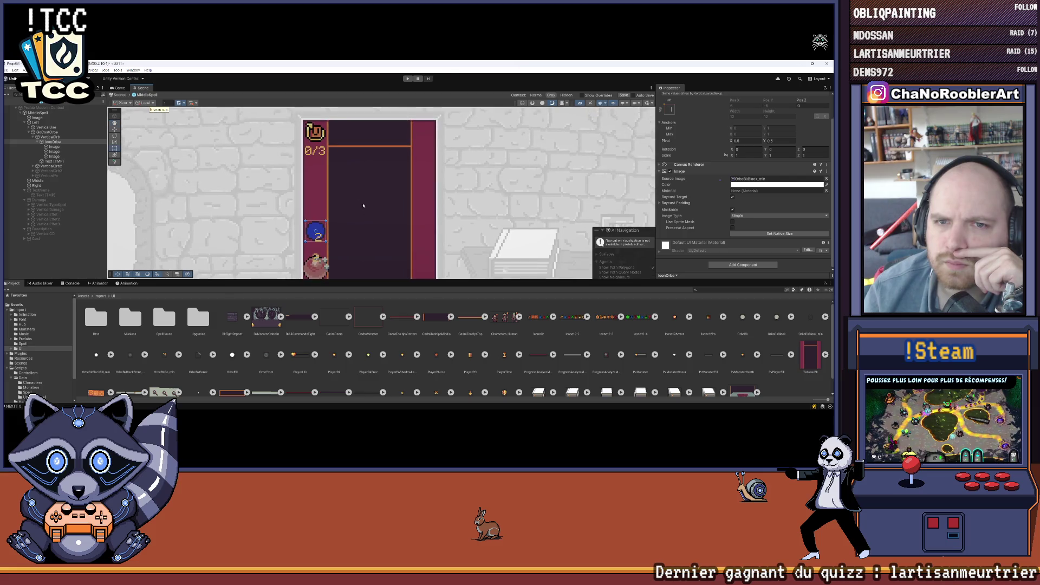
pyautogui.moveTo(509, 411)
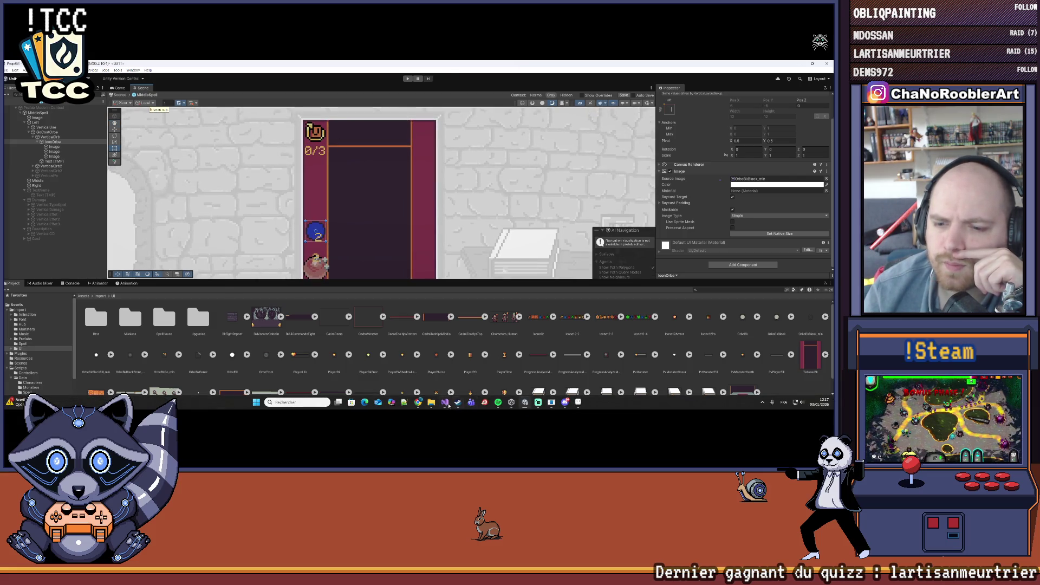
pyautogui.click(449, 404)
pyautogui.click(448, 403)
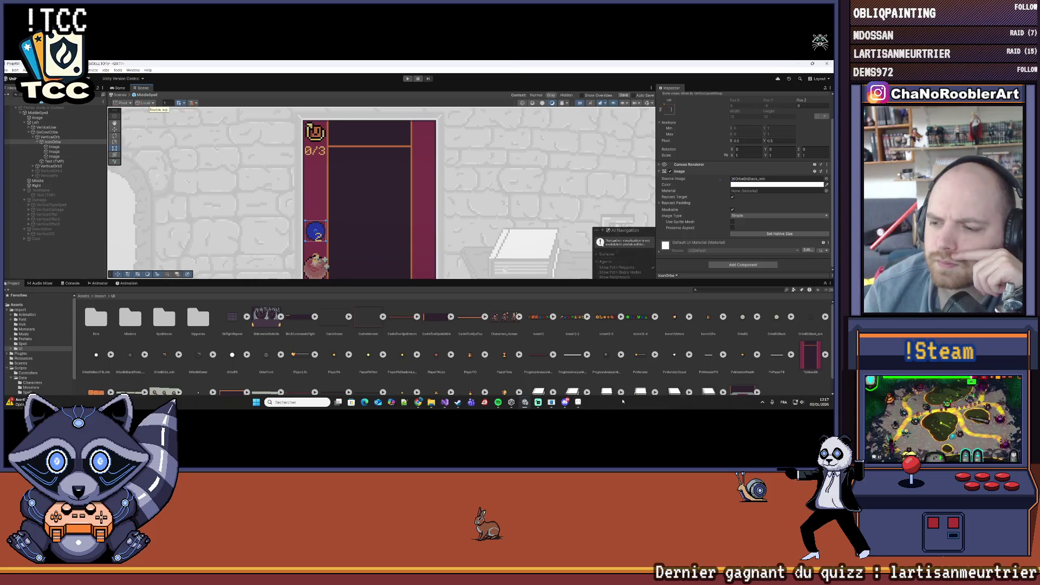
pyautogui.click(578, 403)
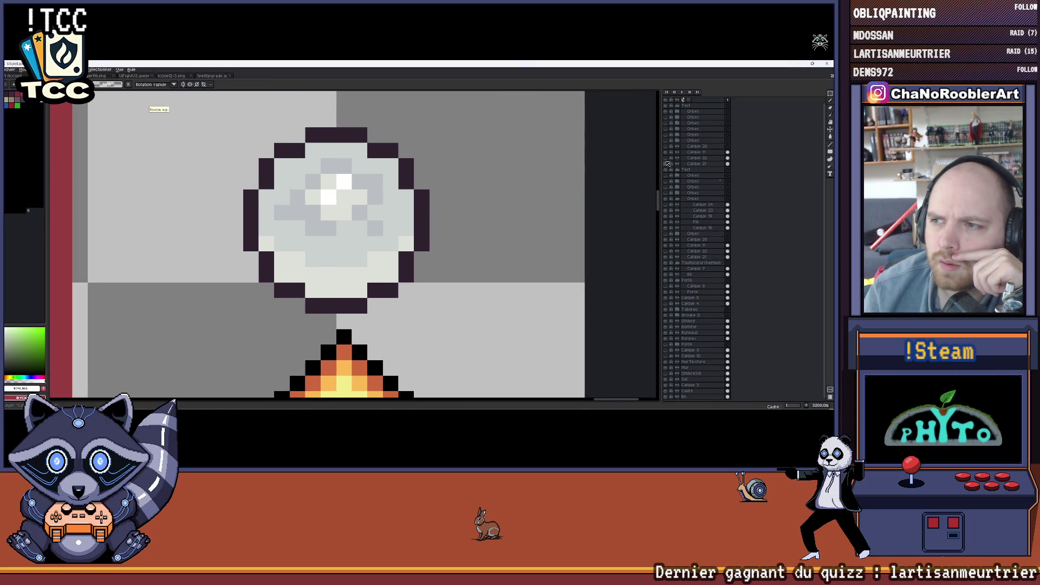
# Hide the orb's Fill and shading layers so only the dark outline ring remains
pyautogui.moveTo(669, 204); pyautogui.dragTo(668, 213)
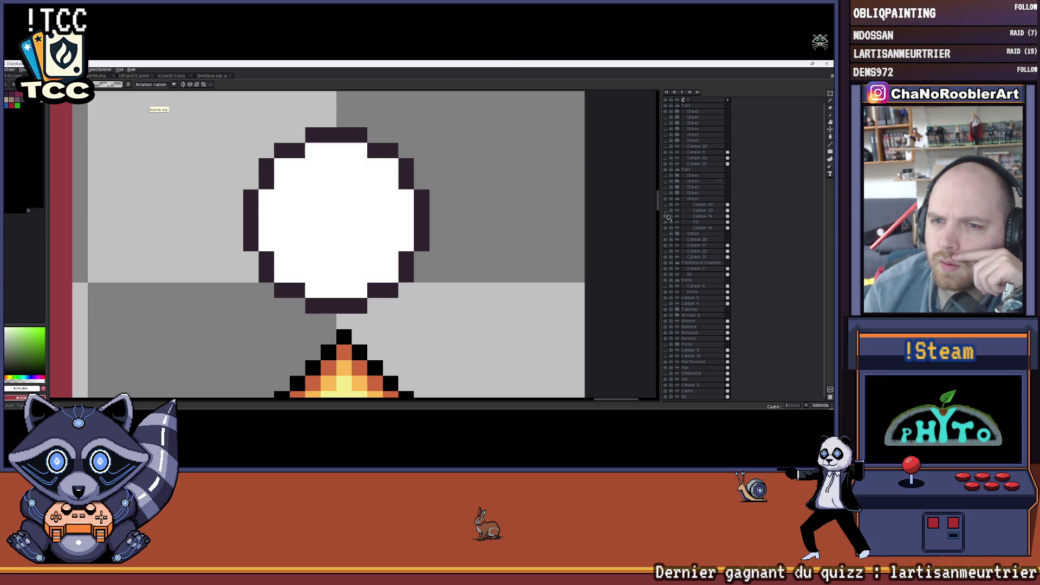
pyautogui.click(669, 216)
pyautogui.click(668, 216)
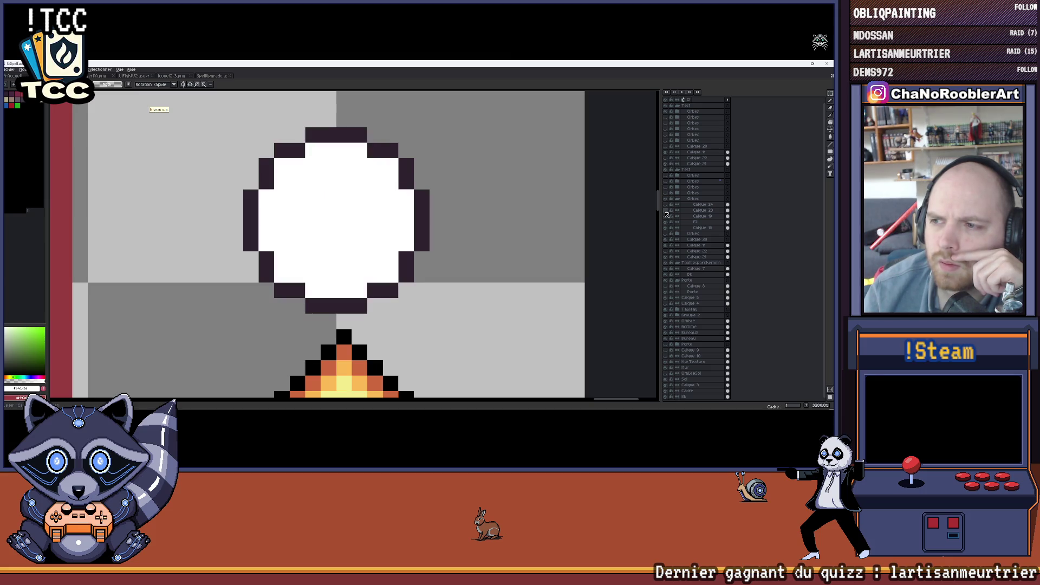
pyautogui.click(667, 210)
pyautogui.click(667, 217)
pyautogui.click(668, 222)
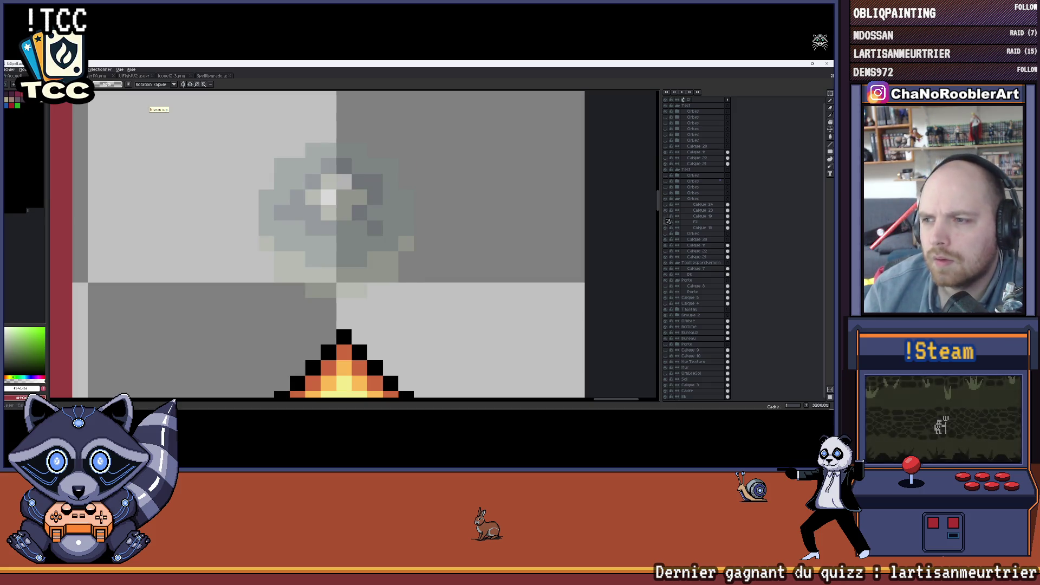
pyautogui.click(668, 211)
pyautogui.click(668, 217)
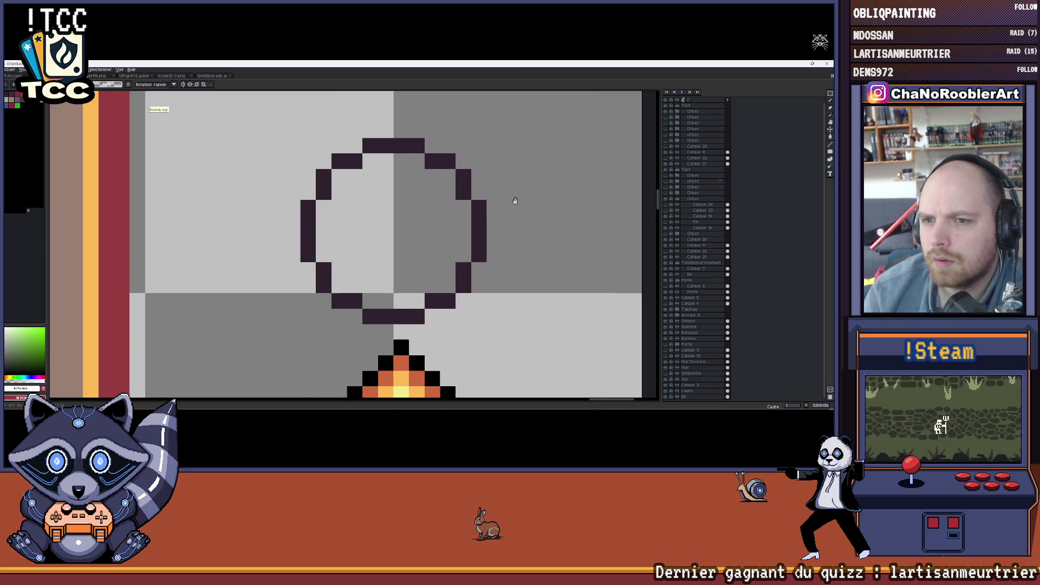
# Select the ring's layer Calque 19, try reshaping its pixels, and cancel the distorted edit
pyautogui.press('b')
pyautogui.hscroll(2, 347, 244)
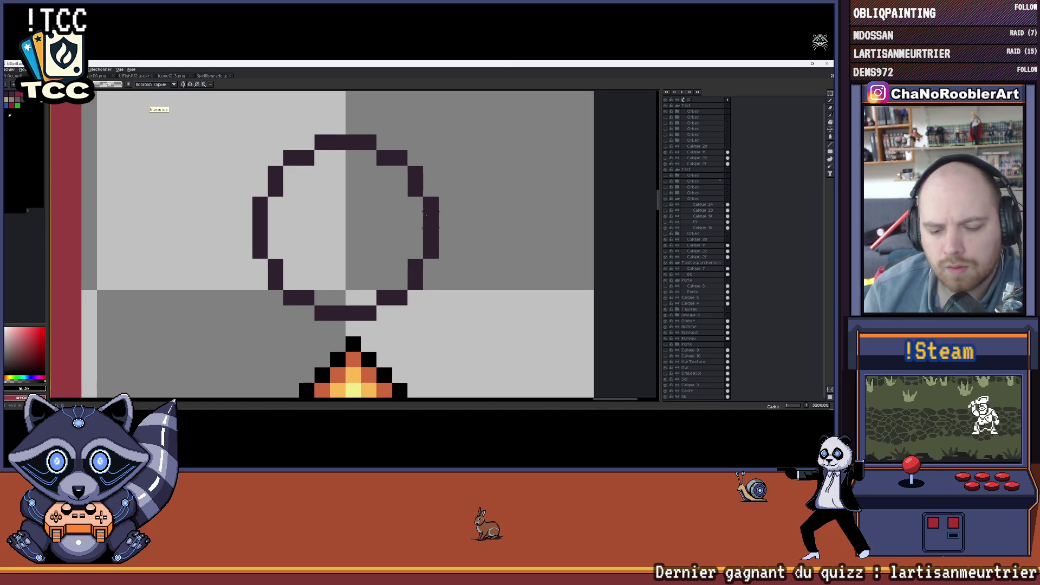
pyautogui.keyDown('ctrl'); pyautogui.click(431, 217); pyautogui.keyUp('ctrl')
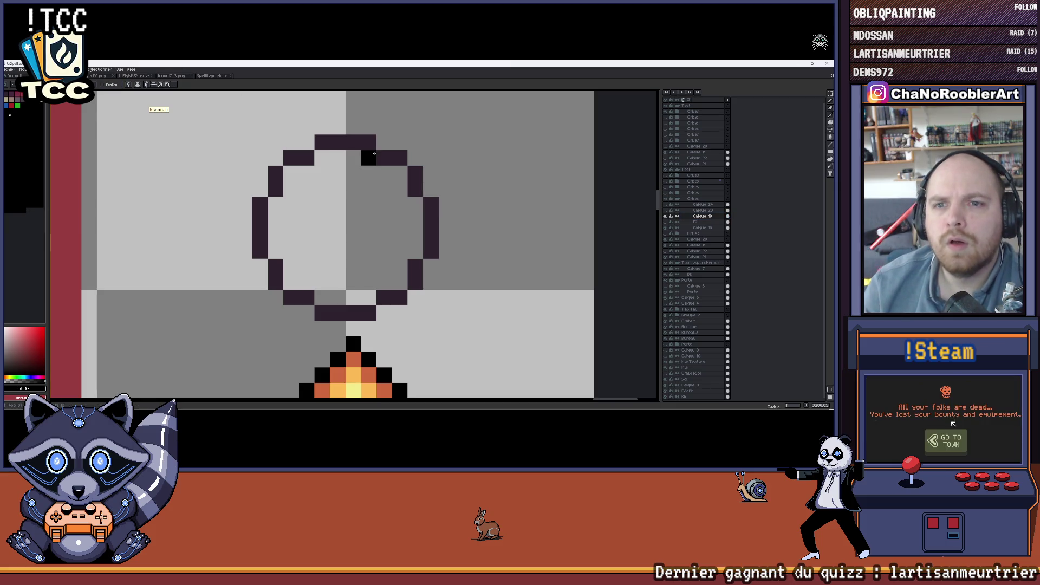
pyautogui.click(665, 217)
pyautogui.click(665, 219)
pyautogui.scroll(-2, 460, 211)
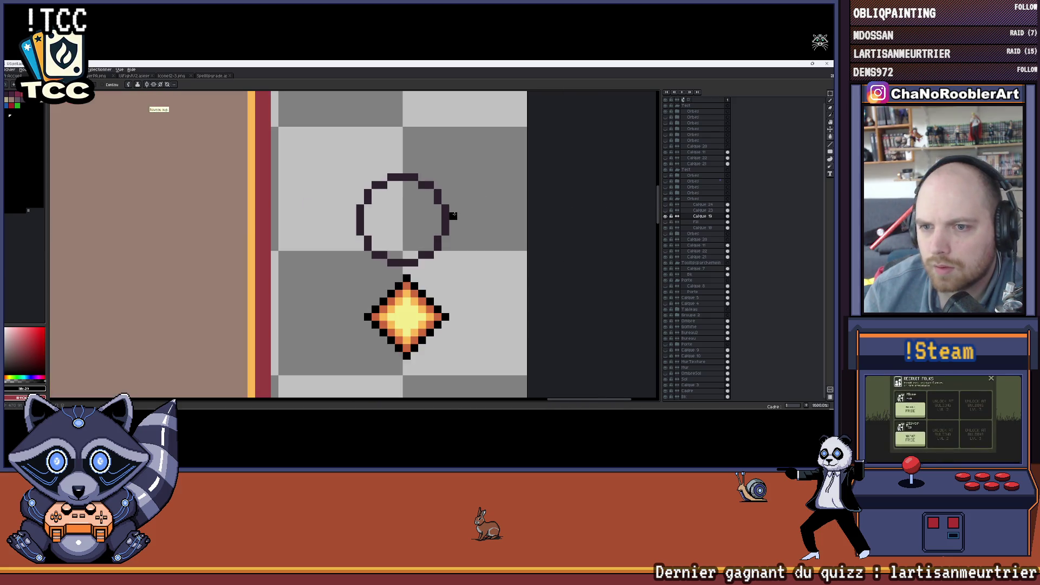
pyautogui.scroll(2, 376, 222)
pyautogui.scroll(-3, 405, 207)
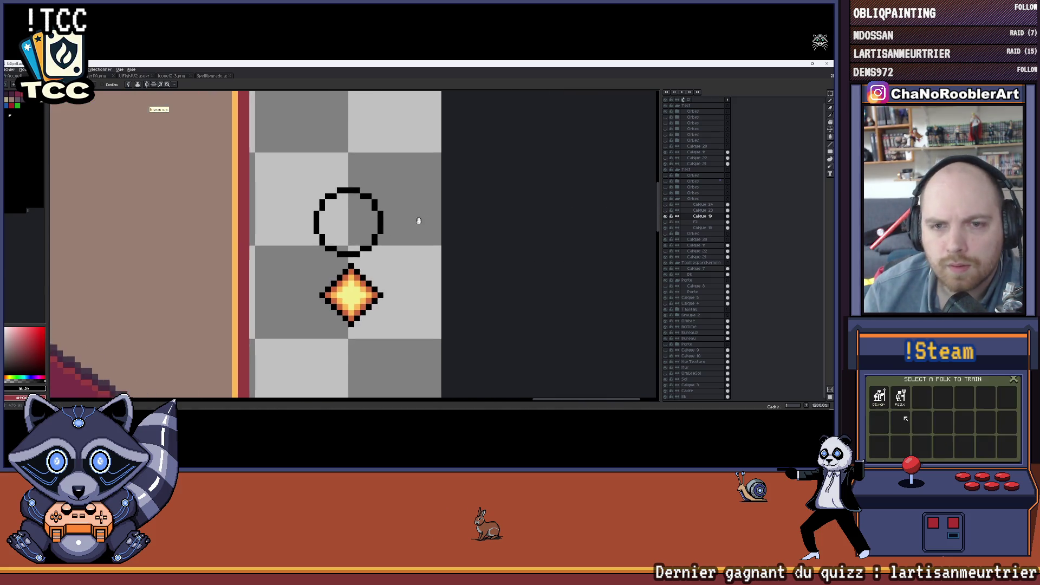
pyautogui.scroll(1, 405, 207)
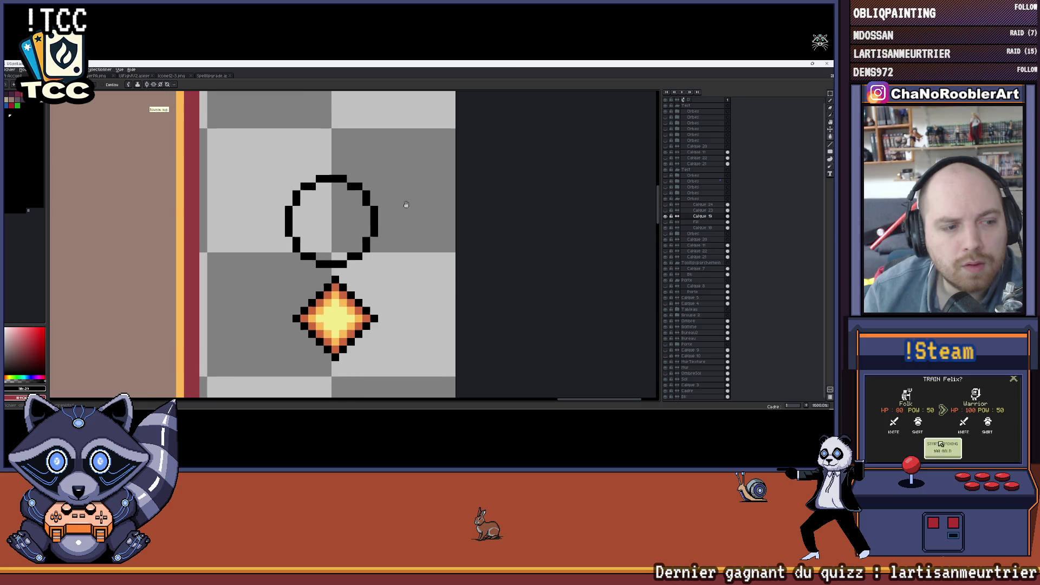
pyautogui.click(830, 98)
pyautogui.scroll(2, 406, 164)
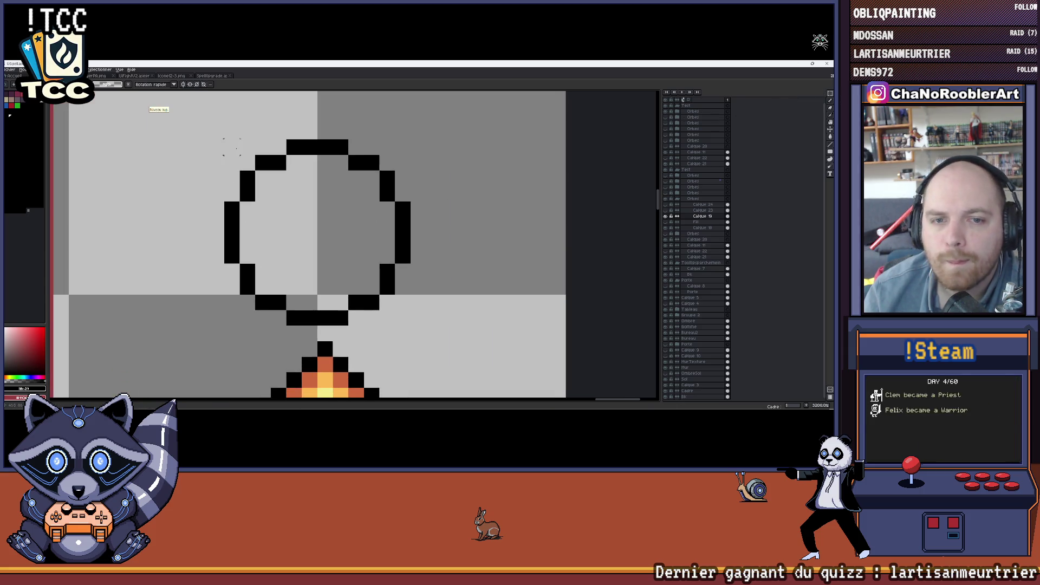
pyautogui.click(240, 155)
pyautogui.moveTo(254, 162); pyautogui.dragTo(393, 294)
pyautogui.press('Escape')
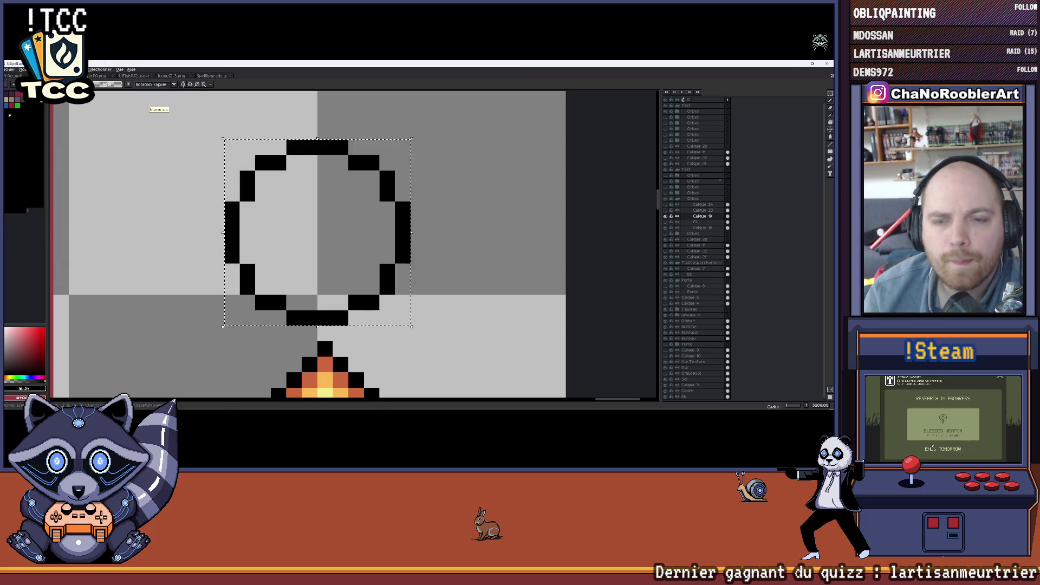
# Bring up the Export As dialog from the File menu
pyautogui.click(10, 69)
pyautogui.moveTo(21, 130)
pyautogui.click(97, 131)
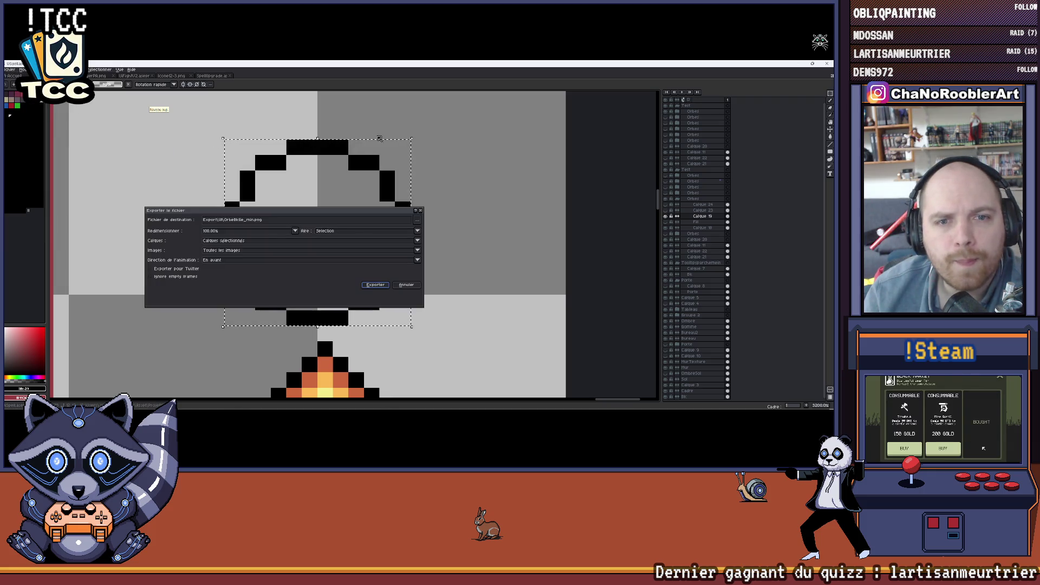
# Set the export to Visible Layers while keeping the selected area
pyautogui.scroll(-1, 293, 244)
pyautogui.click(308, 245)
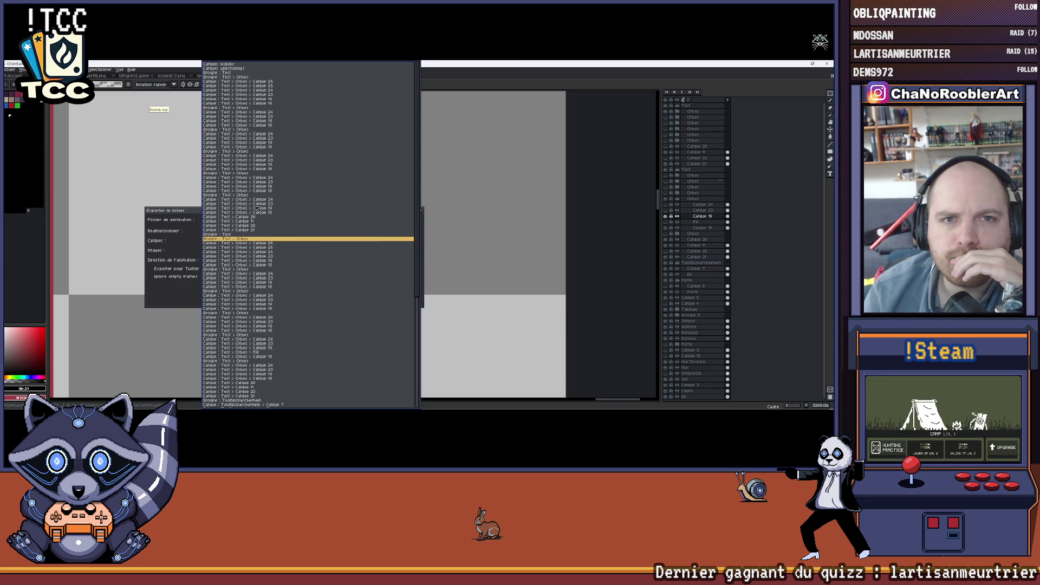
pyautogui.click(292, 167)
pyautogui.click(417, 231)
pyautogui.click(436, 232)
# Export over OrbeBkBlack_min.png, confirming the overwrite with Oui, and return to Unity
pyautogui.click(417, 219)
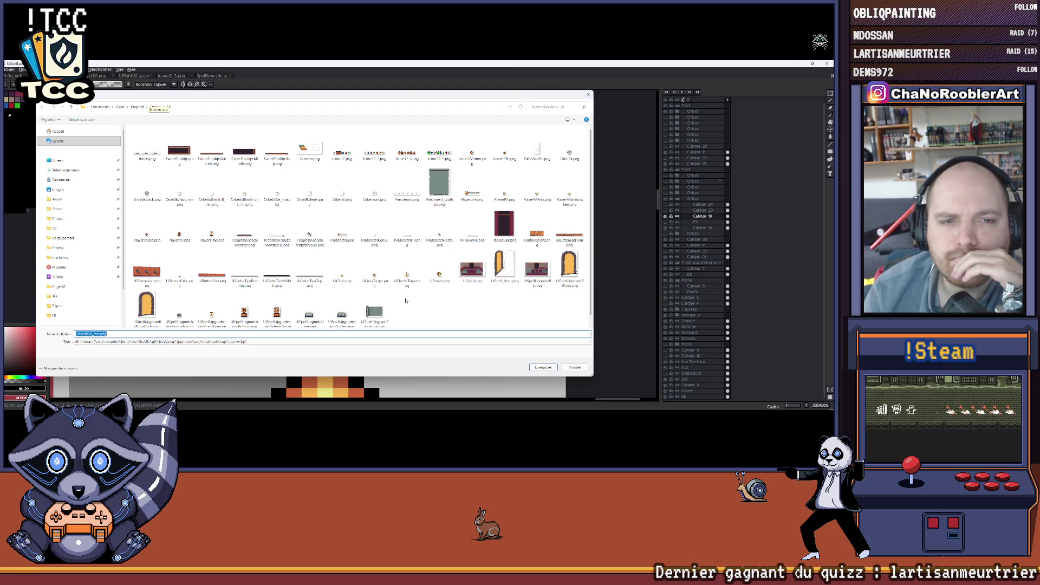
pyautogui.doubleClick(179, 190)
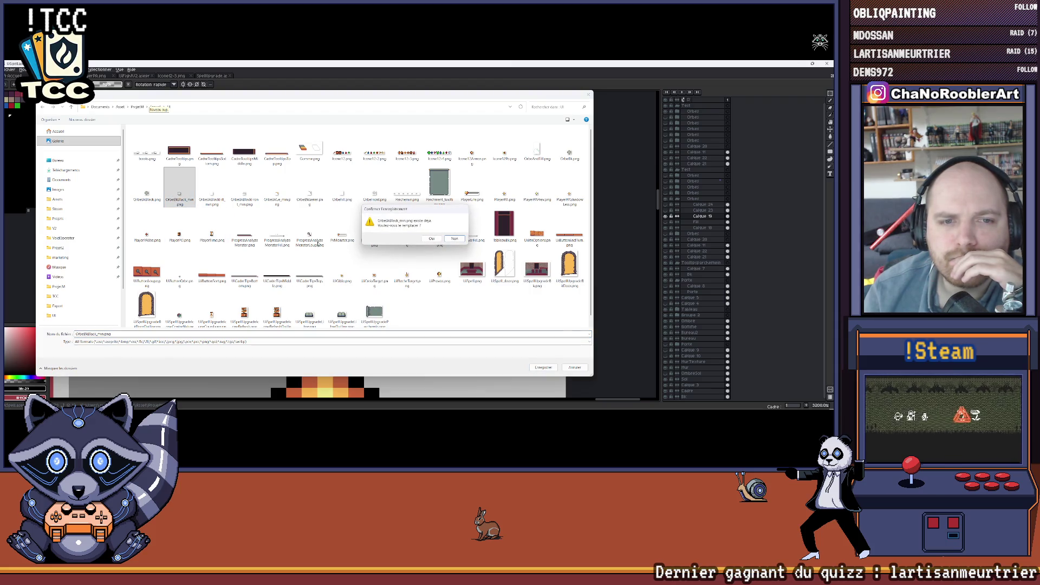
pyautogui.click(435, 239)
pyautogui.click(379, 288)
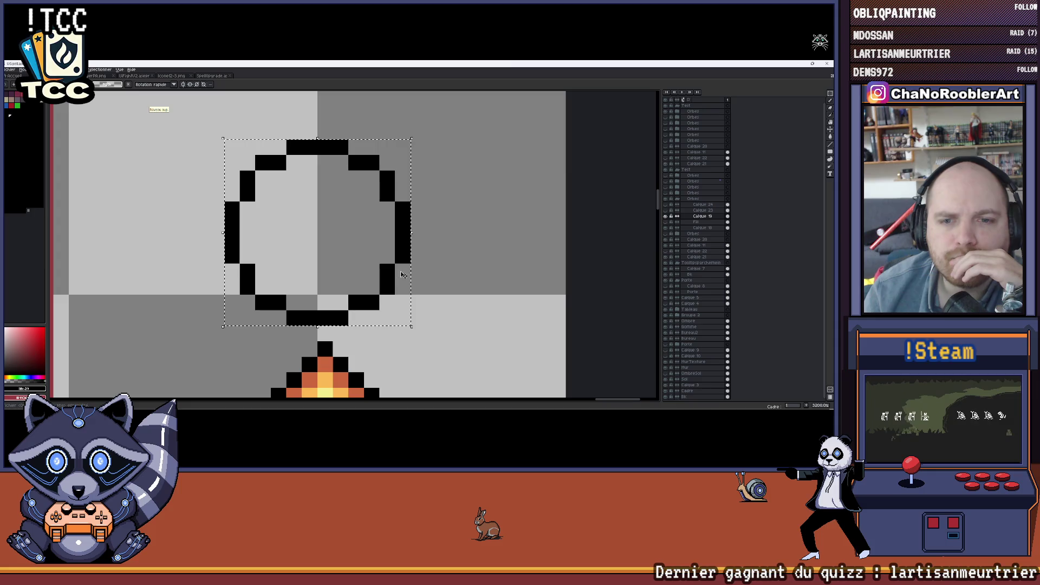
pyautogui.click(799, 63)
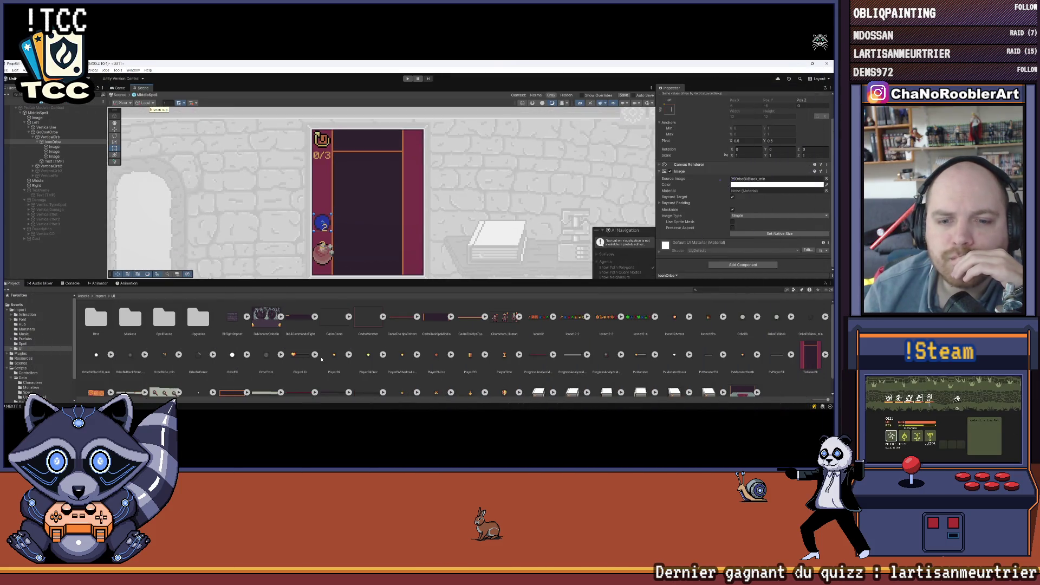
# Delete the old orb PNG asset from the Project panel
pyautogui.moveTo(399, 281); pyautogui.dragTo(399, 215)
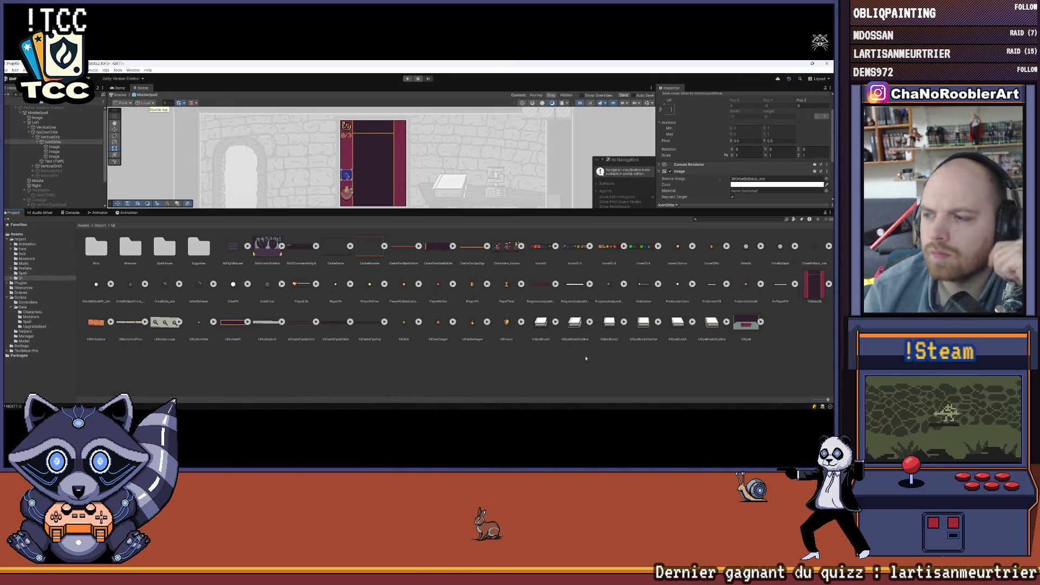
pyautogui.click(812, 248)
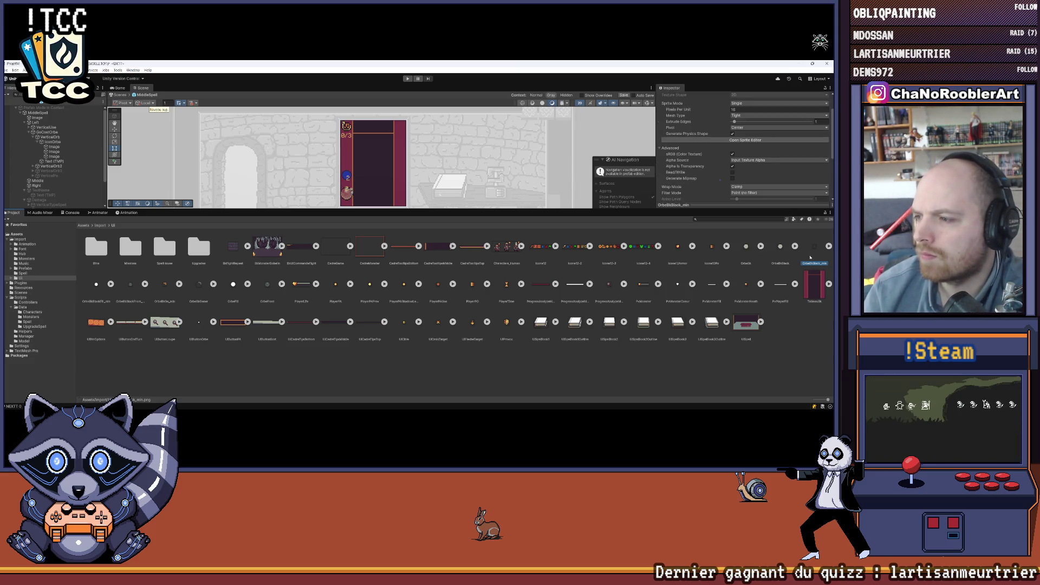
pyautogui.press('Delete')
pyautogui.click(425, 249)
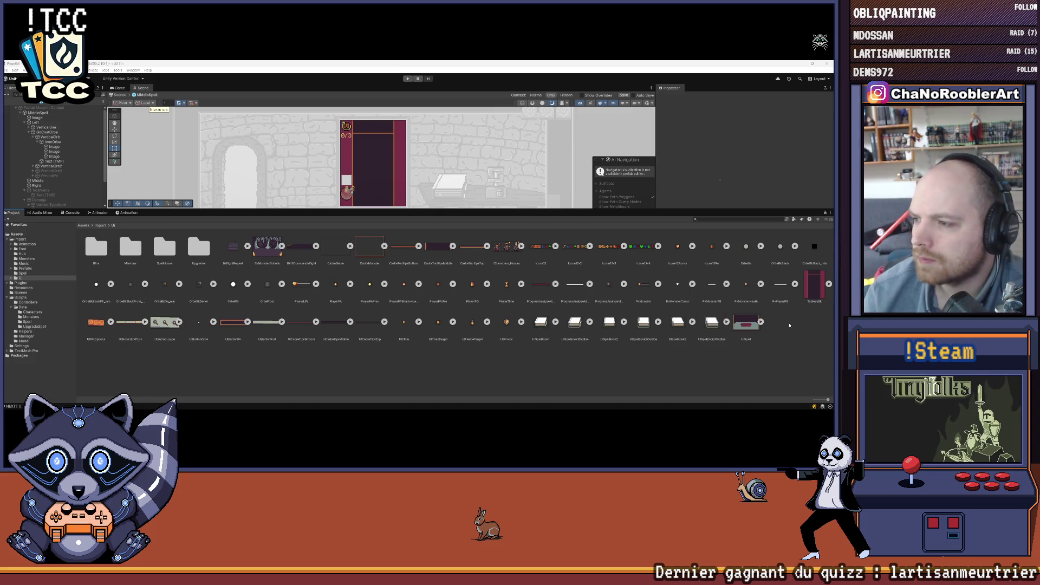
# Import the new orb image as Sprite (2D and UI), Max Size 4096, Compression None, Point filter
pyautogui.click(814, 247)
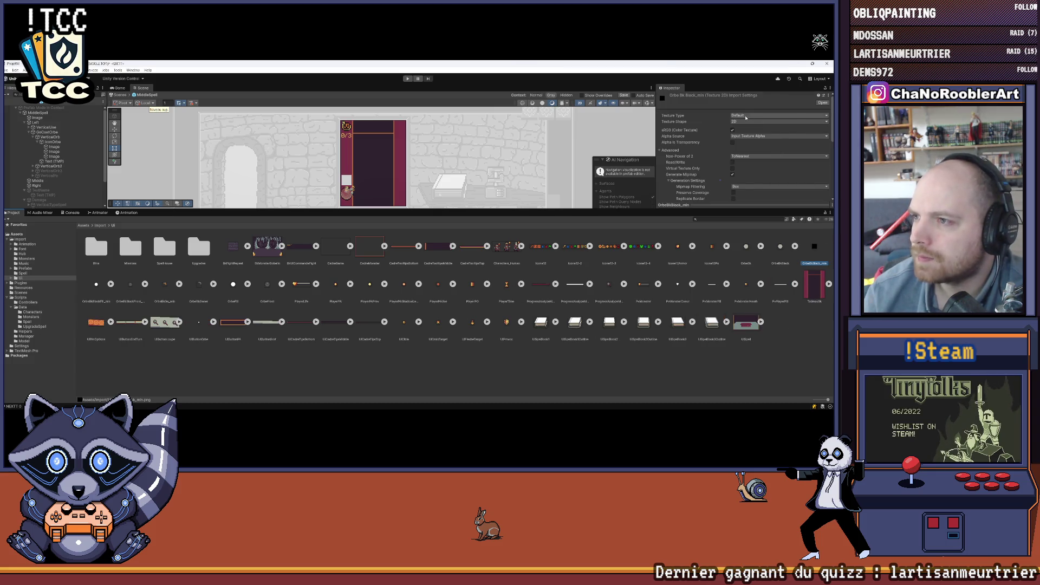
pyautogui.click(778, 115)
pyautogui.click(760, 141)
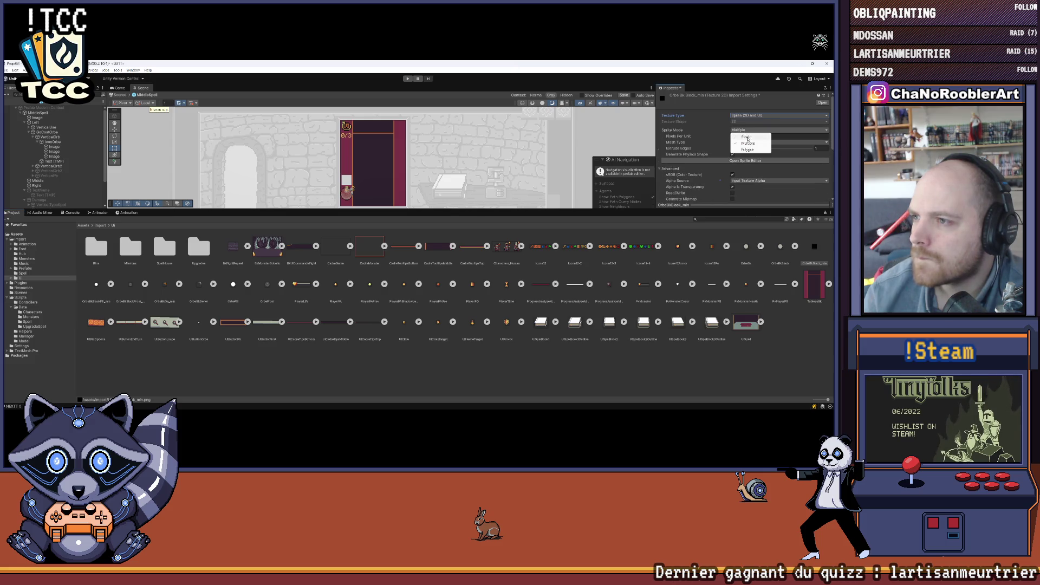
pyautogui.click(747, 137)
pyautogui.scroll(-5, 747, 136)
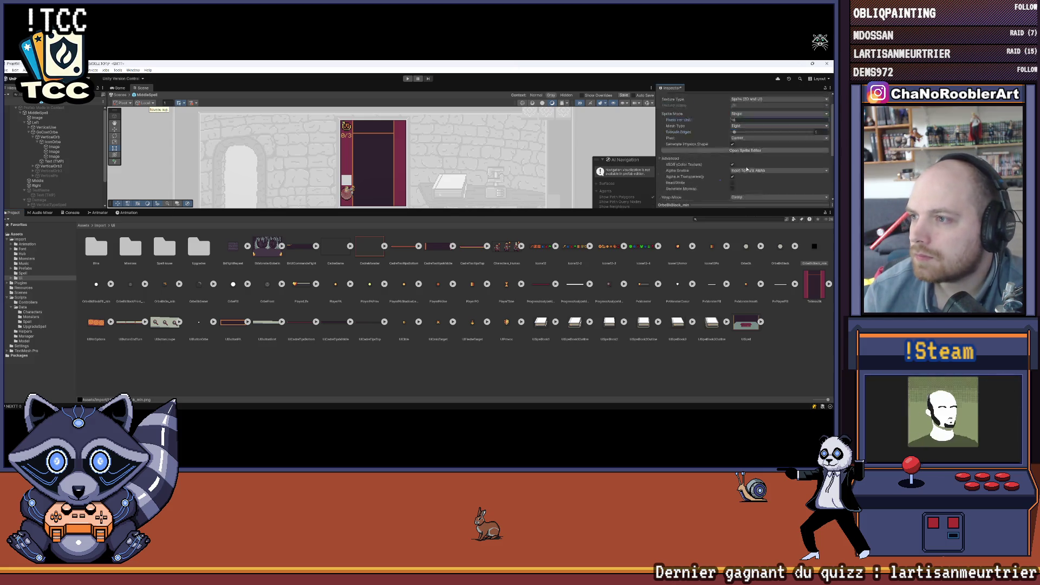
pyautogui.click(747, 147)
pyautogui.click(758, 193)
pyautogui.click(750, 161)
pyautogui.click(744, 166)
pyautogui.click(758, 141)
pyautogui.click(747, 144)
pyautogui.click(822, 194)
# Check the updated orb in the Game view, then return to the Scene and select the orb's number text
pyautogui.moveTo(358, 210); pyautogui.dragTo(358, 290)
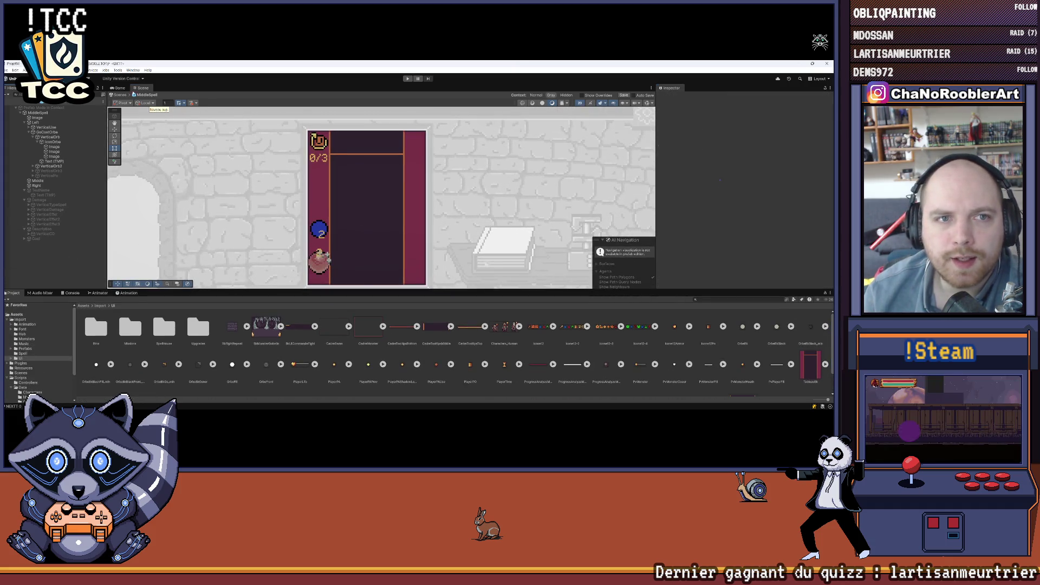
pyautogui.click(119, 88)
pyautogui.click(147, 88)
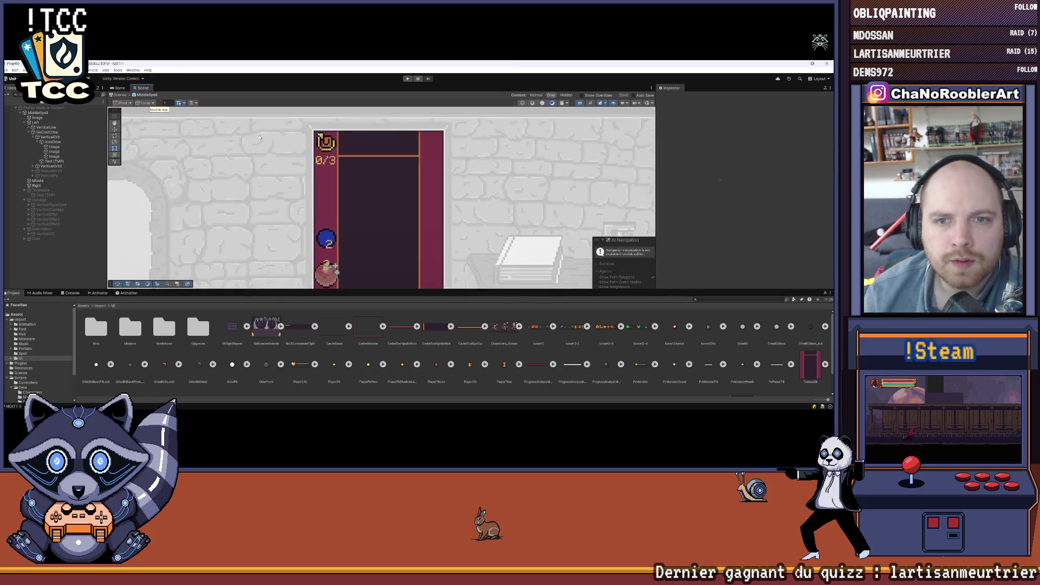
pyautogui.scroll(5, 333, 174)
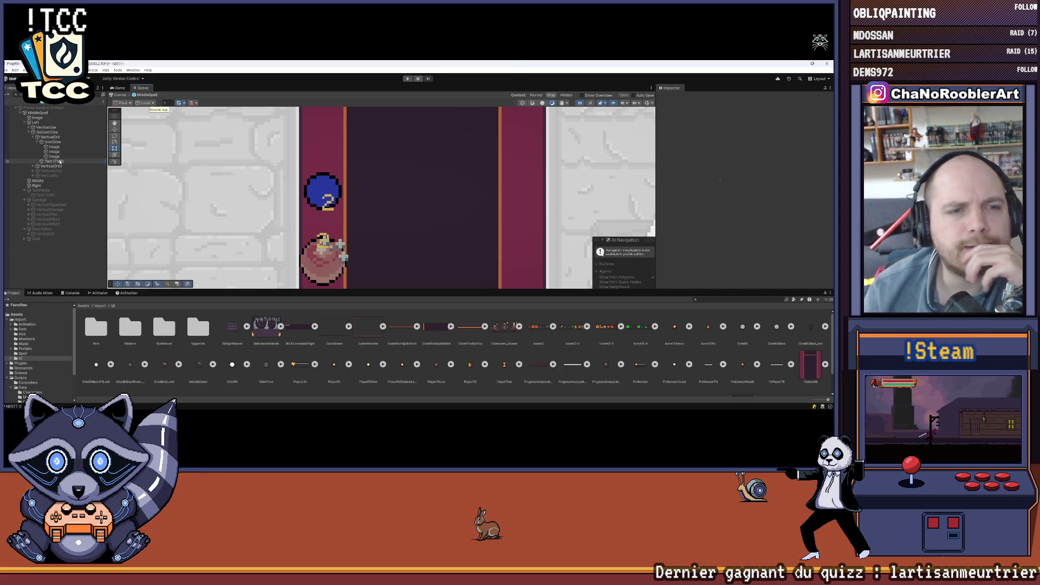
pyautogui.click(56, 162)
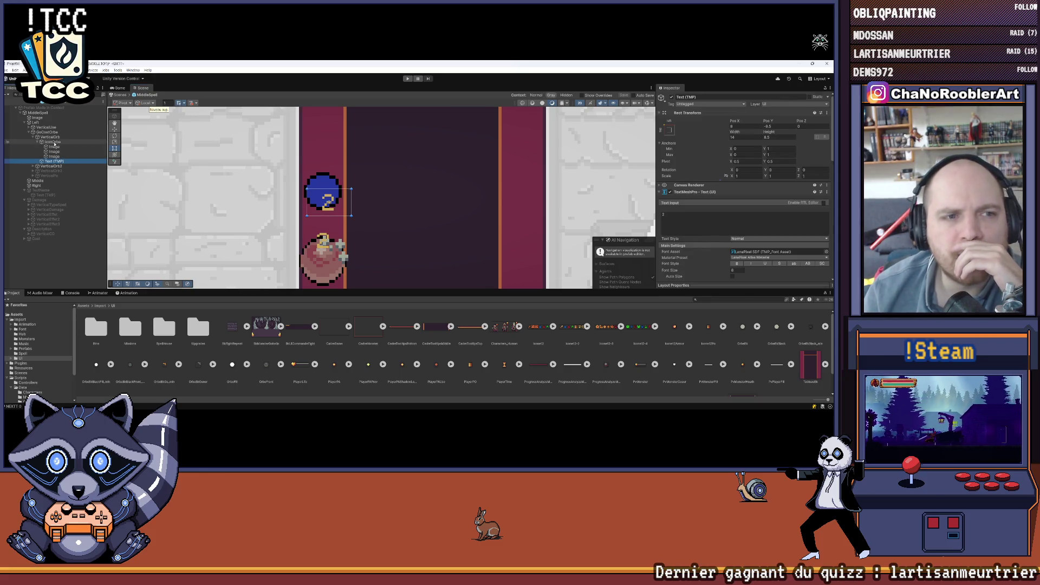
# Frame the orb icon in the Scene view, then delete the VerticalOrb2 column
pyautogui.click(53, 141)
pyautogui.click(38, 142)
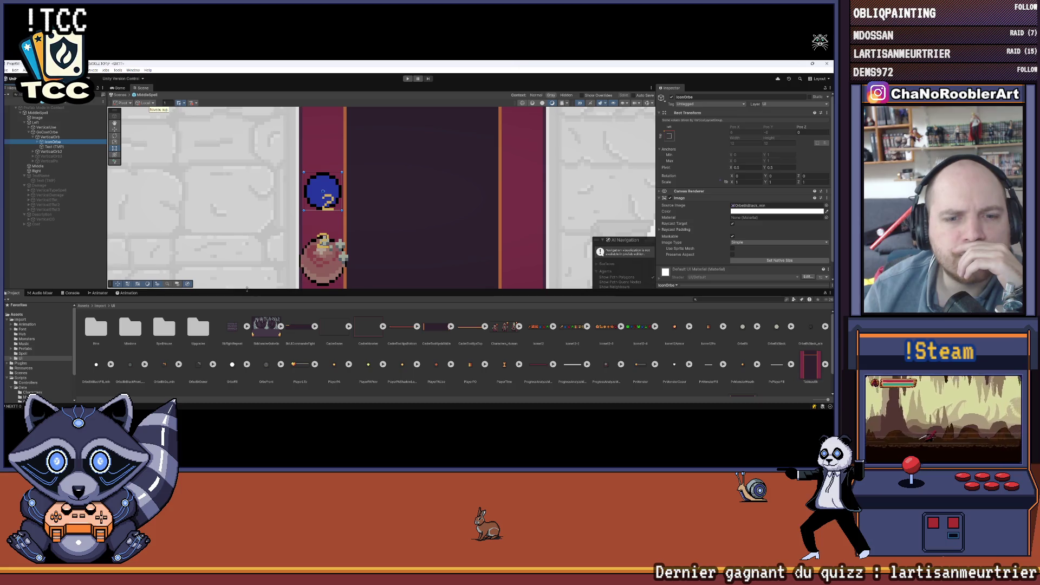
pyautogui.moveTo(252, 292); pyautogui.dragTo(238, 364)
pyautogui.press('f')
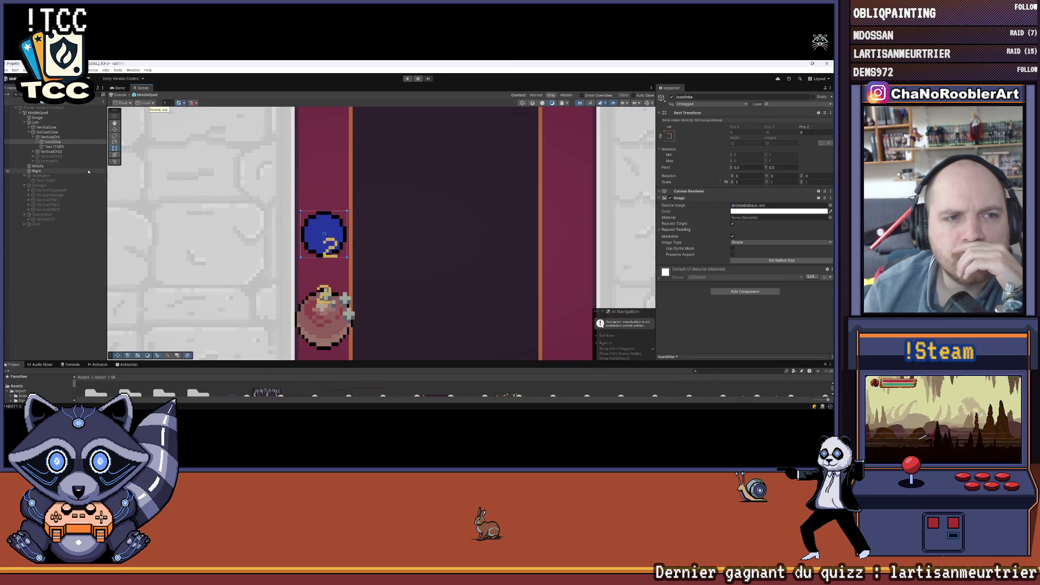
pyautogui.scroll(-2, 260, 233)
pyautogui.scroll(1, 270, 225)
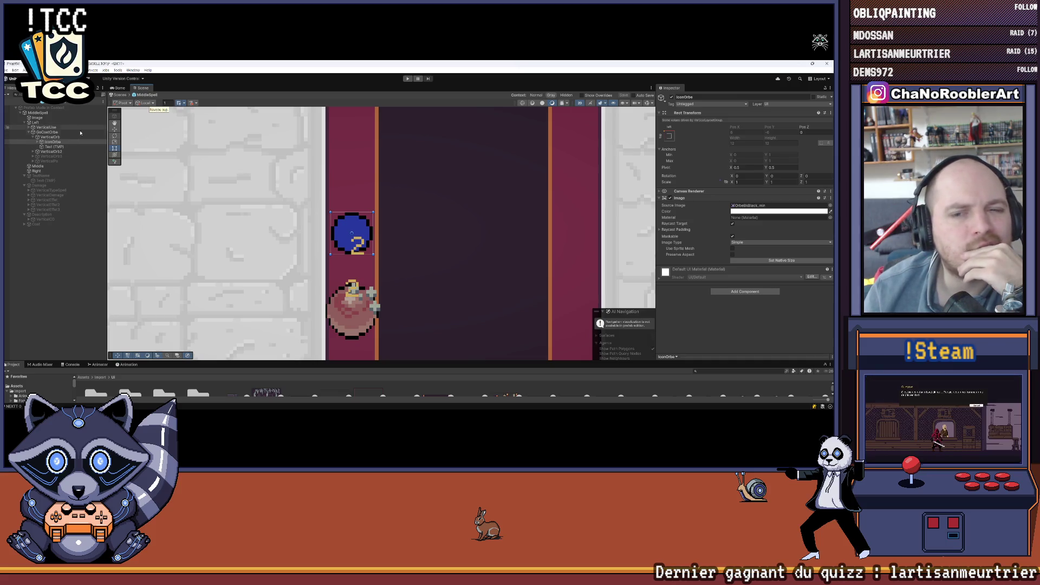
pyautogui.moveTo(340, 193)
pyautogui.mouseDown()
pyautogui.moveTo(313, 227)
pyautogui.moveTo(341, 178)
pyautogui.mouseUp()
pyautogui.scroll(-2, 312, 228)
pyautogui.click(42, 152)
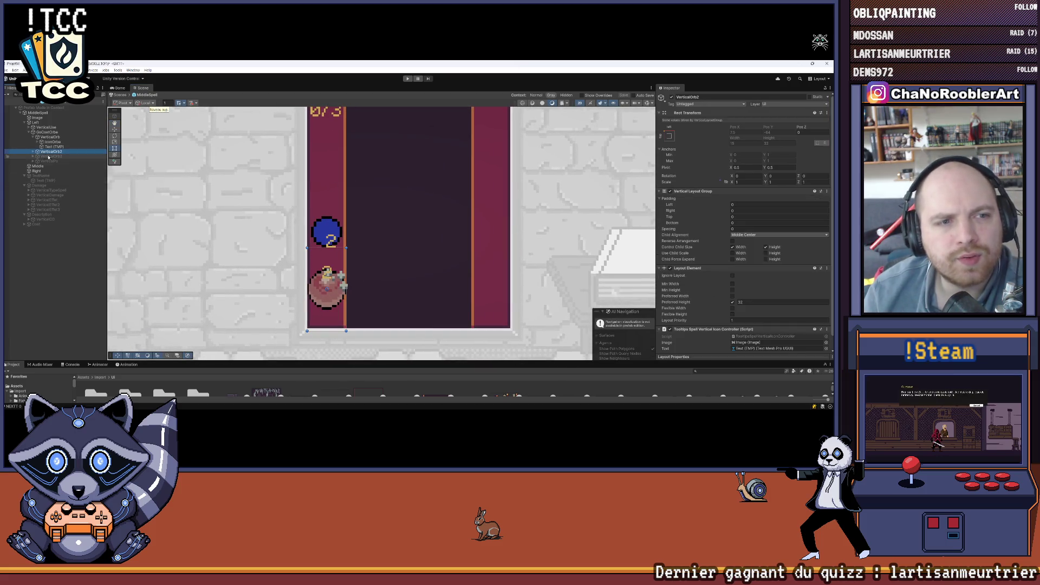
pyautogui.press('Delete')
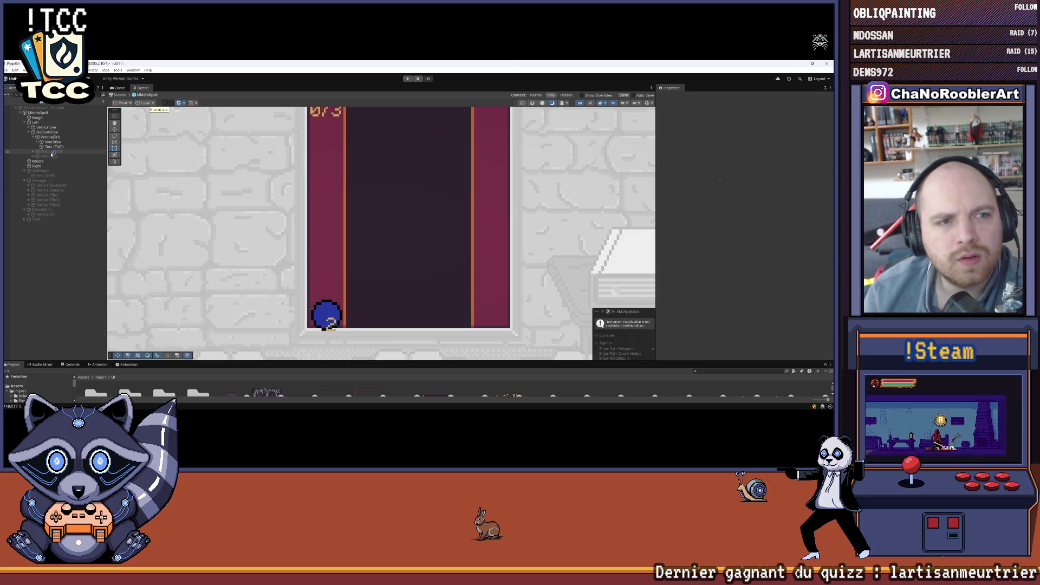
# Set the Left column's Vertical Layout Group bottom padding to 2
pyautogui.click(56, 151)
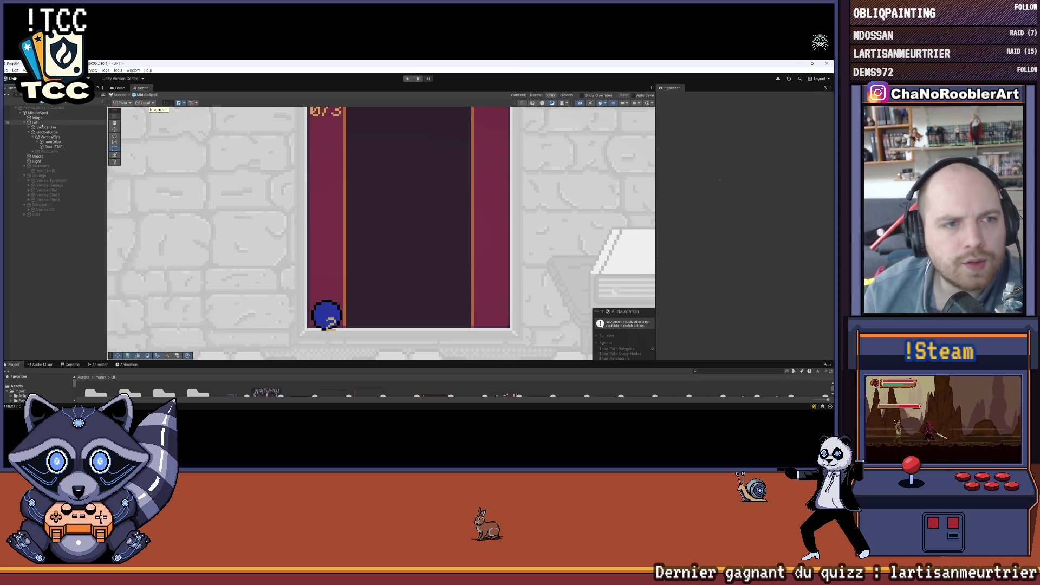
pyautogui.click(57, 123)
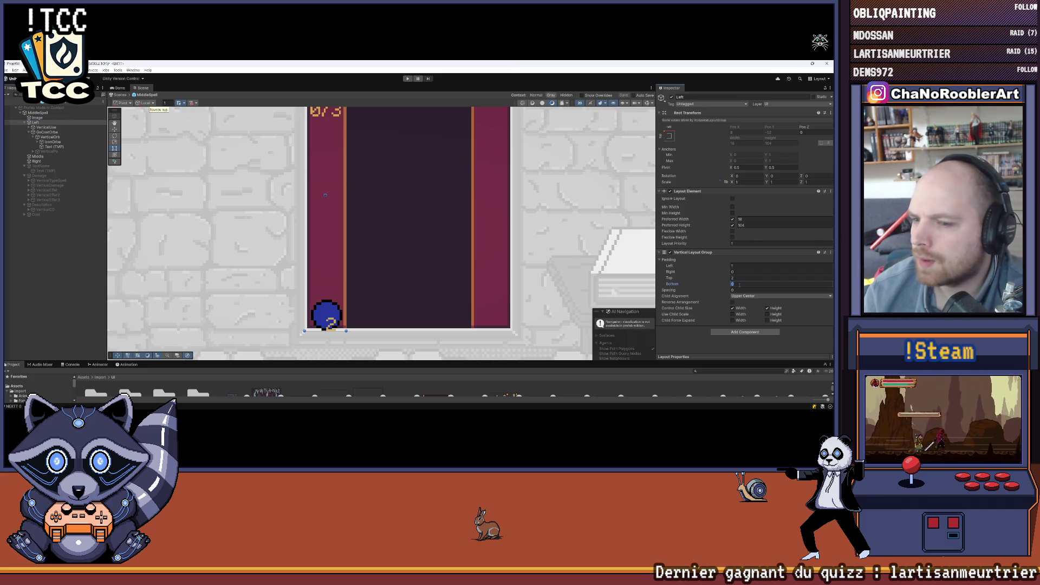
pyautogui.write('2')
pyautogui.click(72, 315)
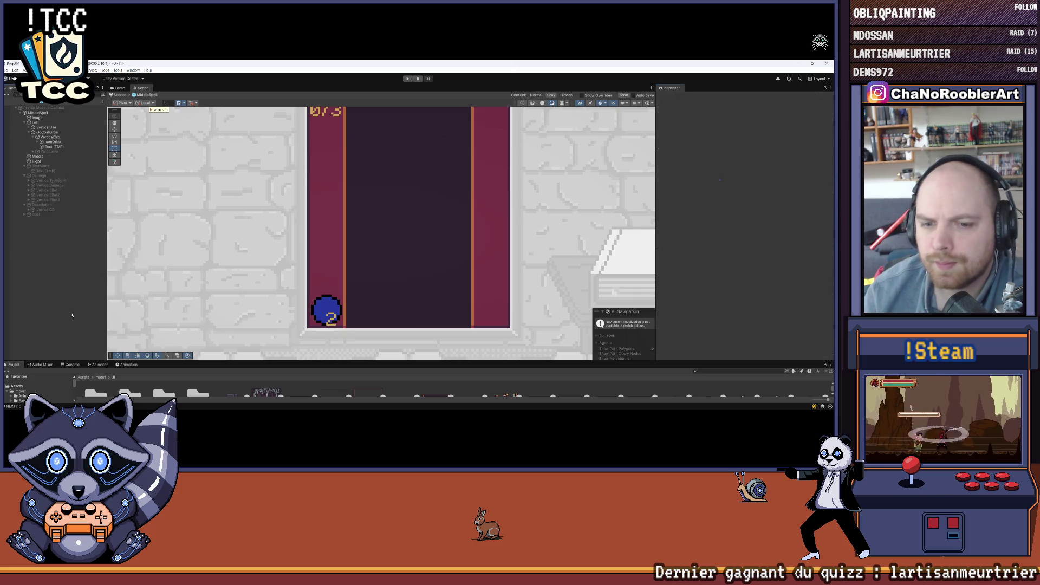
# Expand IconOrbe and enable the Image component on its second image layer
pyautogui.scroll(-4, 327, 216)
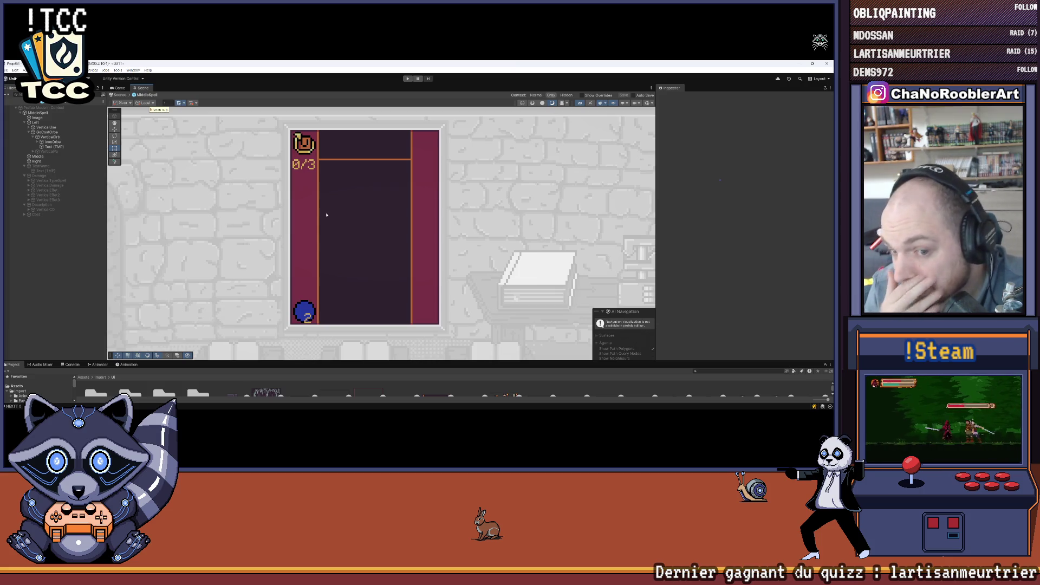
pyautogui.click(37, 142)
pyautogui.click(54, 151)
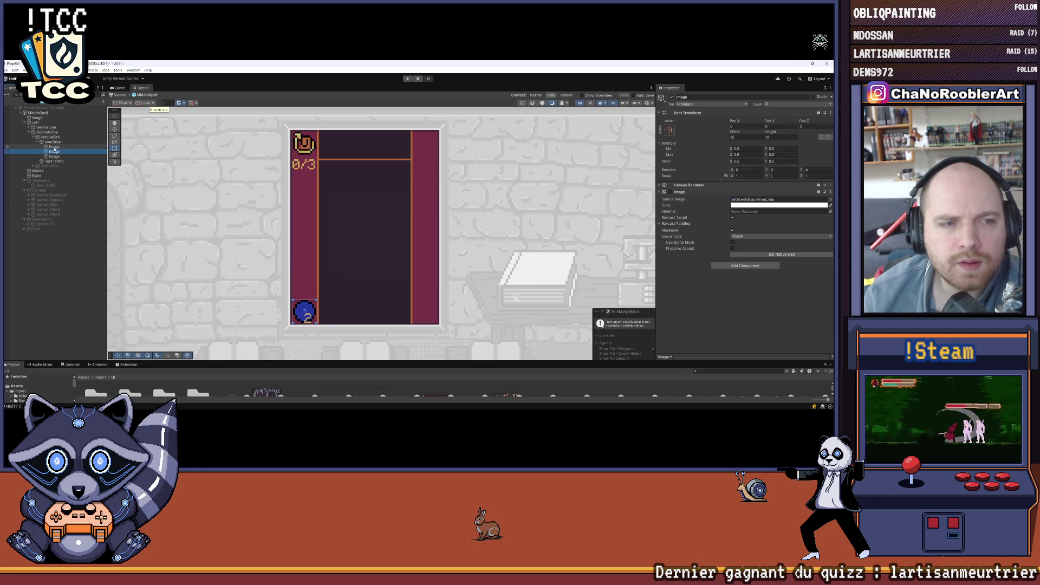
pyautogui.click(670, 191)
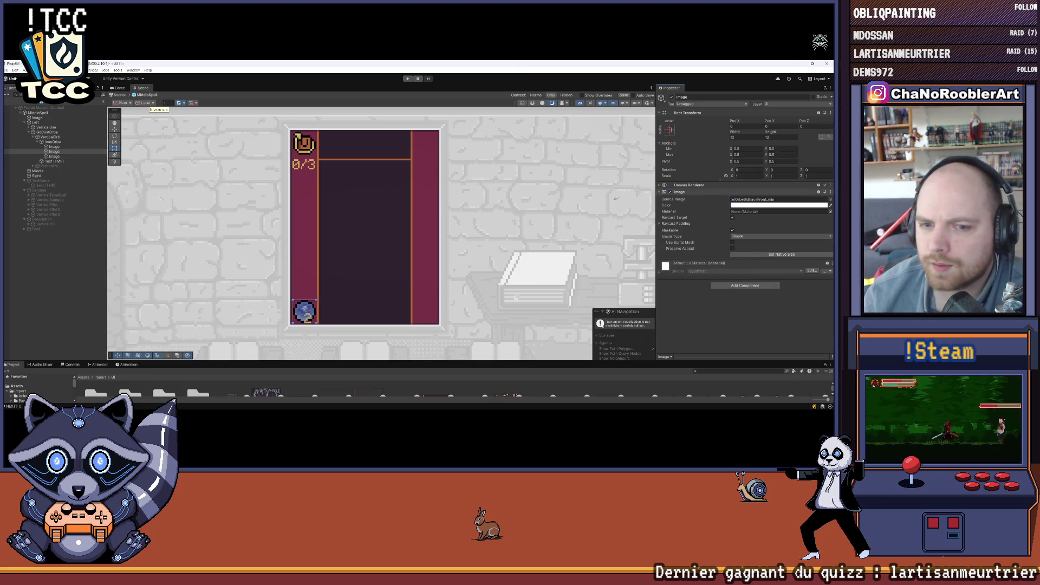
pyautogui.click(201, 165)
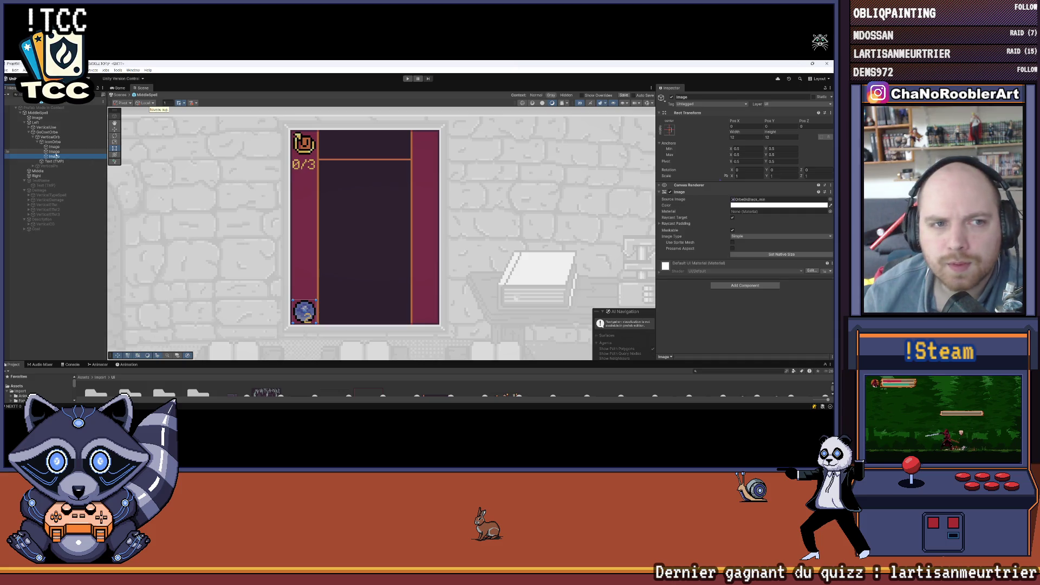
pyautogui.click(82, 300)
pyautogui.rightClick(54, 142)
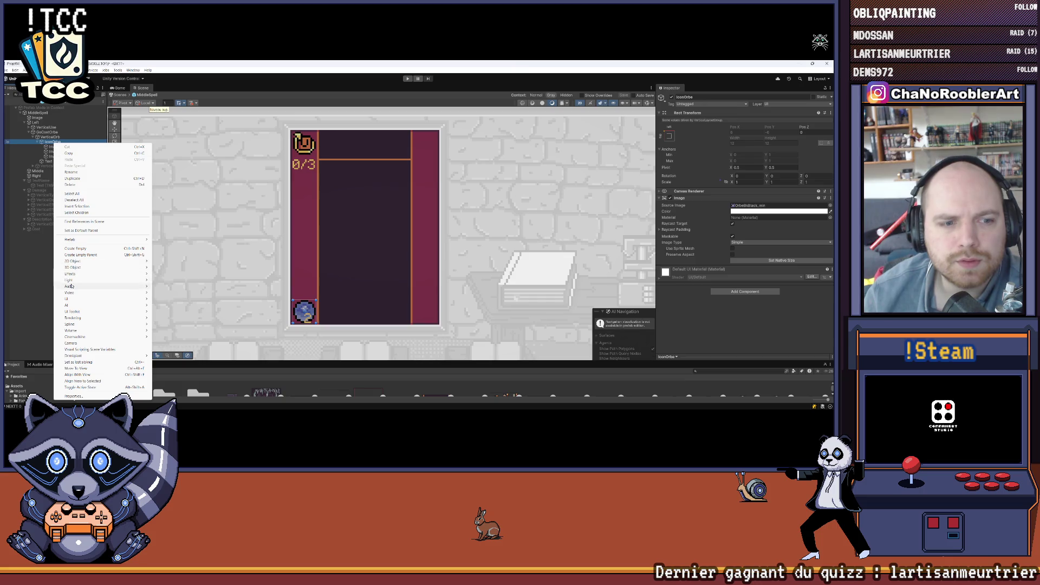
pyautogui.click(32, 282)
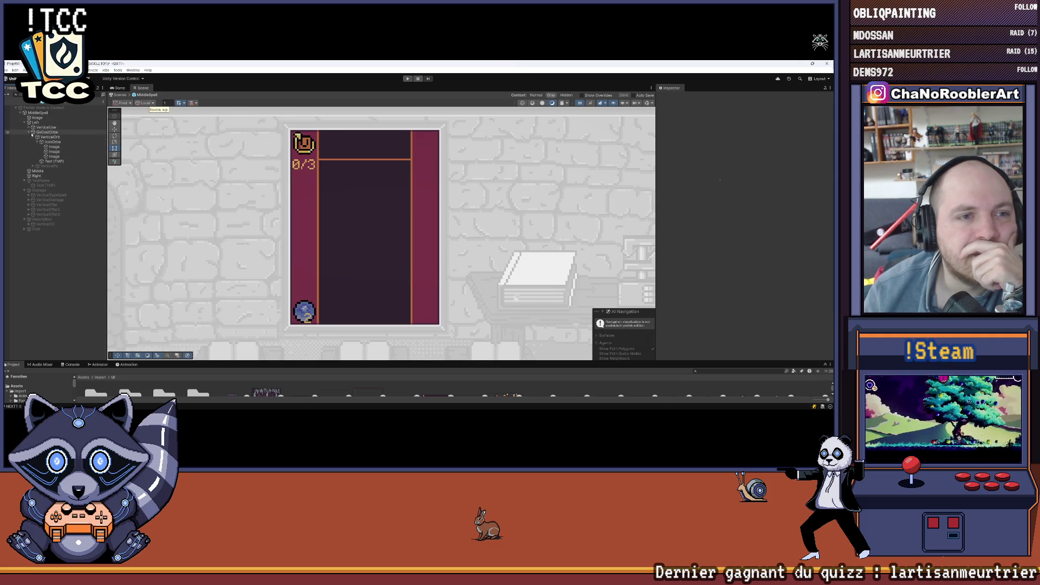
pyautogui.click(39, 113)
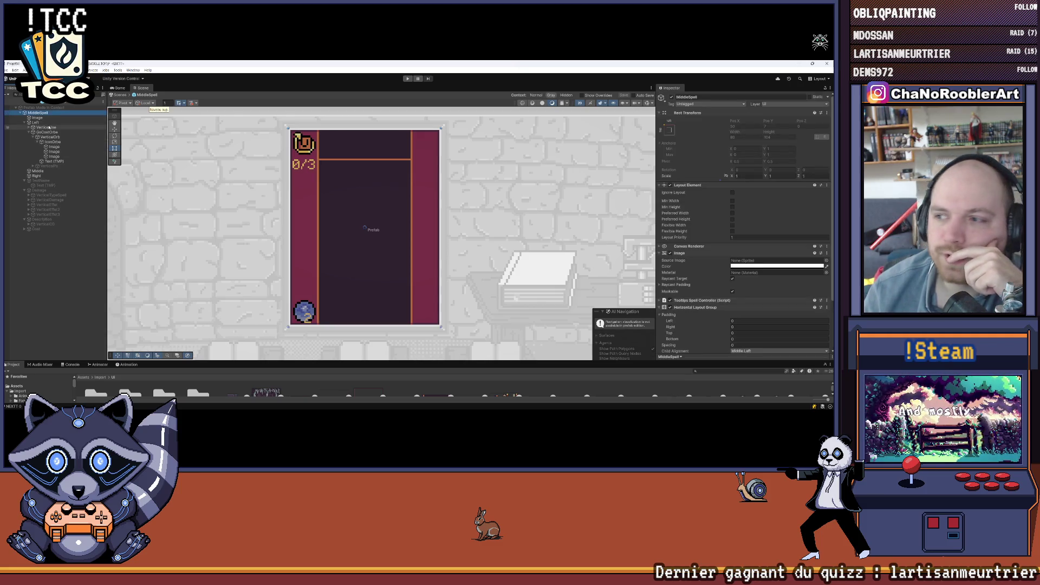
# Move GoCostOrbe under Right and give Right a Vertical Layout Group aligned Upper Center
pyautogui.click(50, 133)
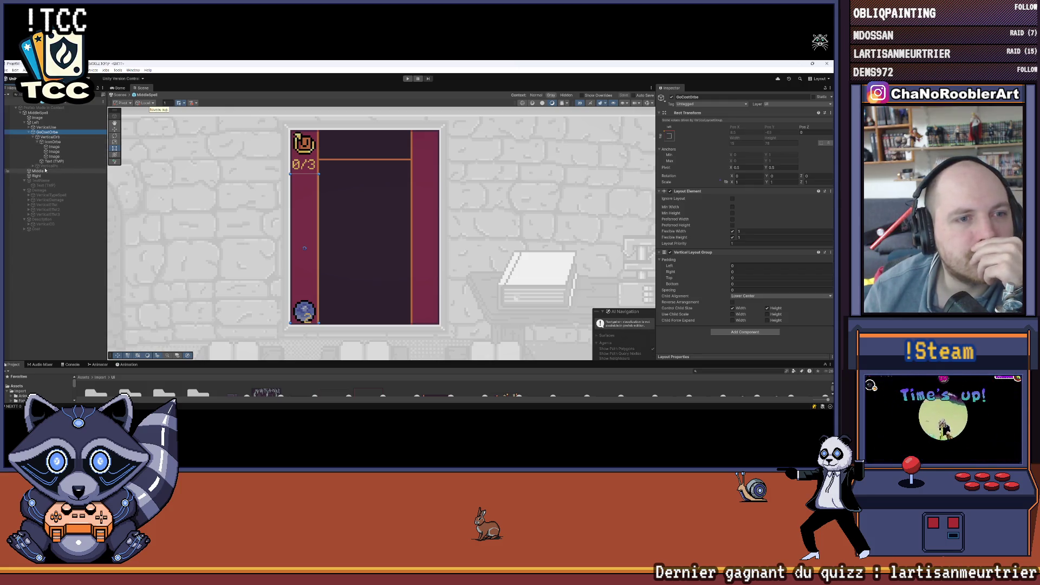
pyautogui.moveTo(44, 135); pyautogui.dragTo(45, 179)
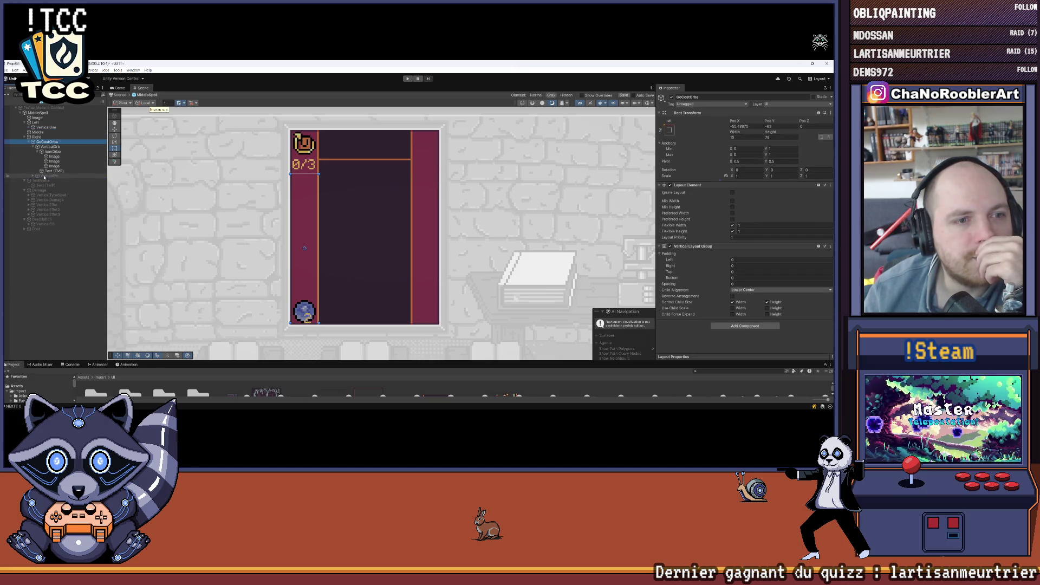
pyautogui.click(37, 137)
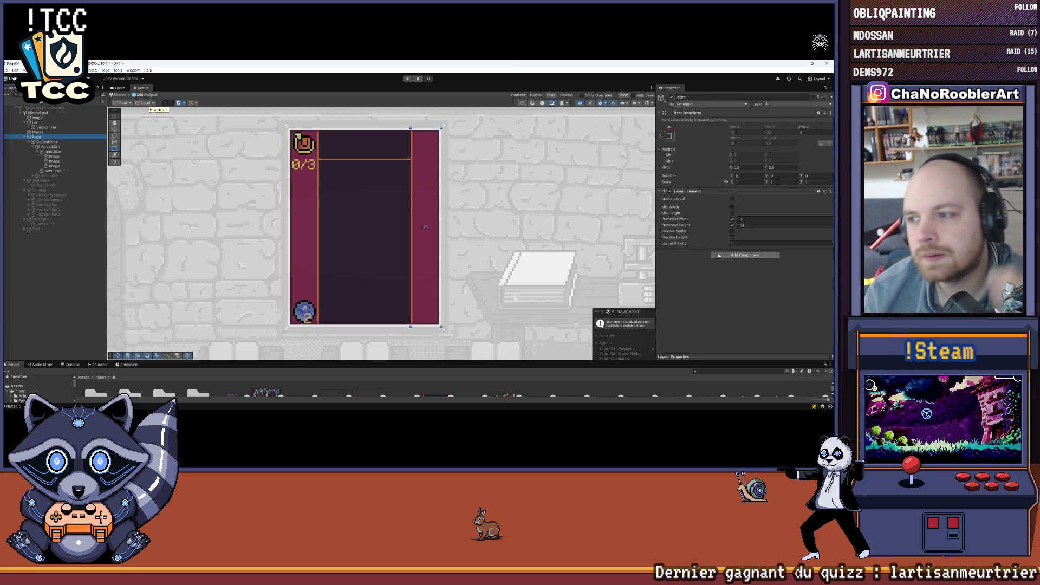
pyautogui.click(744, 255)
pyautogui.write('Ver')
pyautogui.click(731, 277)
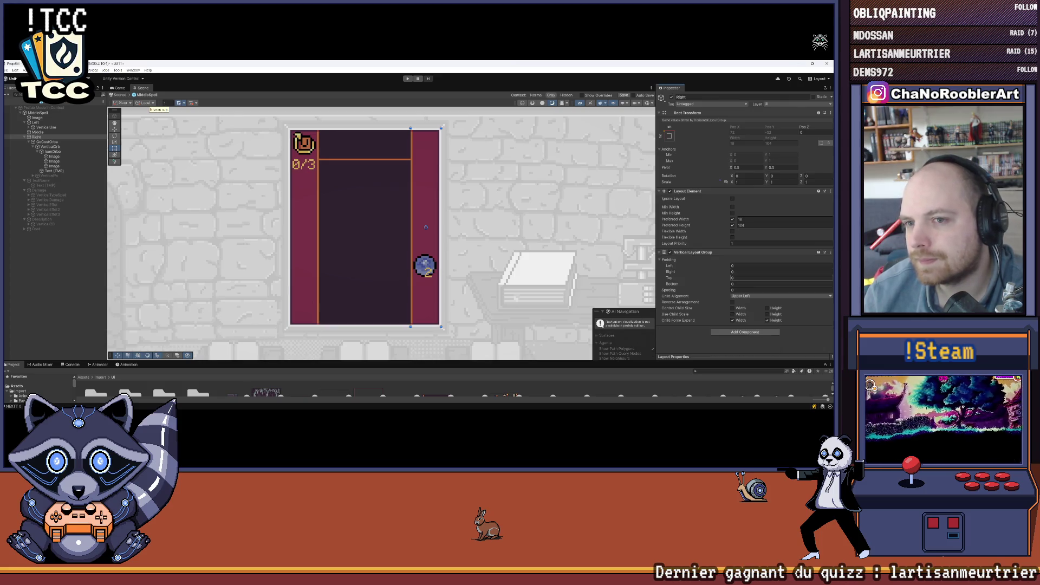
pyautogui.click(752, 296)
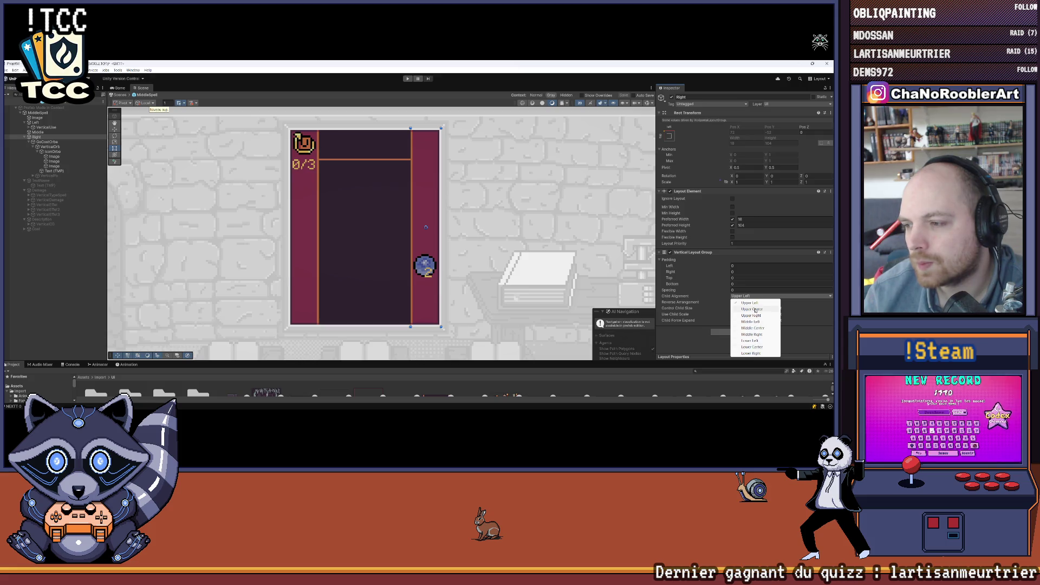
pyautogui.click(756, 310)
pyautogui.click(756, 297)
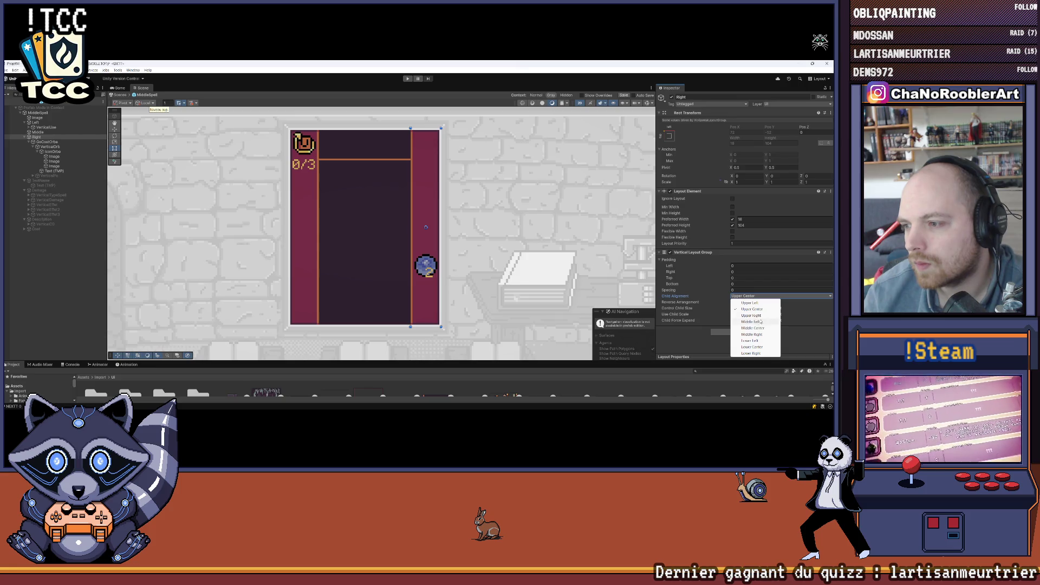
pyautogui.click(757, 309)
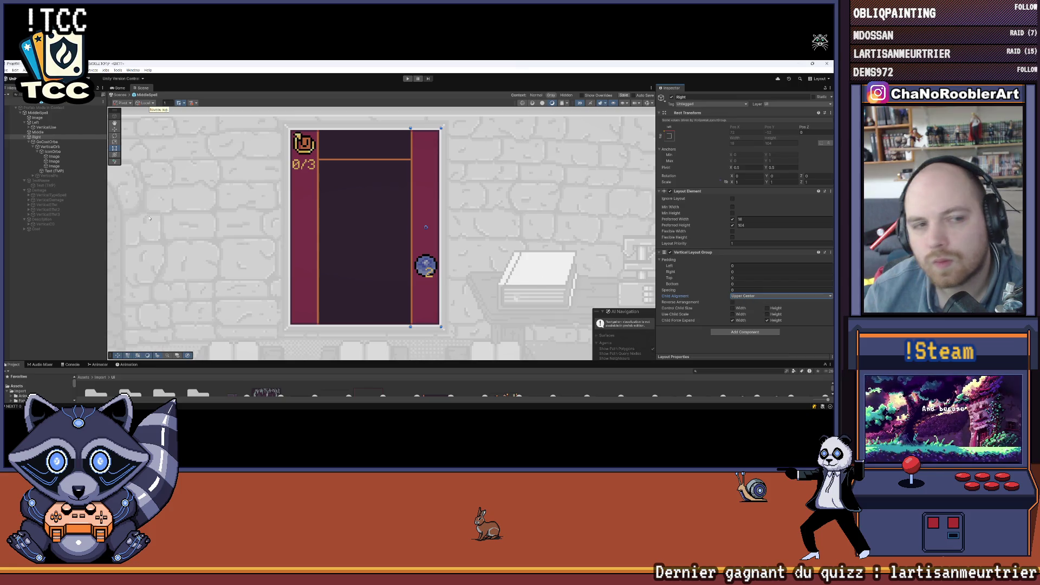
# Set the GoCostOrbe group's Child Alignment to Upper Center
pyautogui.click(50, 147)
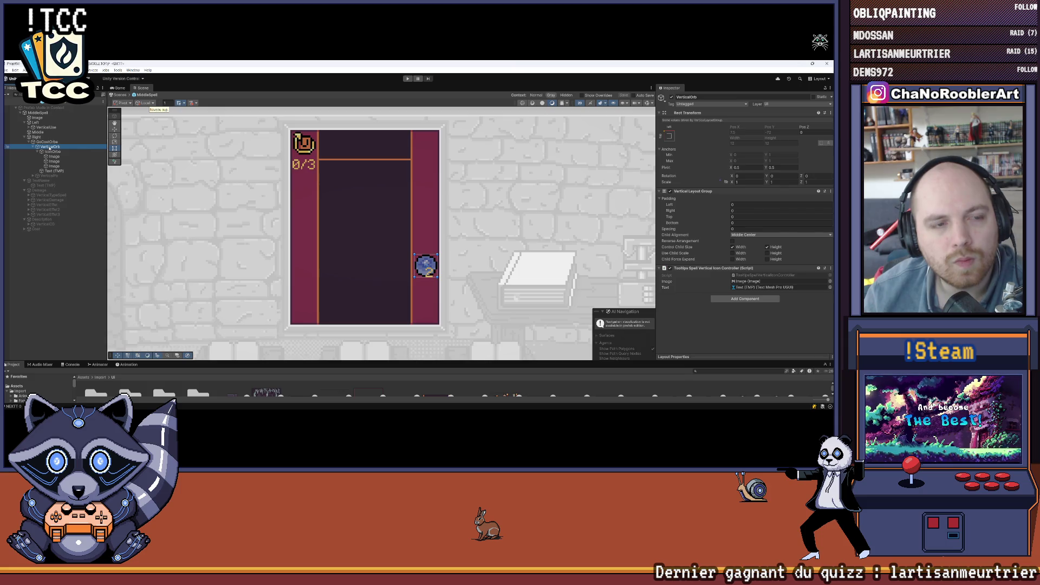
pyautogui.click(49, 143)
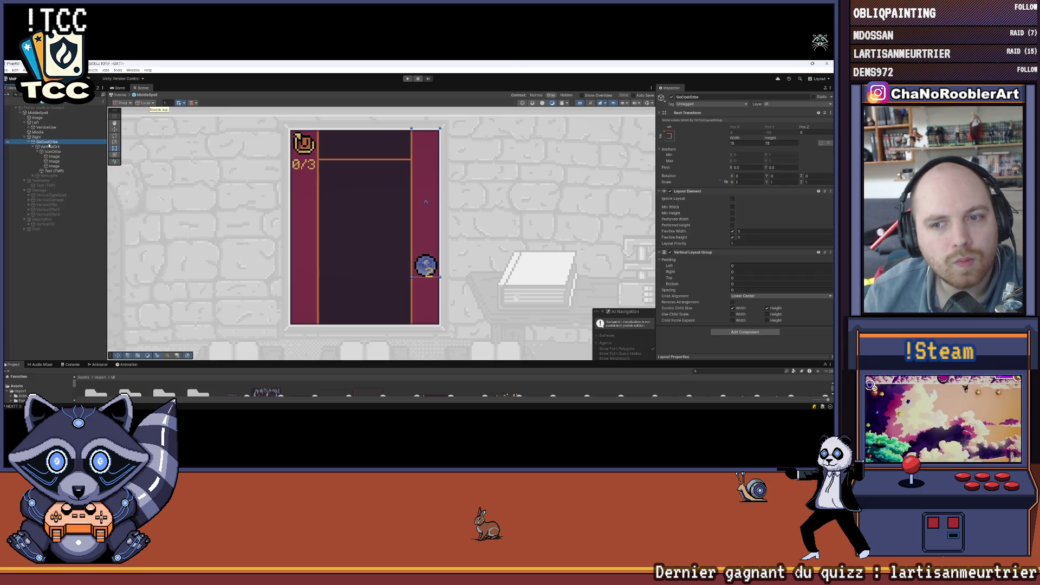
pyautogui.click(750, 296)
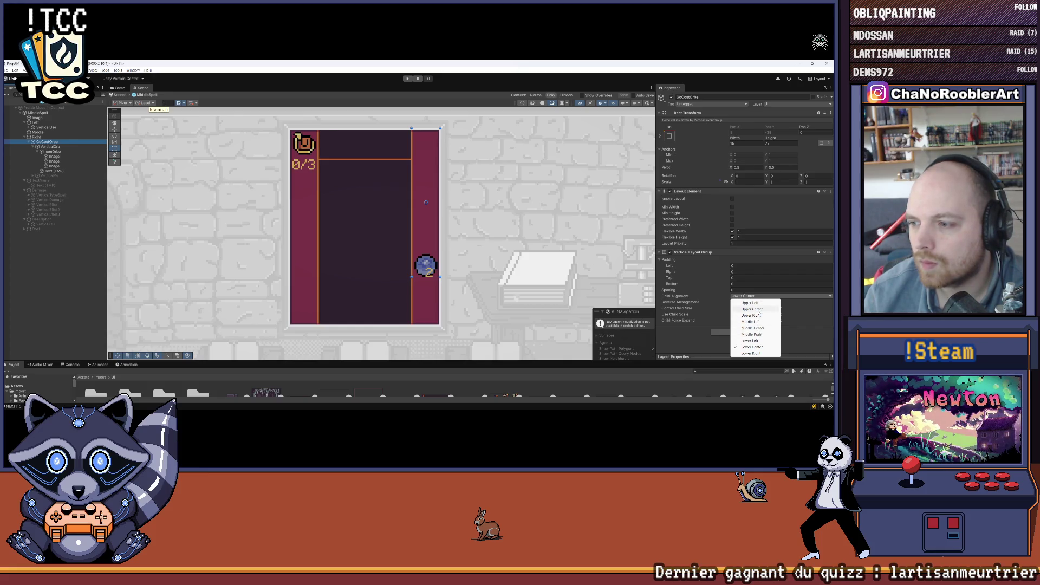
pyautogui.click(758, 310)
pyautogui.click(77, 256)
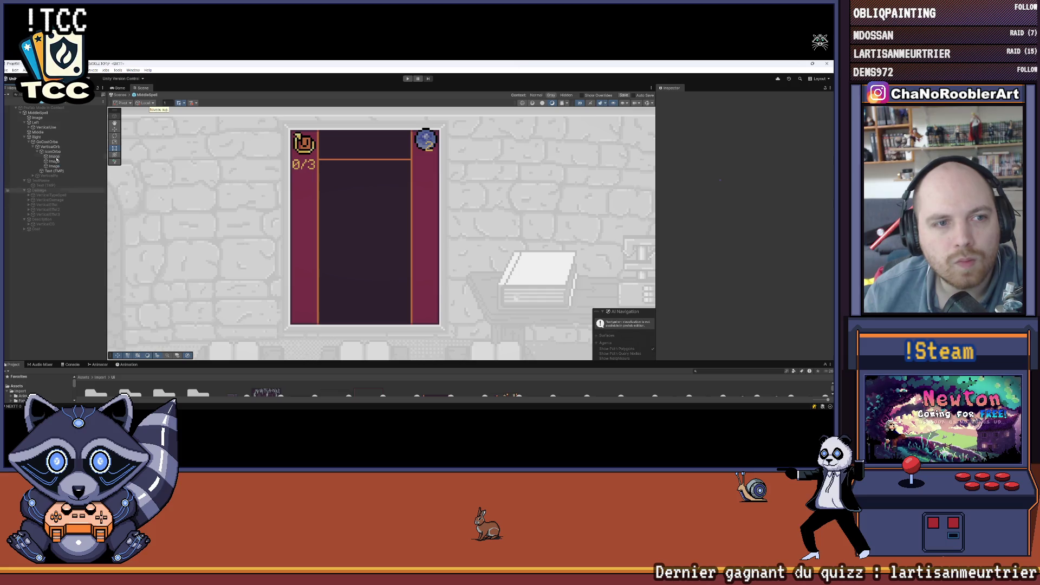
# Set the Right column's Vertical Layout Group Padding Top to 0
pyautogui.click(101, 137)
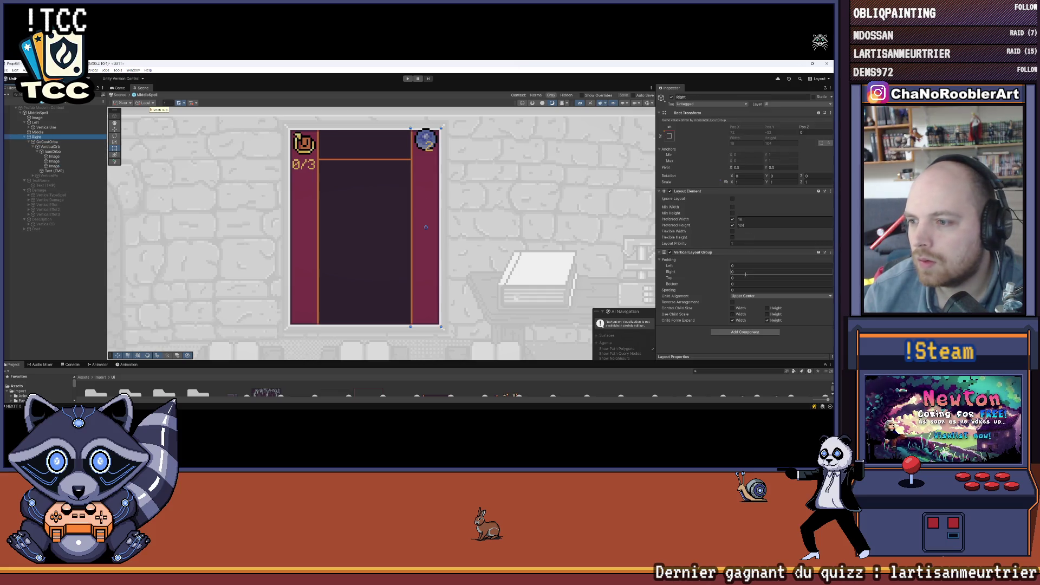
pyautogui.write('0')
pyautogui.press('BackSpace')
pyautogui.press('BackSpace')
pyautogui.write('0')
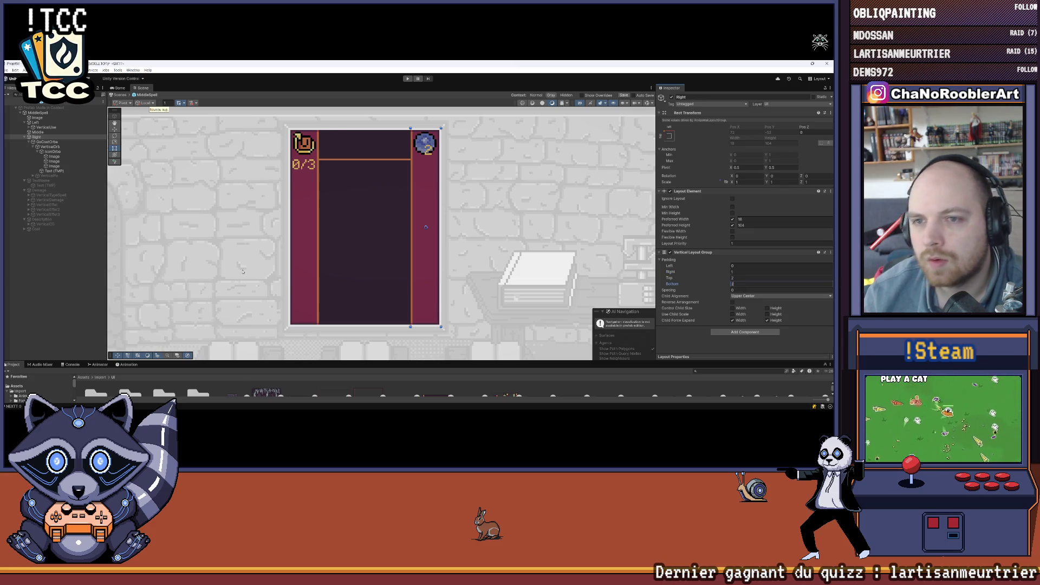
pyautogui.click(39, 267)
pyautogui.scroll(3, 343, 174)
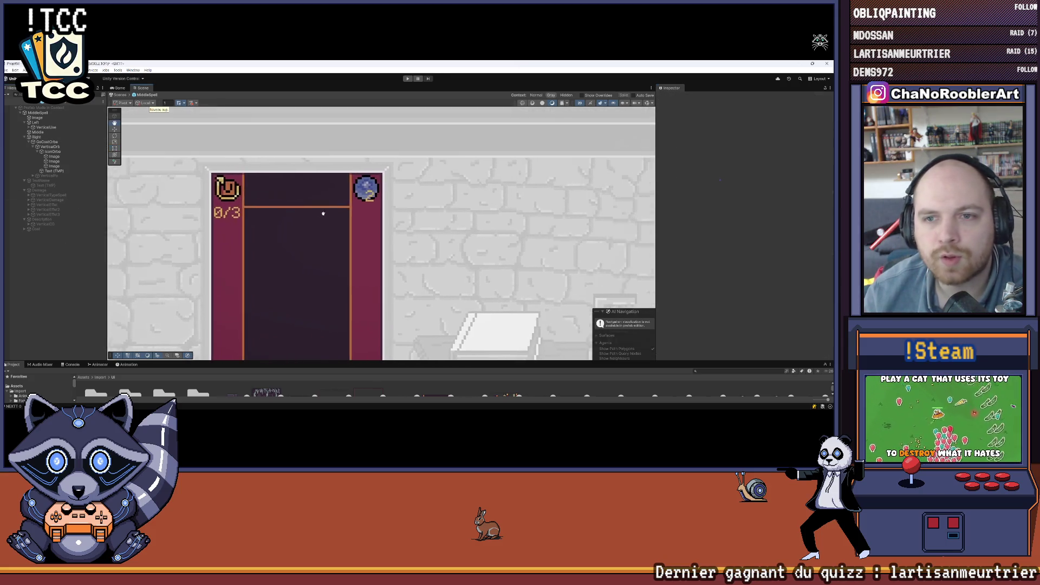
pyautogui.scroll(1, 342, 174)
pyautogui.click(358, 325)
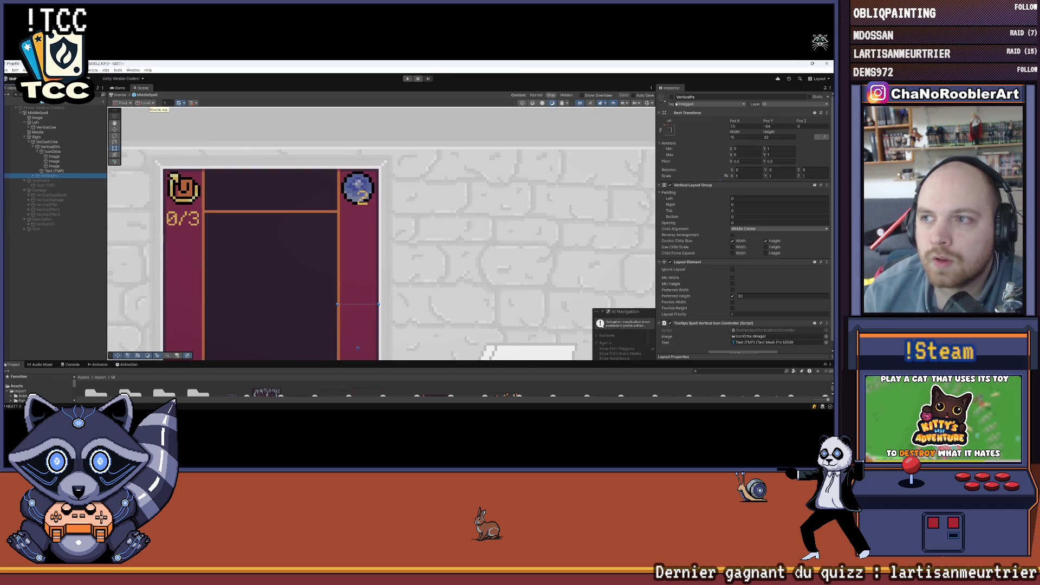
# Activate the diamond +3 object and place it above VerticalOrb in the Hierarchy
pyautogui.click(672, 97)
pyautogui.click(46, 181)
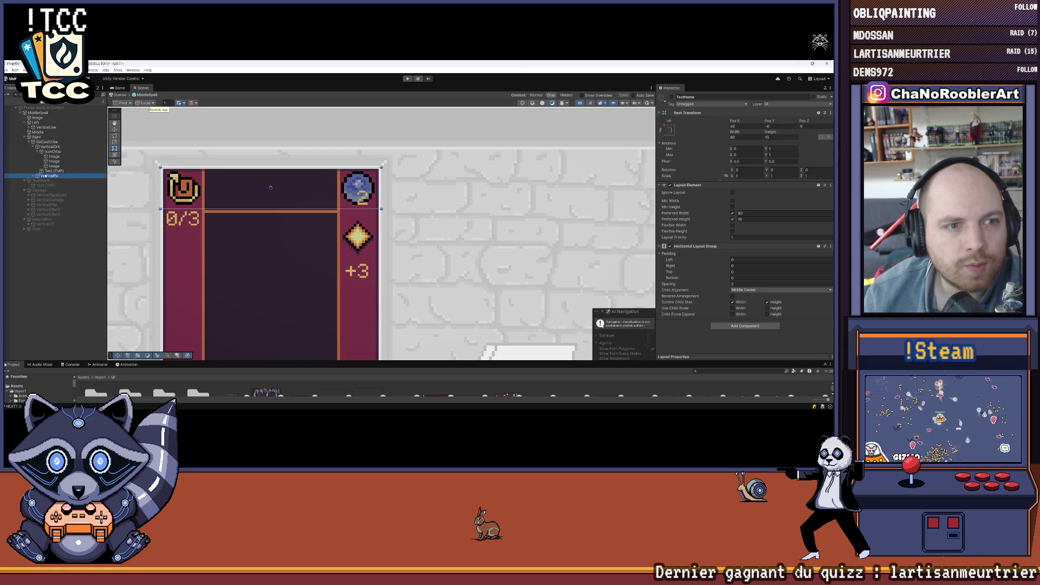
pyautogui.moveTo(47, 146); pyautogui.dragTo(48, 147)
pyautogui.click(24, 289)
pyautogui.scroll(-5, 332, 174)
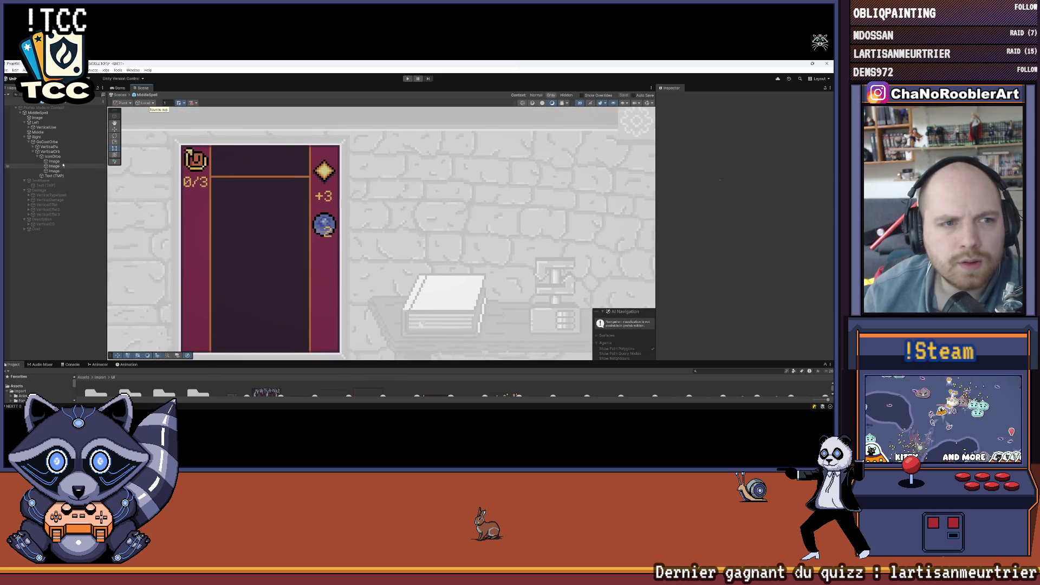
# Collapse IconOrbe and move the diamond +3 group above GoCostOrbe
pyautogui.click(53, 148)
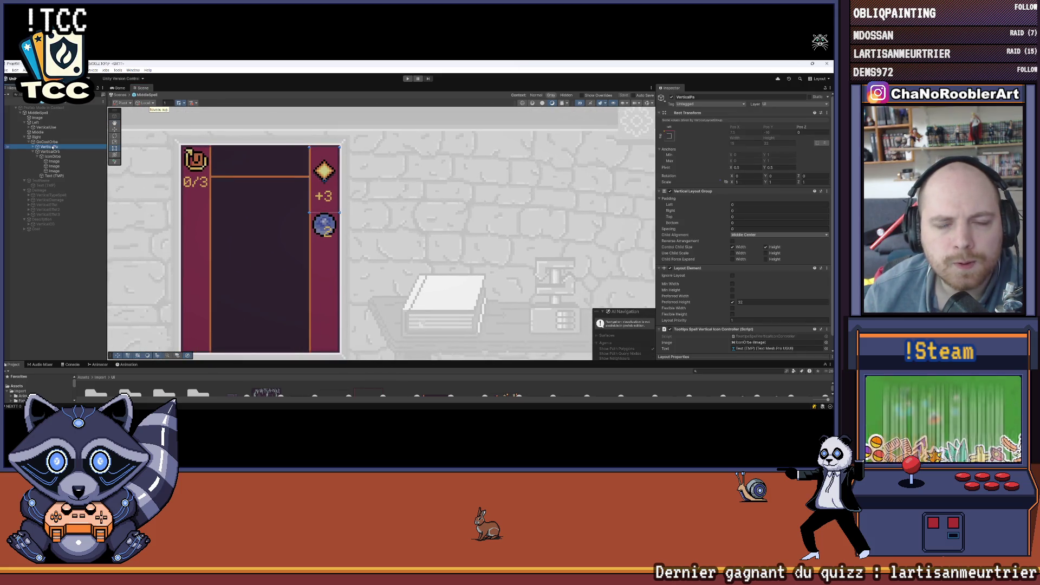
pyautogui.click(54, 151)
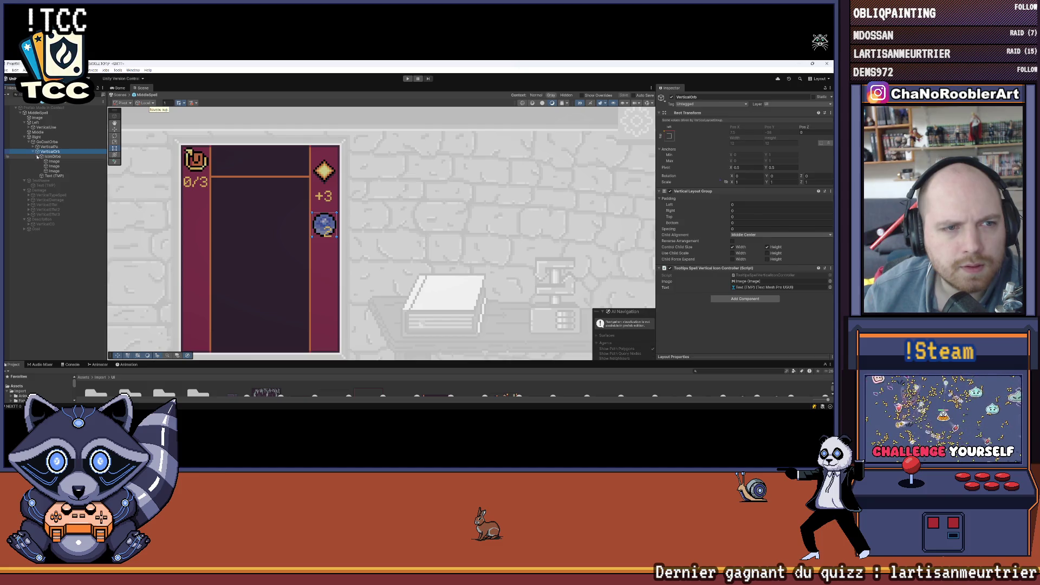
pyautogui.click(38, 157)
pyautogui.click(51, 157)
pyautogui.click(47, 152)
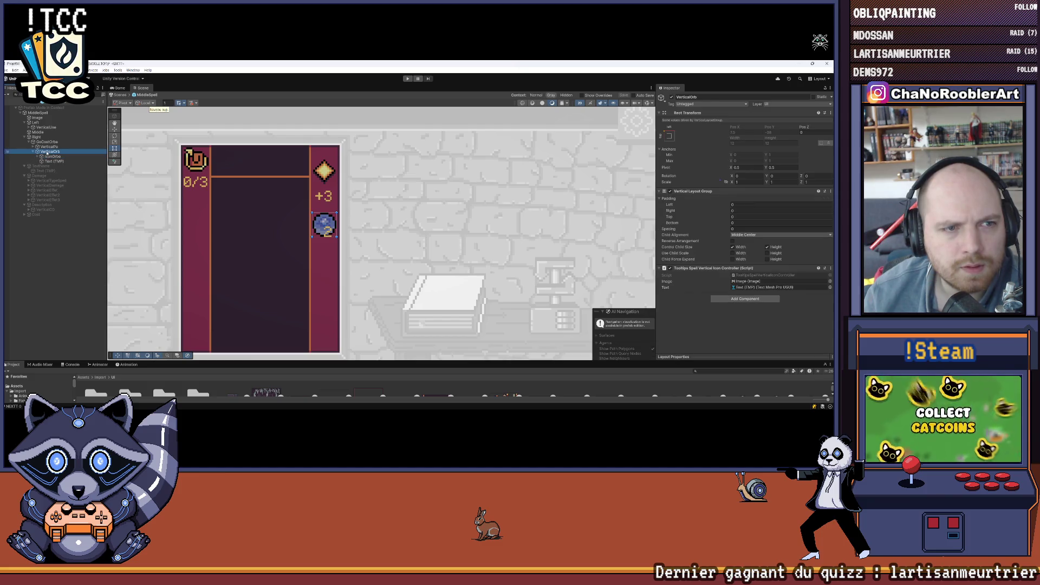
pyautogui.click(45, 147)
pyautogui.moveTo(56, 142); pyautogui.dragTo(55, 140)
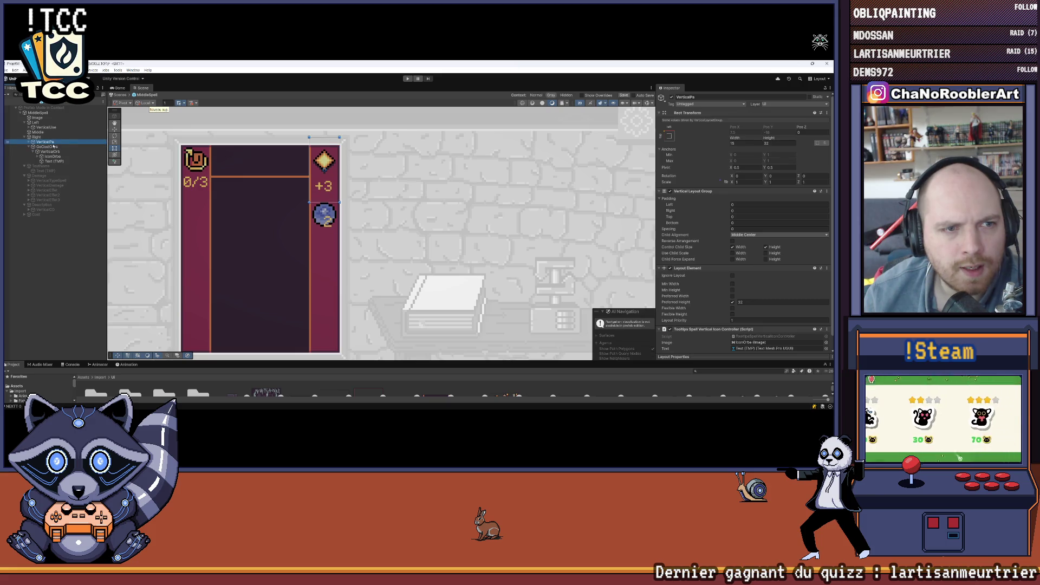
# Expand the diamond +3 group, recentre the tooltip card in the Scene view, and enlarge the Project panel
pyautogui.click(47, 146)
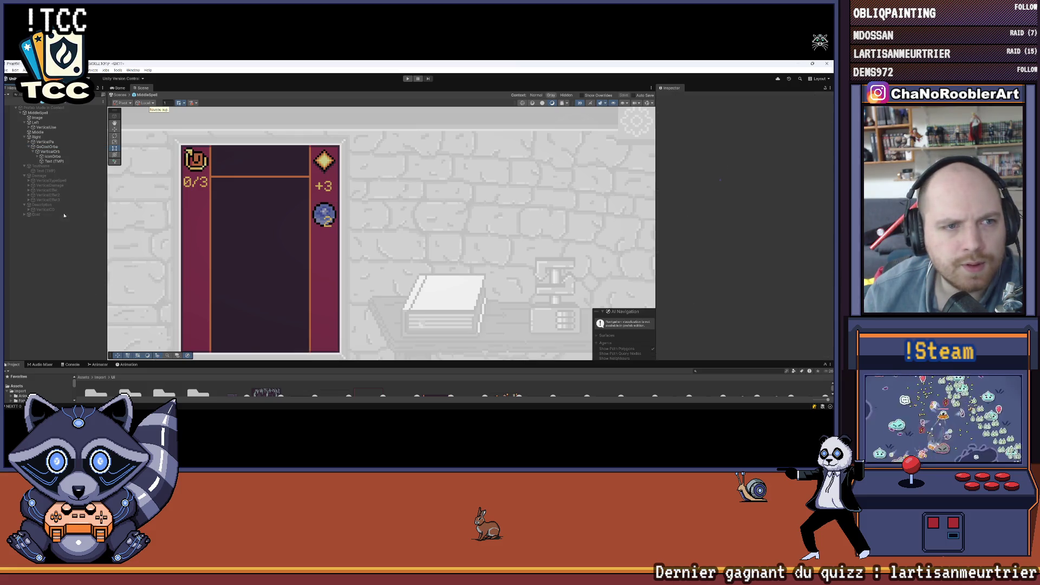
pyautogui.click(45, 142)
pyautogui.press('Right')
pyautogui.moveTo(349, 169)
pyautogui.mouseDown()
pyautogui.moveTo(411, 181)
pyautogui.moveTo(379, 155)
pyautogui.mouseUp()
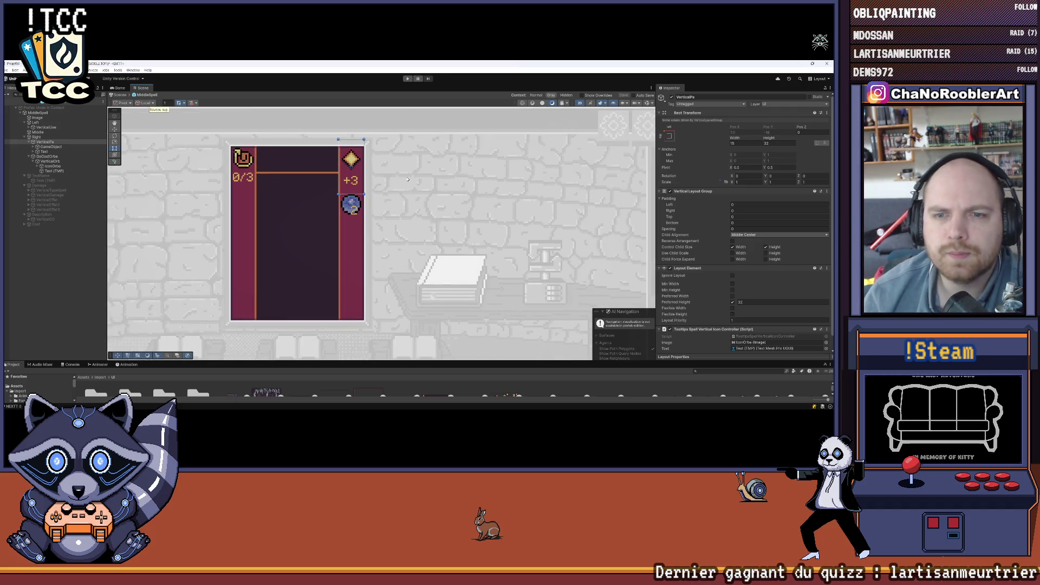
pyautogui.scroll(4, 355, 161)
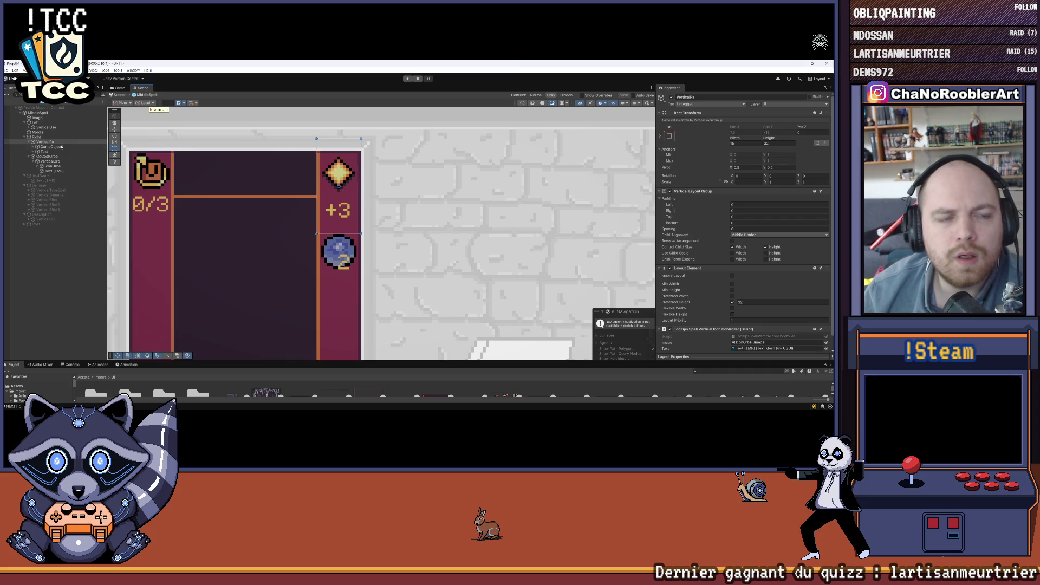
pyautogui.scroll(-1, 509, 282)
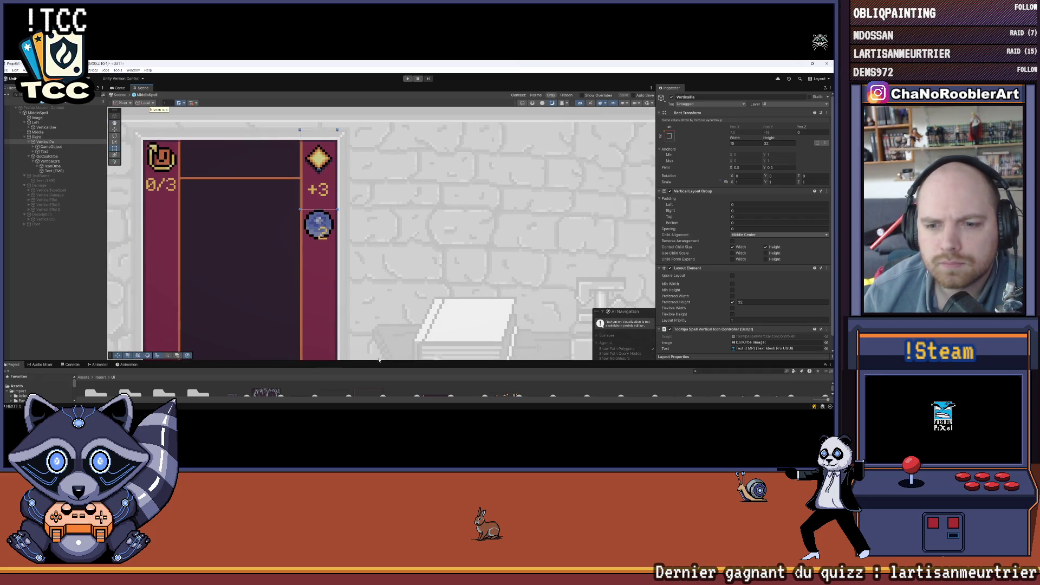
pyautogui.moveTo(379, 361); pyautogui.dragTo(380, 285)
pyautogui.scroll(3, 352, 171)
pyautogui.scroll(2, 351, 171)
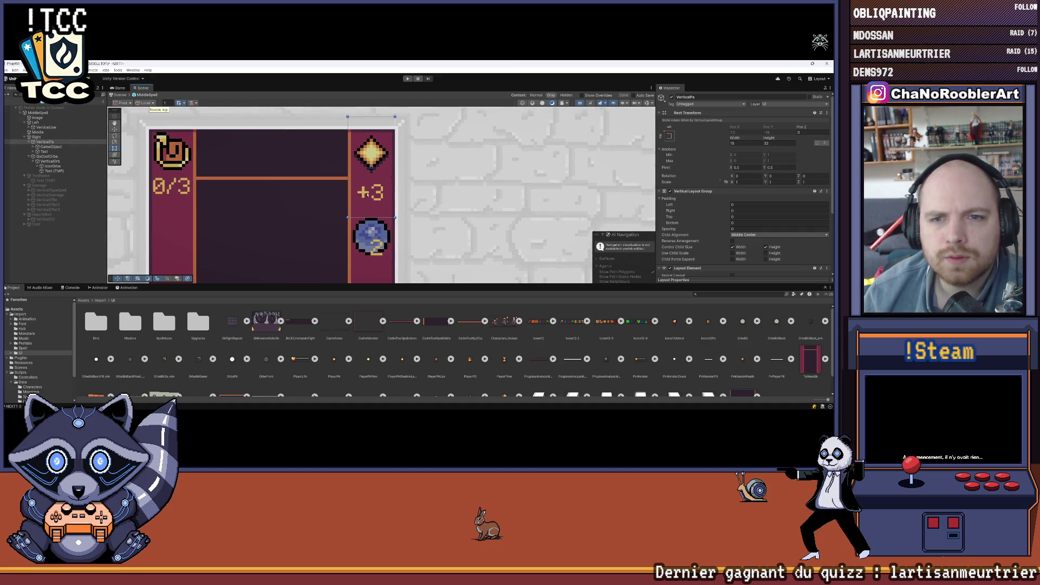
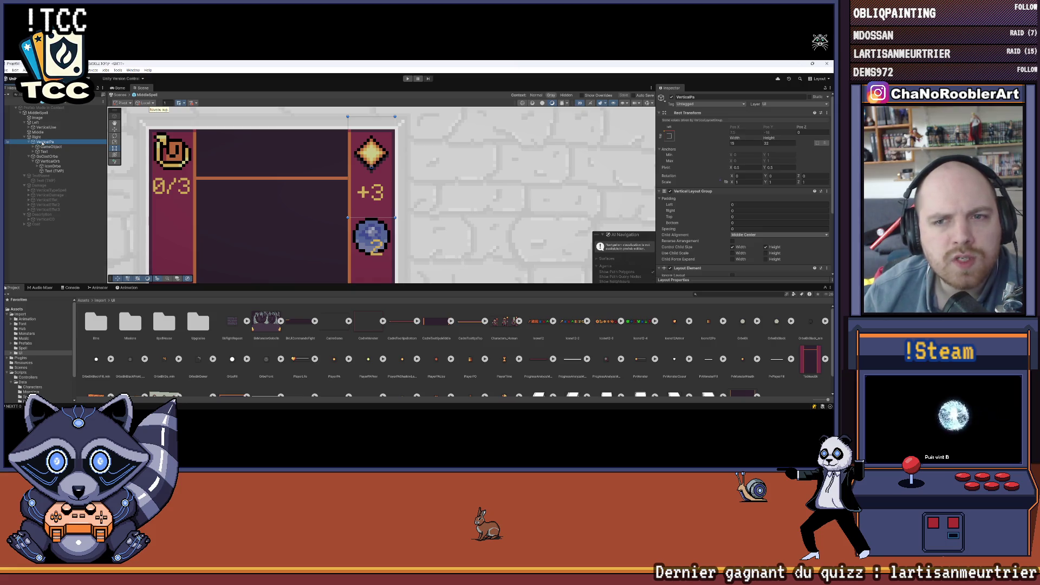
# Set VerticalPa's Vertical Layout Group Child Alignment to Upper Center, then select Right
pyautogui.scroll(-2, 721, 191)
pyautogui.scroll(-1, 721, 192)
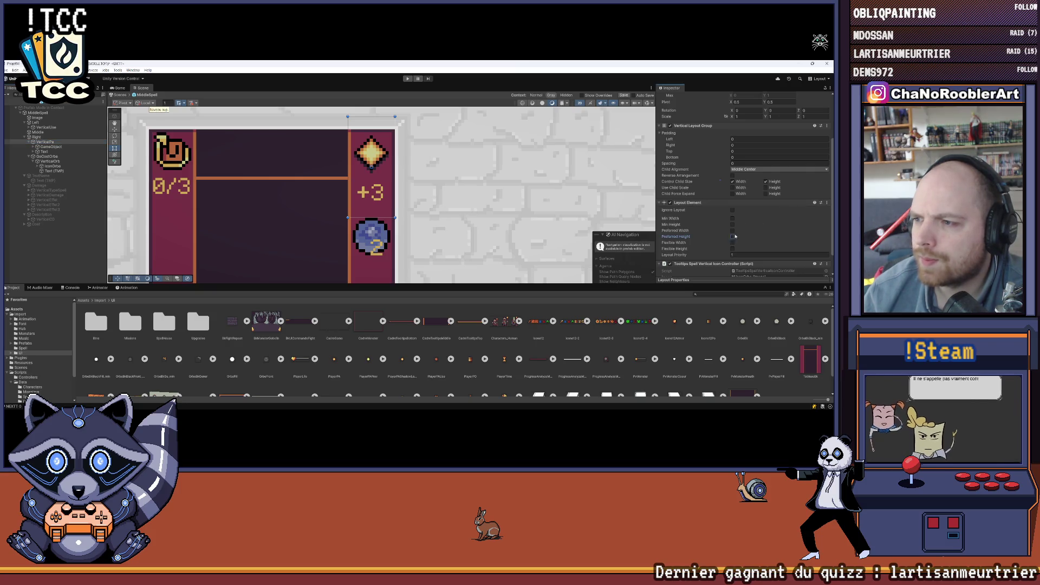
pyautogui.scroll(2, 750, 215)
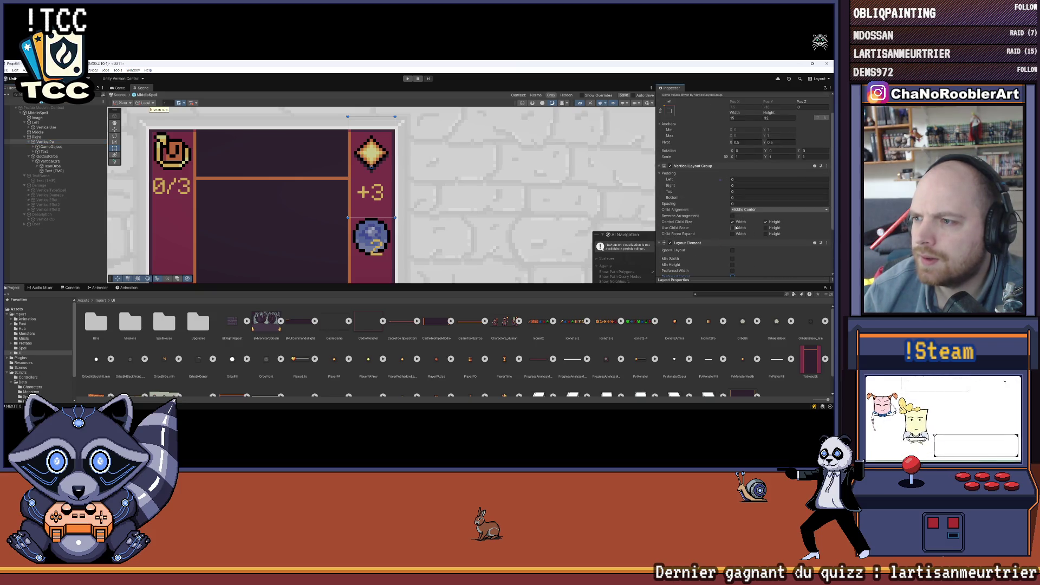
pyautogui.click(746, 210)
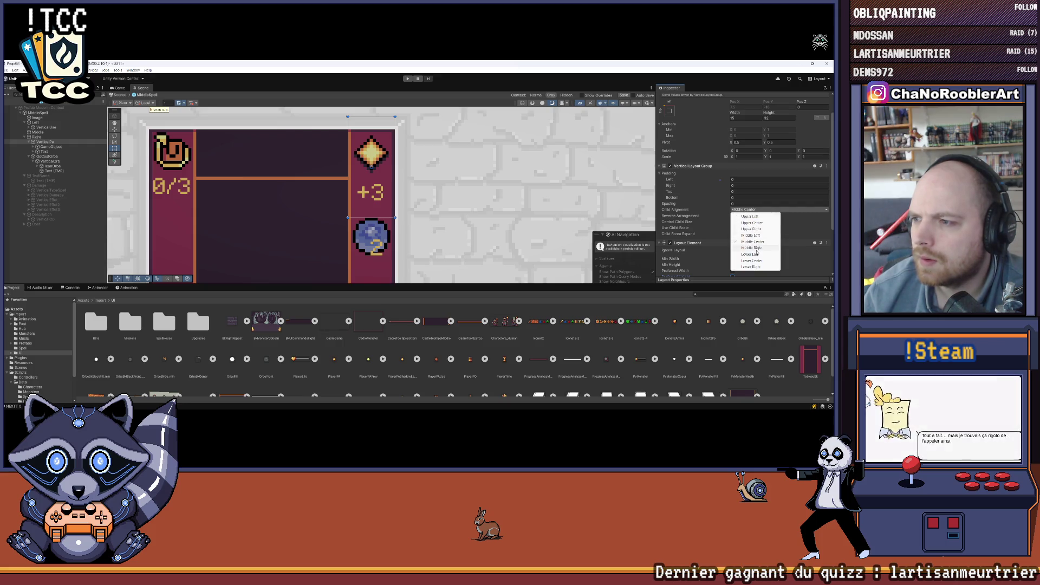
pyautogui.click(748, 224)
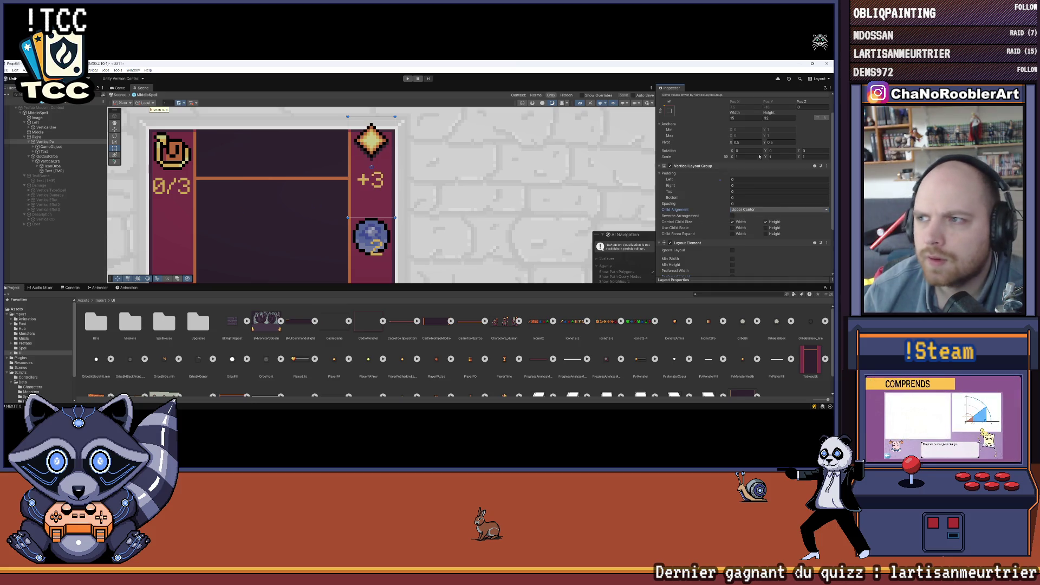
pyautogui.scroll(2, 772, 218)
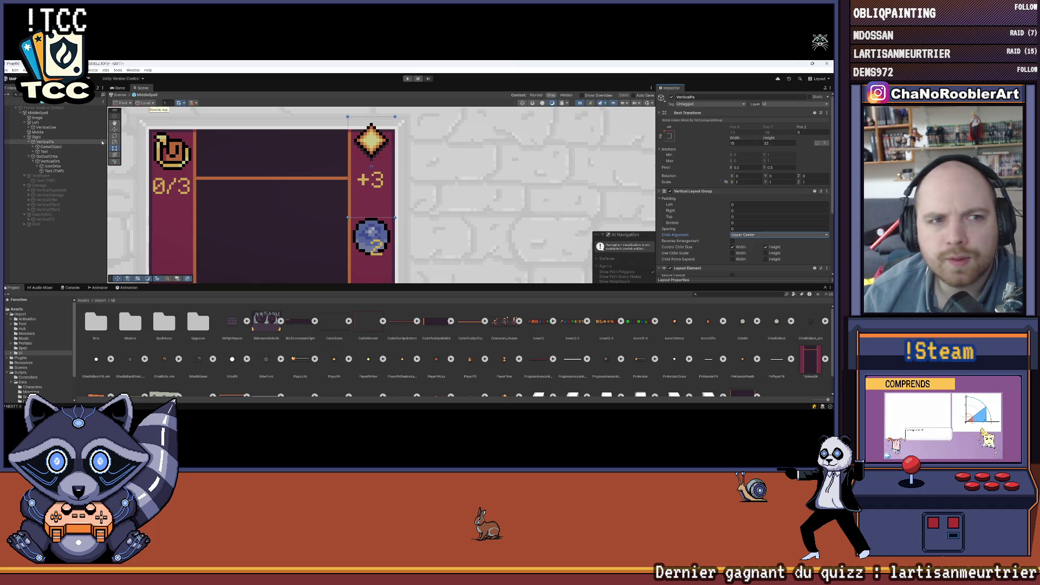
pyautogui.click(49, 138)
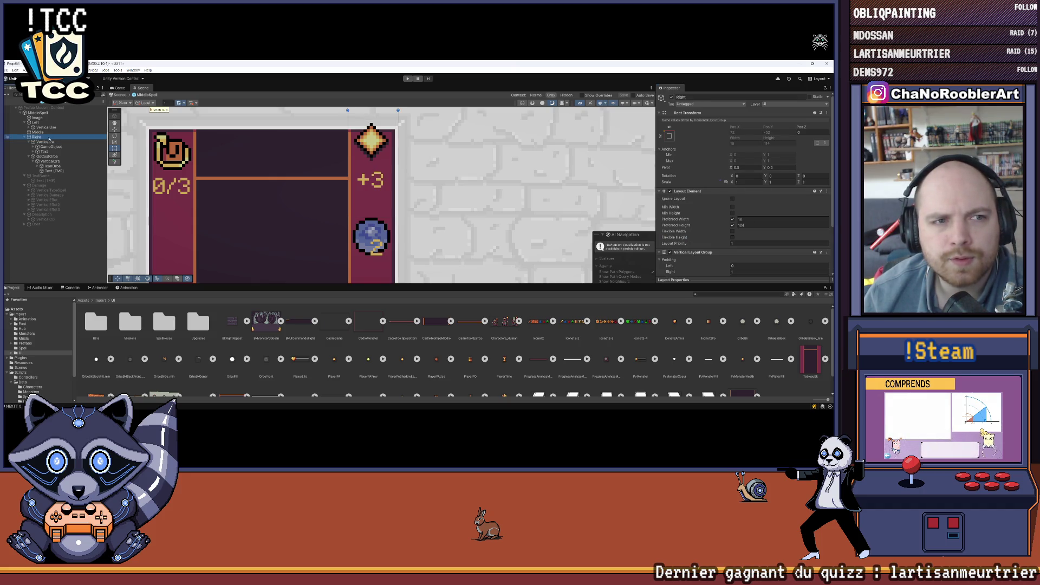
# Frame the Right panel and toggle the right column's Control Child Size options
pyautogui.doubleClick(50, 139)
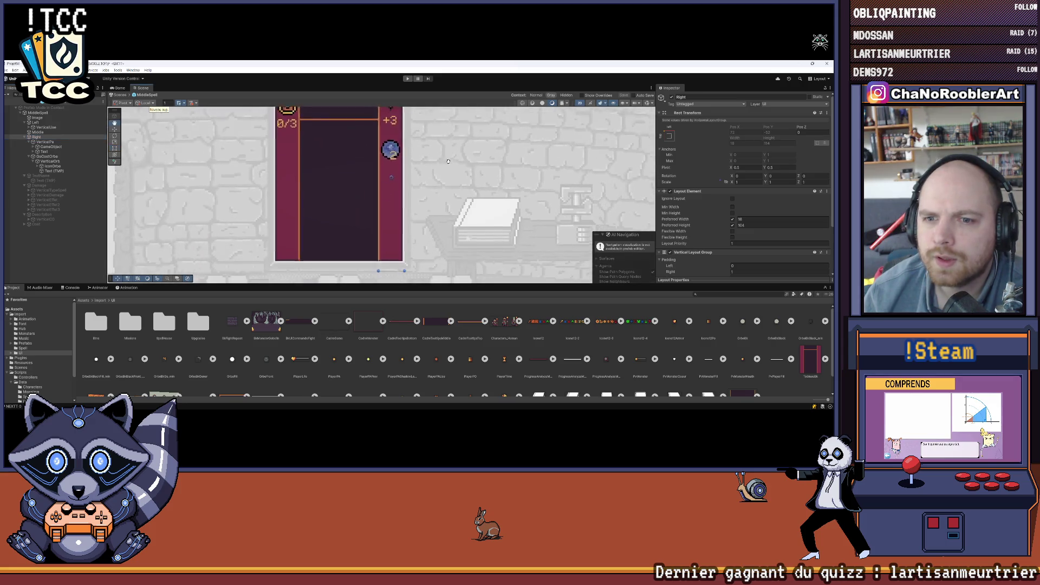
pyautogui.scroll(-5, 768, 194)
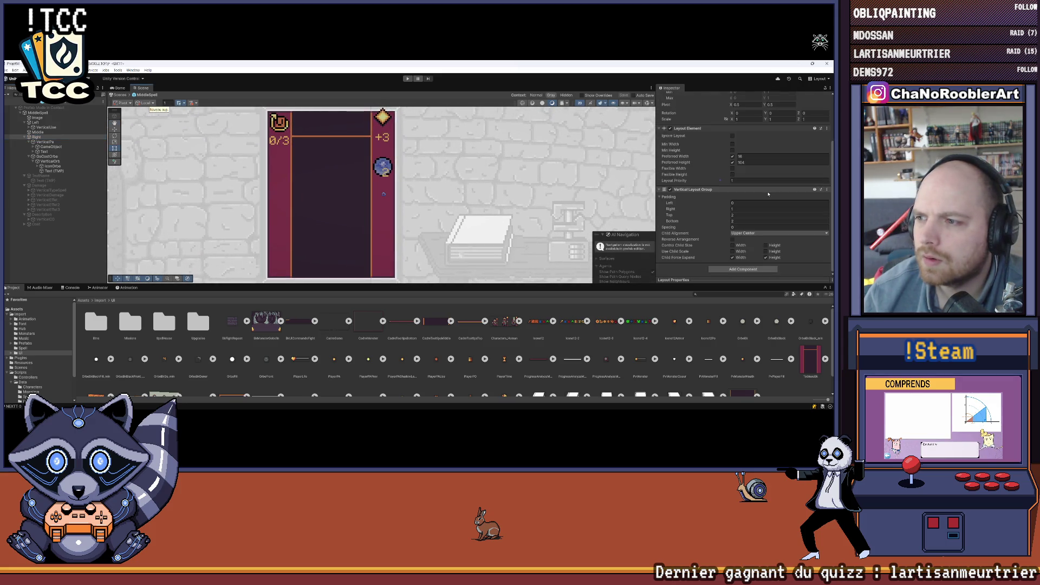
pyautogui.click(775, 250)
pyautogui.click(68, 231)
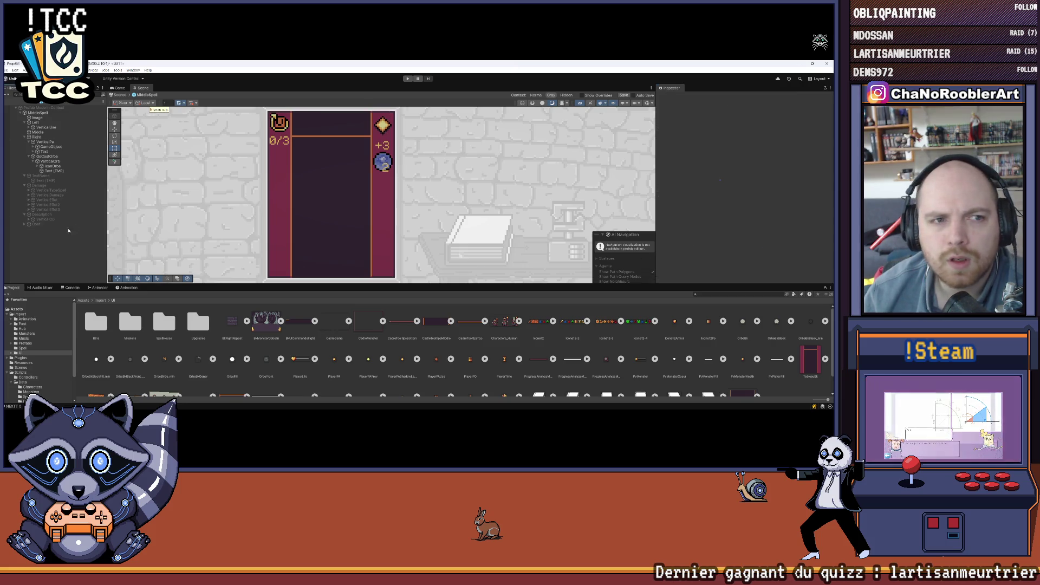
pyautogui.scroll(4, 346, 158)
pyautogui.scroll(2, 346, 157)
# Collapse VerticalPa's Layout Element section and select the item slot GameObject
pyautogui.click(50, 142)
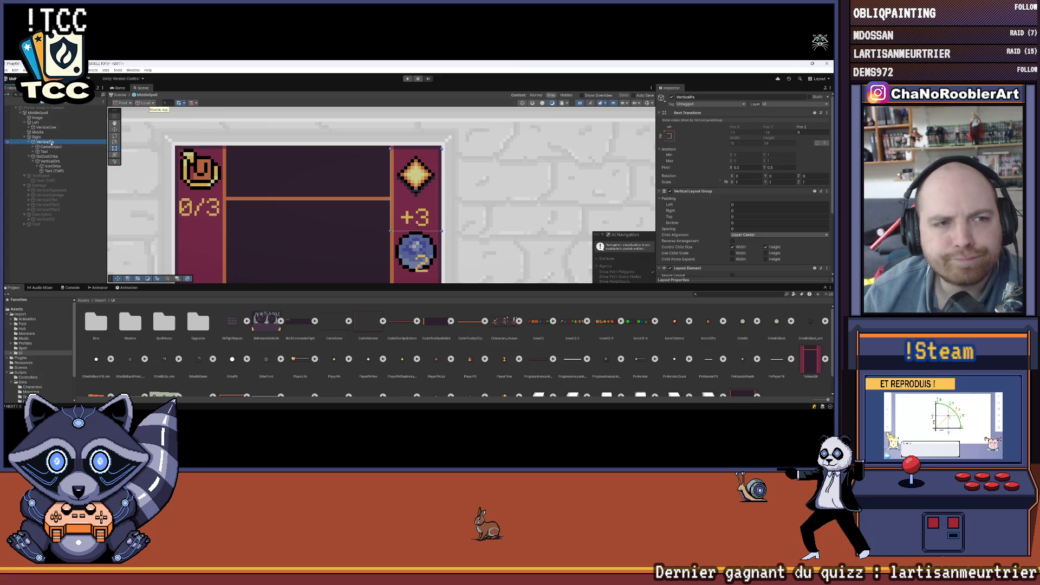
pyautogui.scroll(-1, 726, 215)
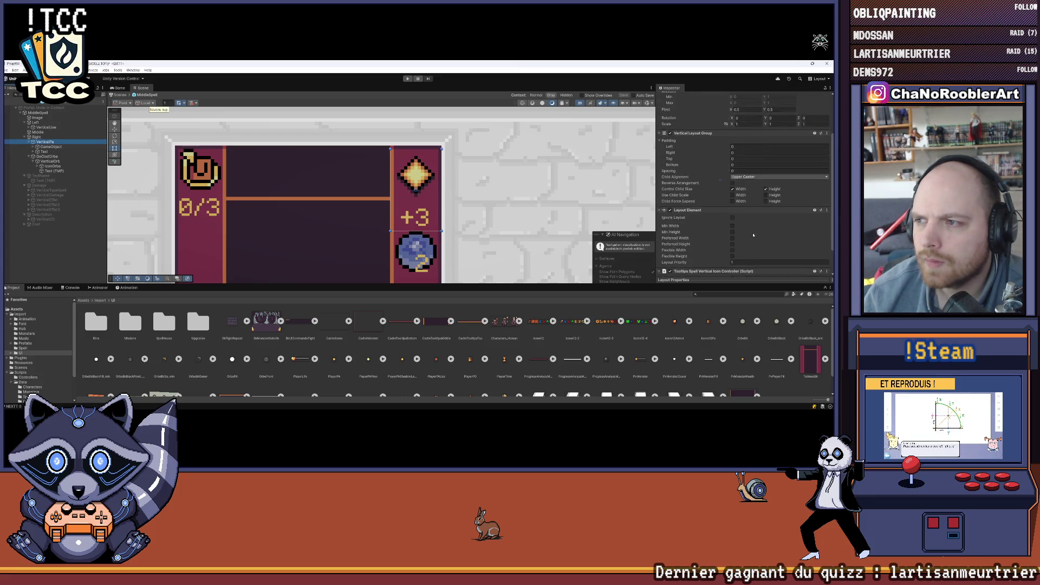
pyautogui.scroll(-5, 720, 211)
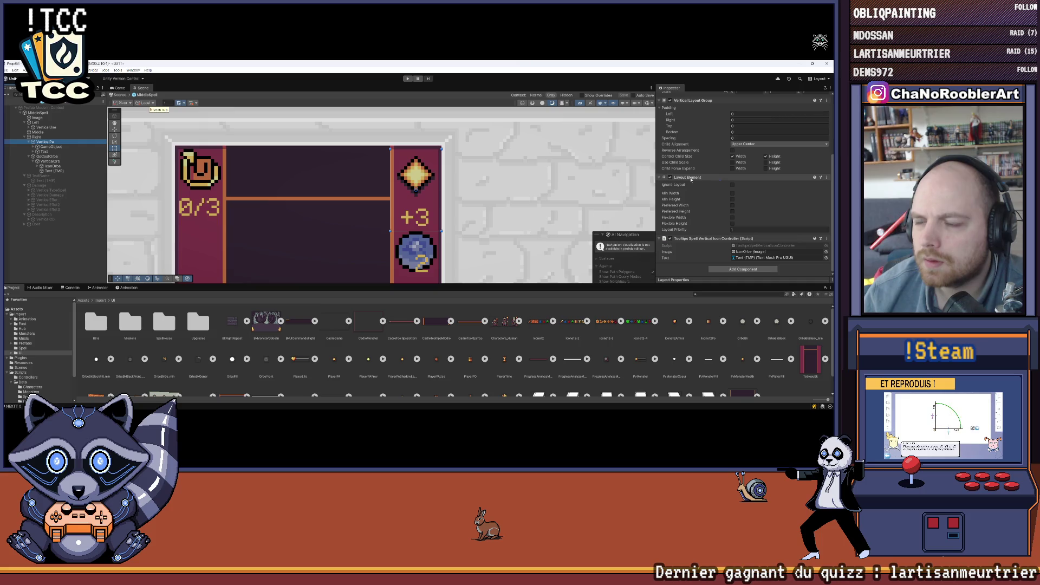
pyautogui.click(660, 177)
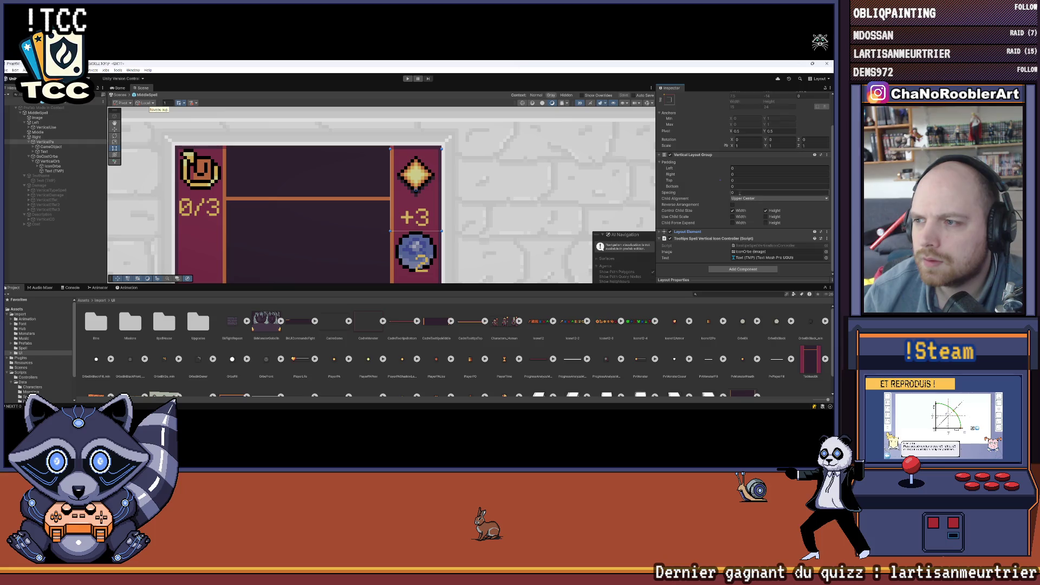
pyautogui.click(52, 147)
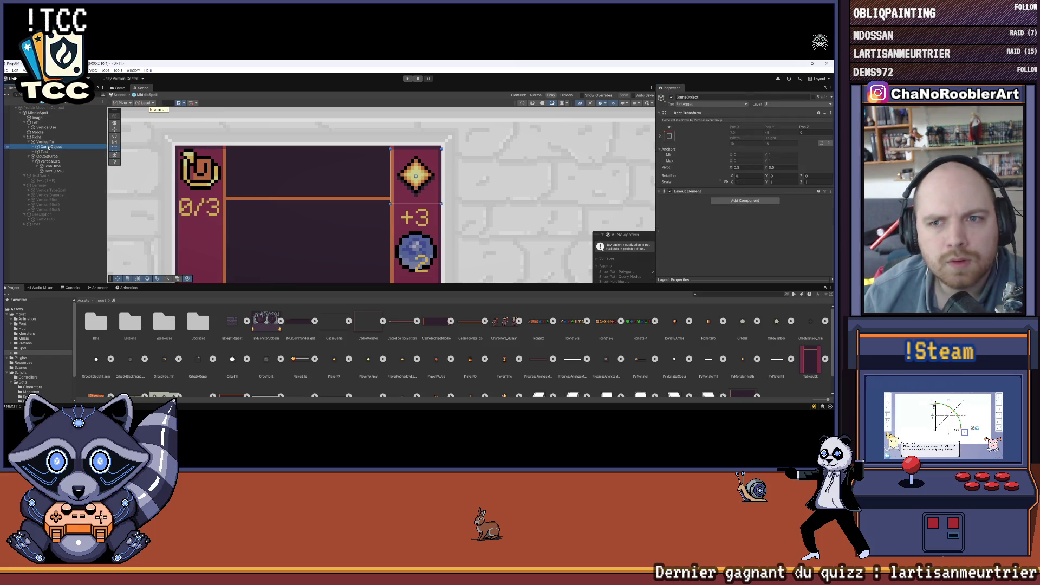
# Give the slot GameObject's Layout Element a preferred width and height of 12
pyautogui.click(33, 147)
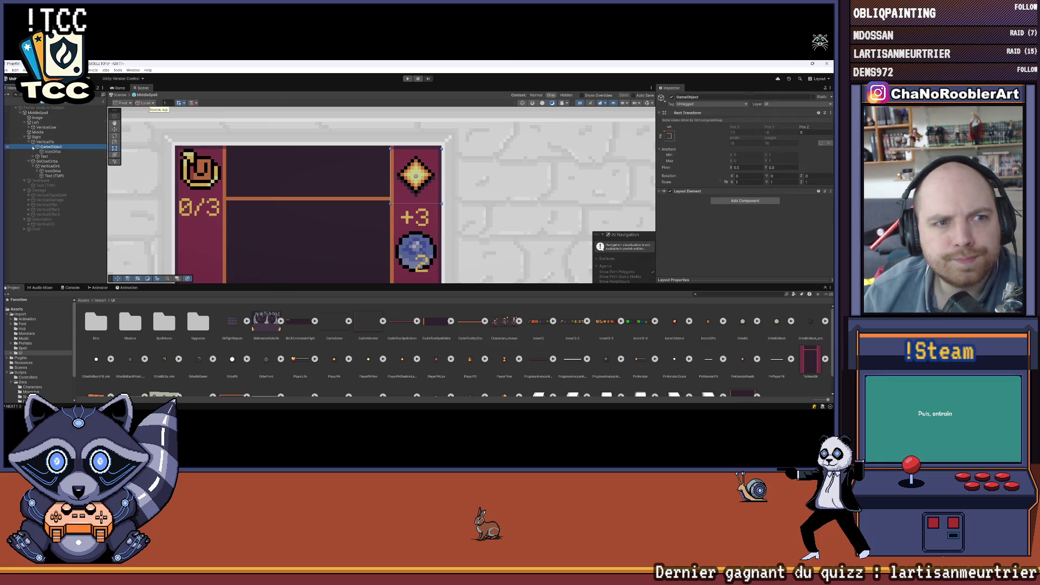
pyautogui.click(660, 191)
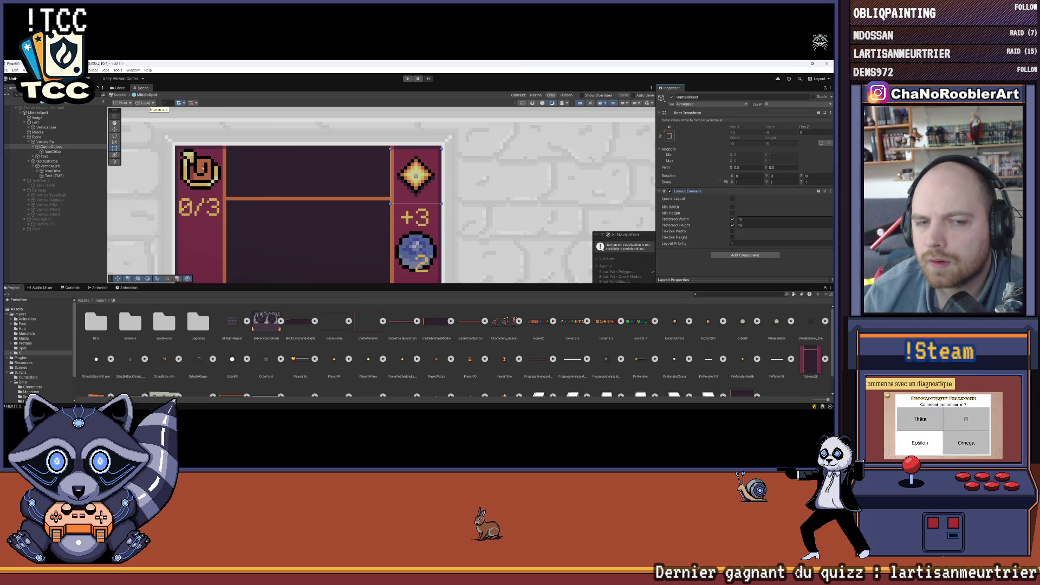
pyautogui.click(740, 219)
pyautogui.write('12')
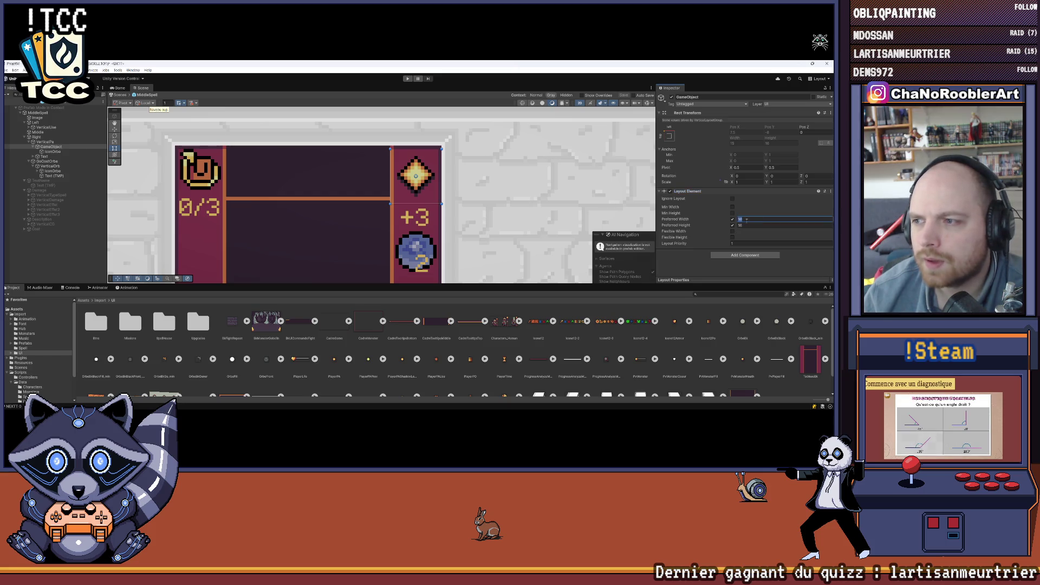
pyautogui.click(745, 225)
pyautogui.write('12')
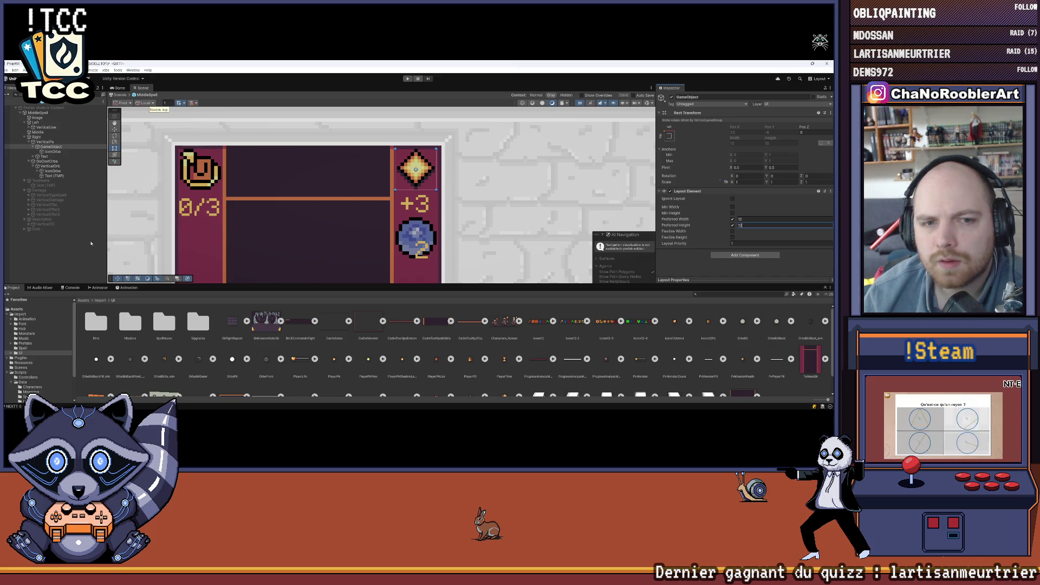
pyautogui.click(424, 205)
pyautogui.scroll(-3, 425, 206)
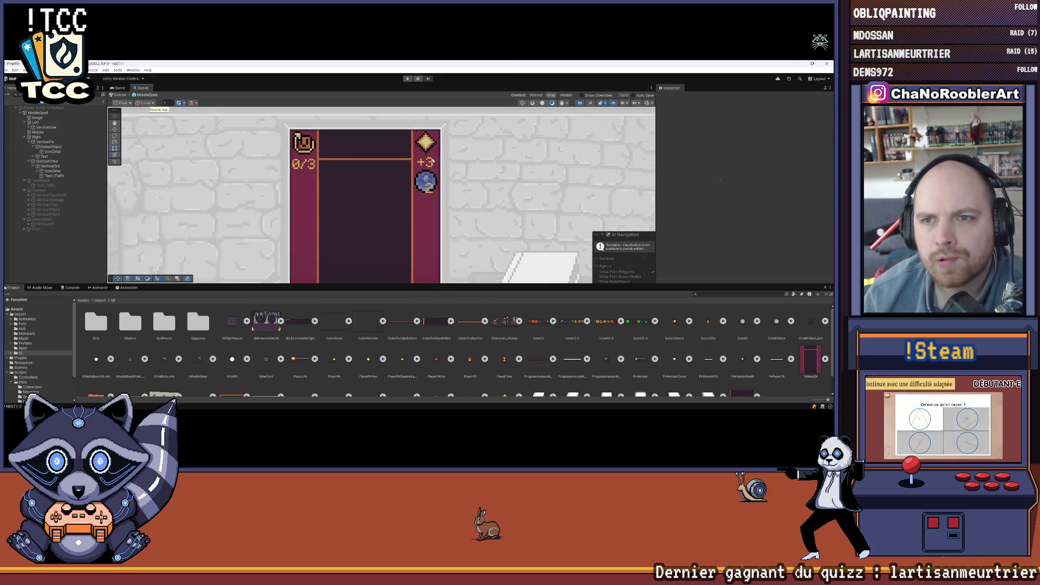
# Assign the PlayerPAShadowLess sprite to IconOrbe's Image Source Image
pyautogui.scroll(3, 444, 171)
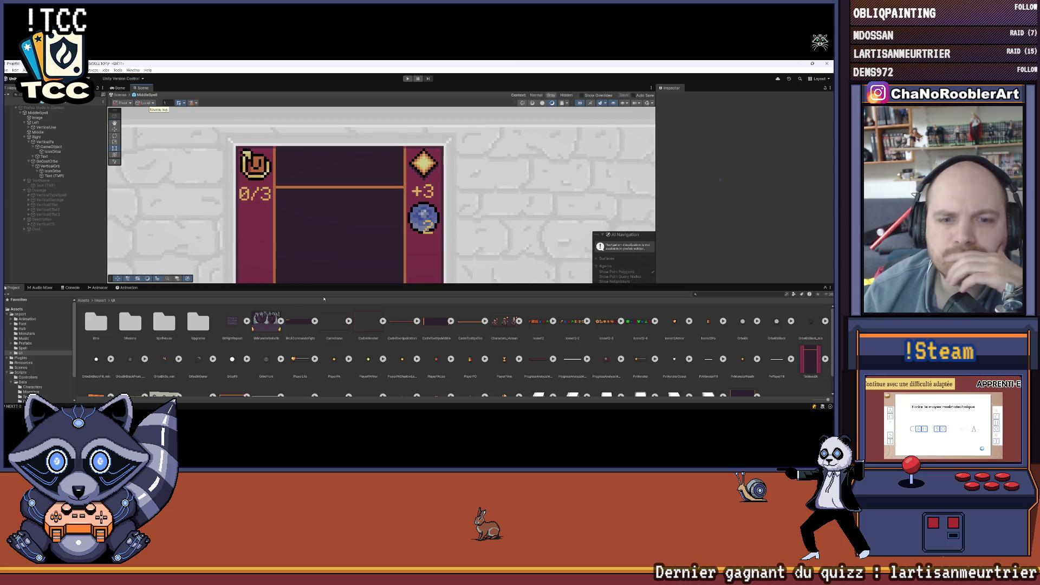
pyautogui.click(47, 153)
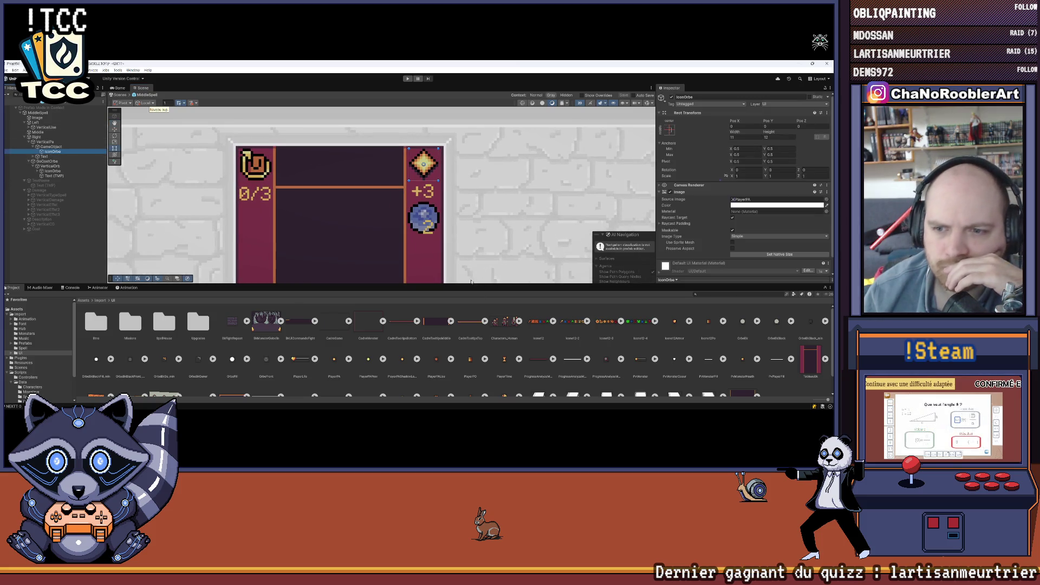
pyautogui.moveTo(466, 284); pyautogui.dragTo(470, 230)
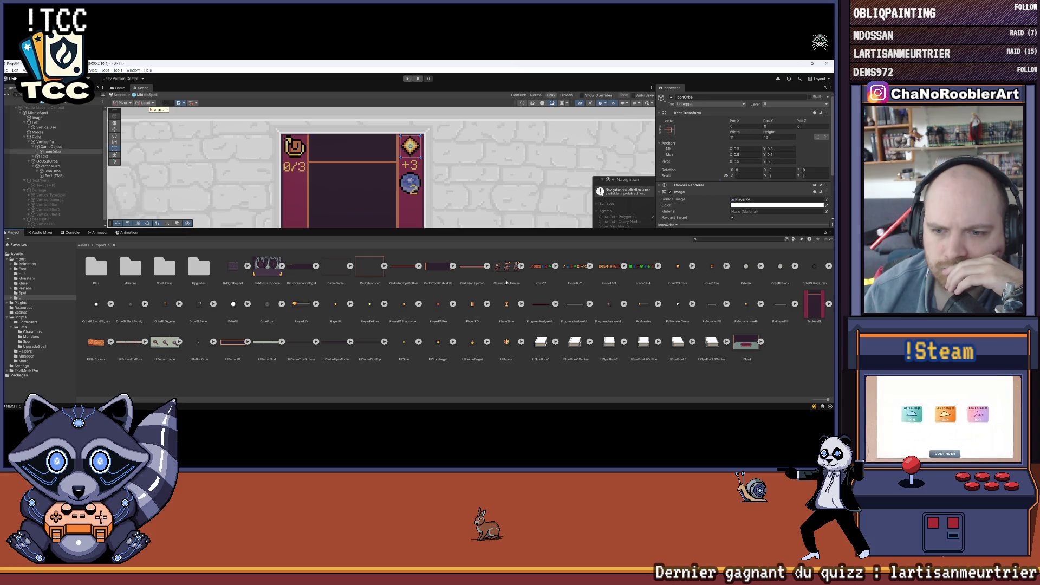
pyautogui.scroll(-2, 759, 168)
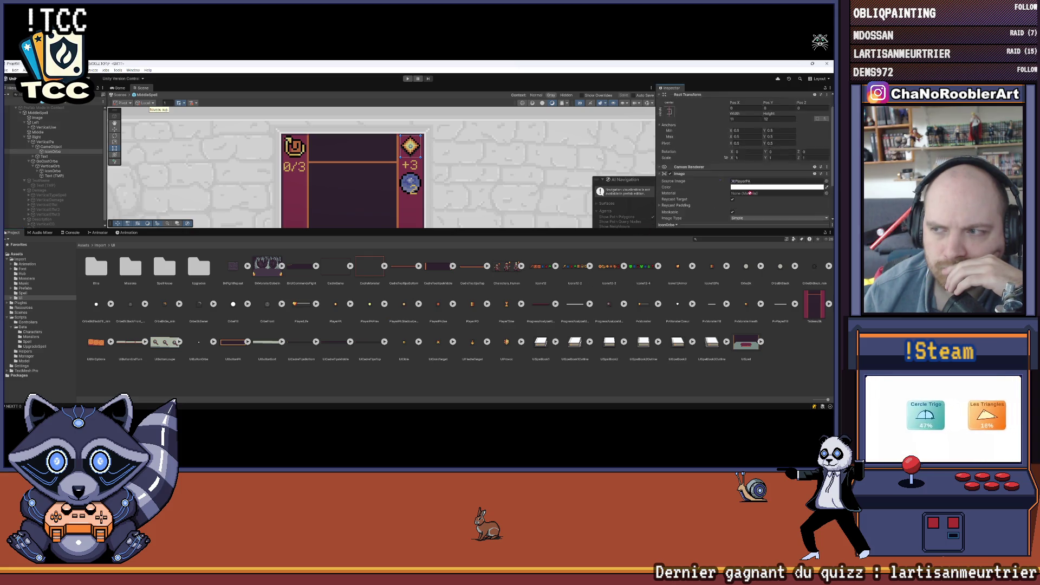
pyautogui.click(759, 163)
pyautogui.moveTo(759, 166); pyautogui.dragTo(758, 164)
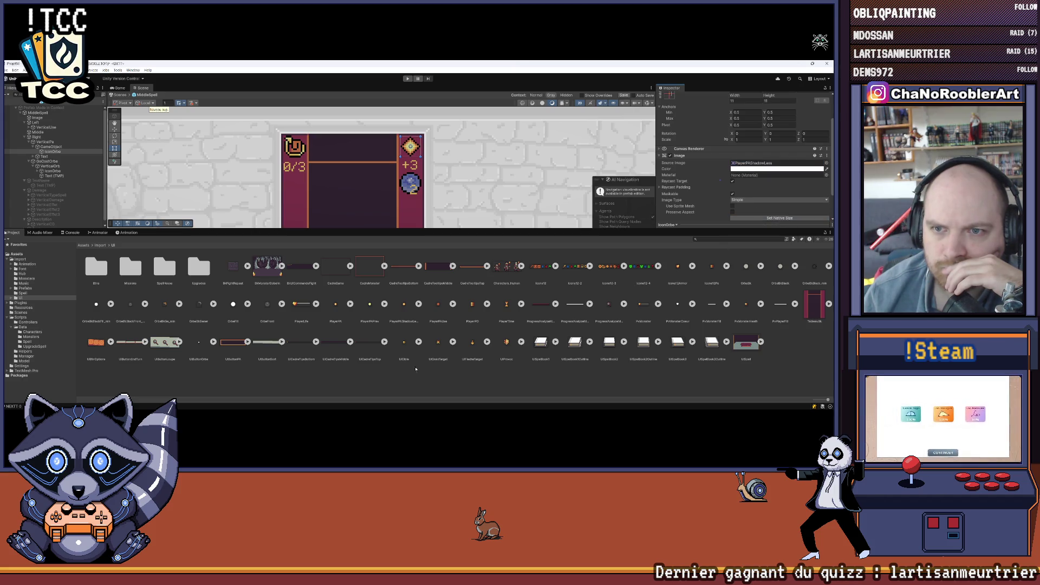
pyautogui.click(412, 285)
pyautogui.moveTo(424, 228); pyautogui.dragTo(425, 331)
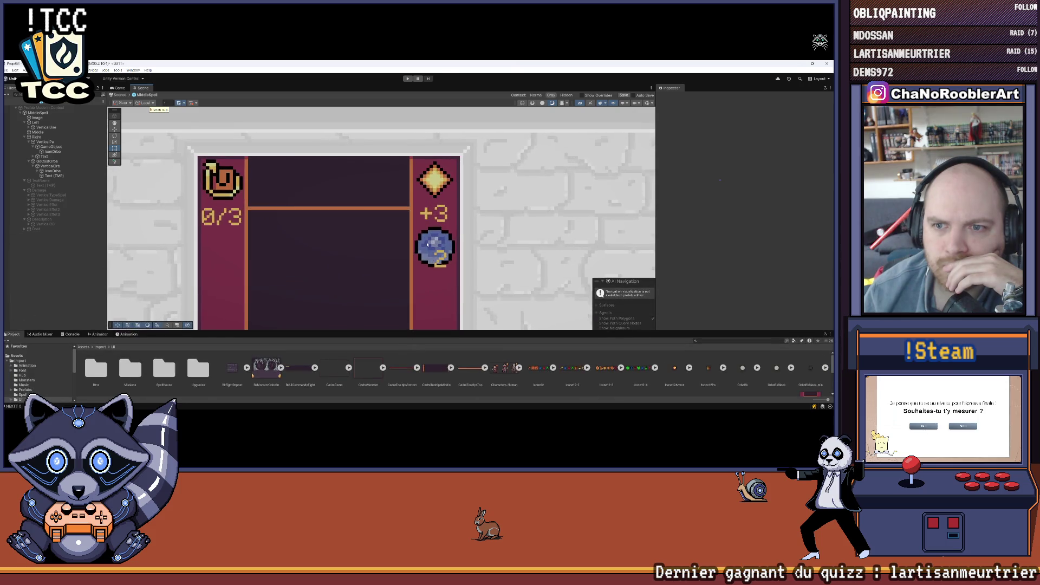
# Change the diamond counter's Text (TMP) label from +3 to 3
pyautogui.moveTo(425, 227); pyautogui.dragTo(448, 221)
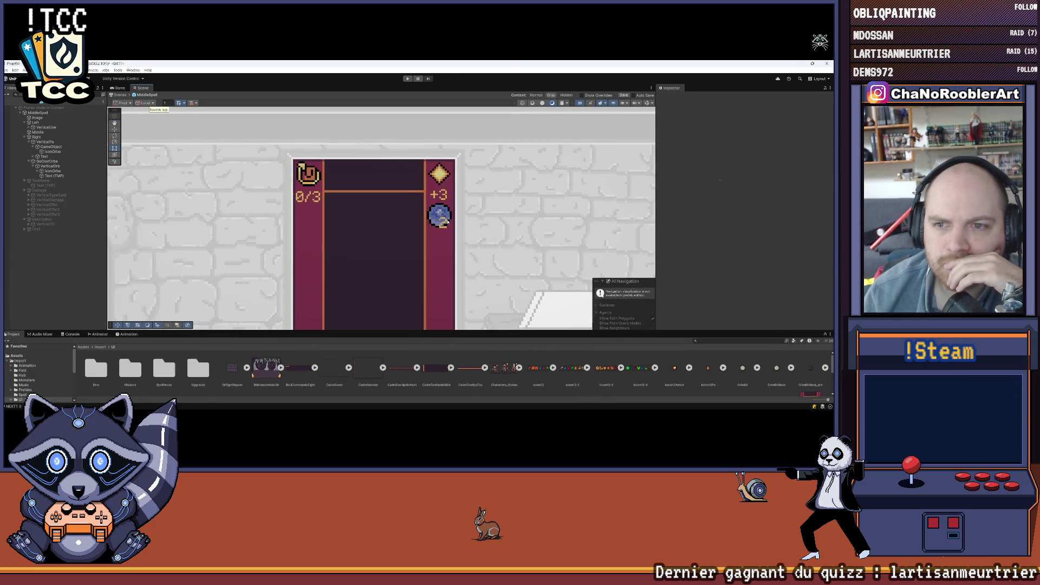
pyautogui.click(74, 158)
pyautogui.press('Right')
pyautogui.press('Down')
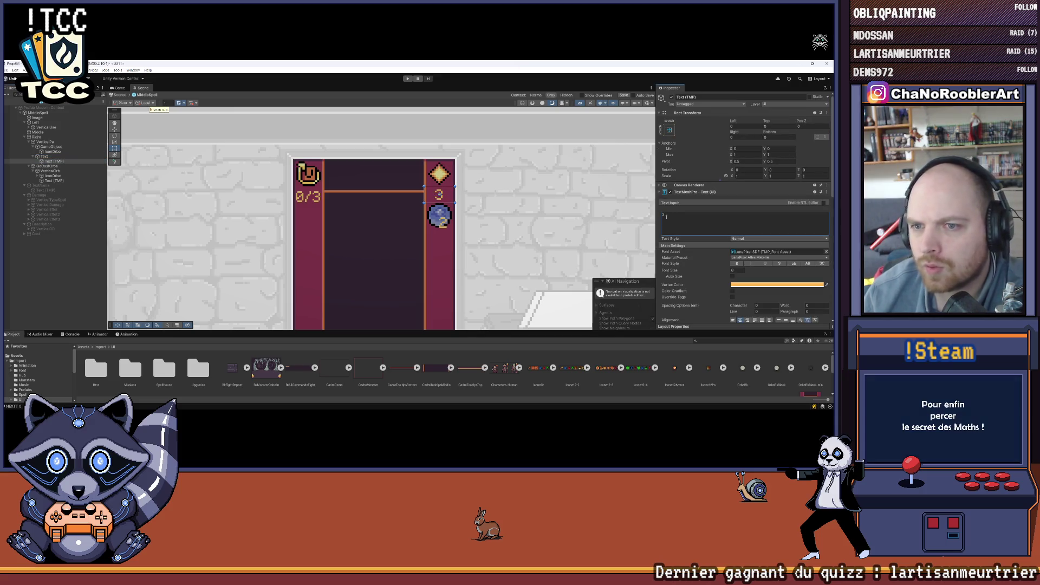
pyautogui.click(410, 206)
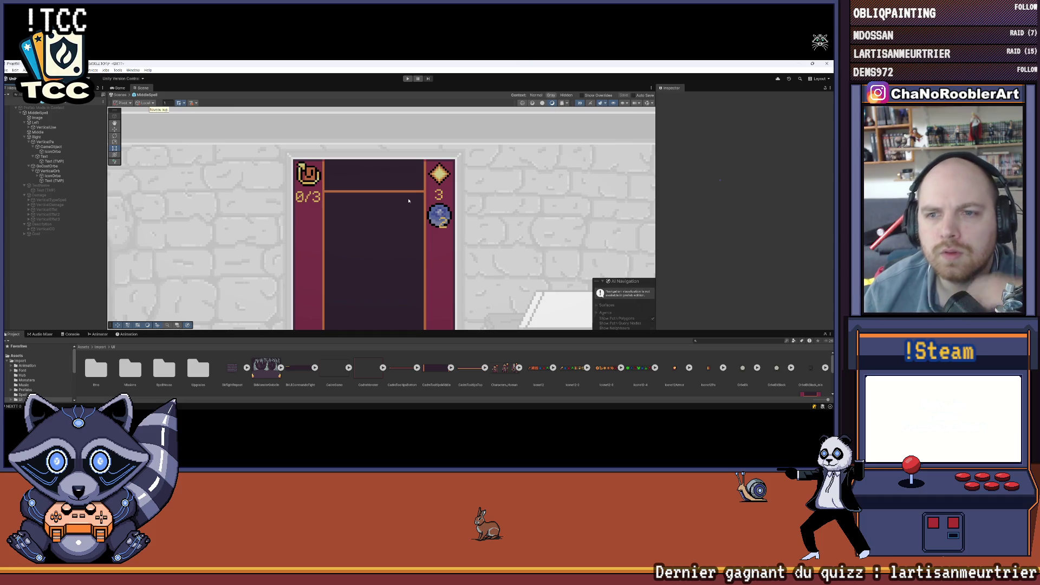
pyautogui.scroll(5, 407, 189)
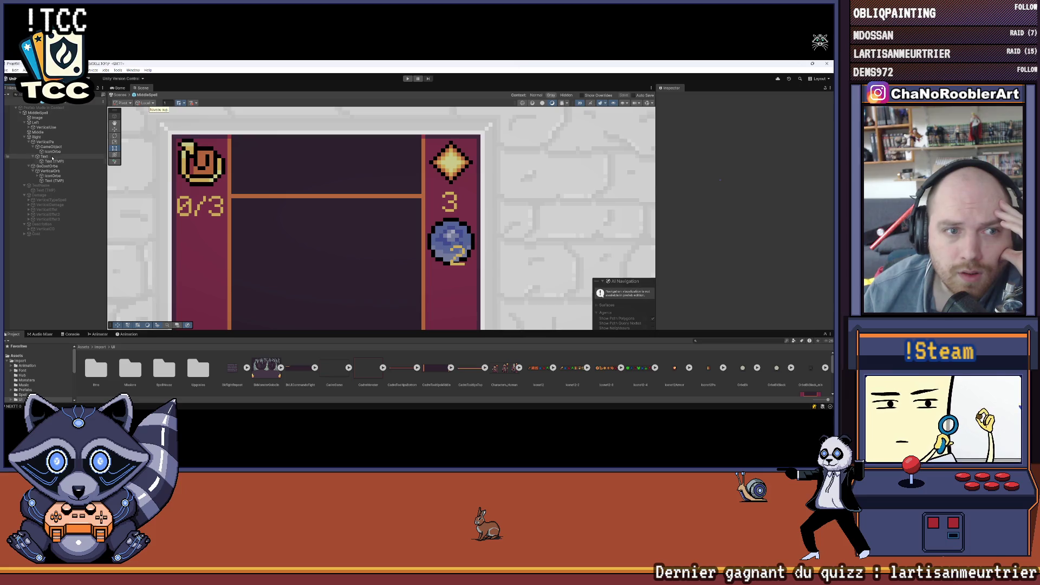
# Give the left column's TextValue a Layout Element preferred height of 8
pyautogui.click(52, 156)
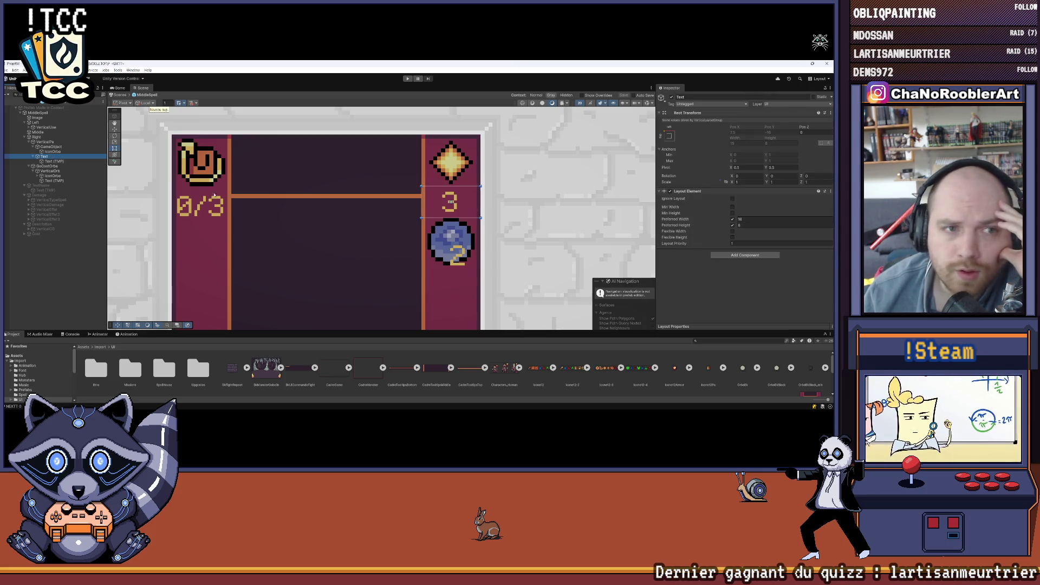
pyautogui.click(30, 127)
pyautogui.click(46, 137)
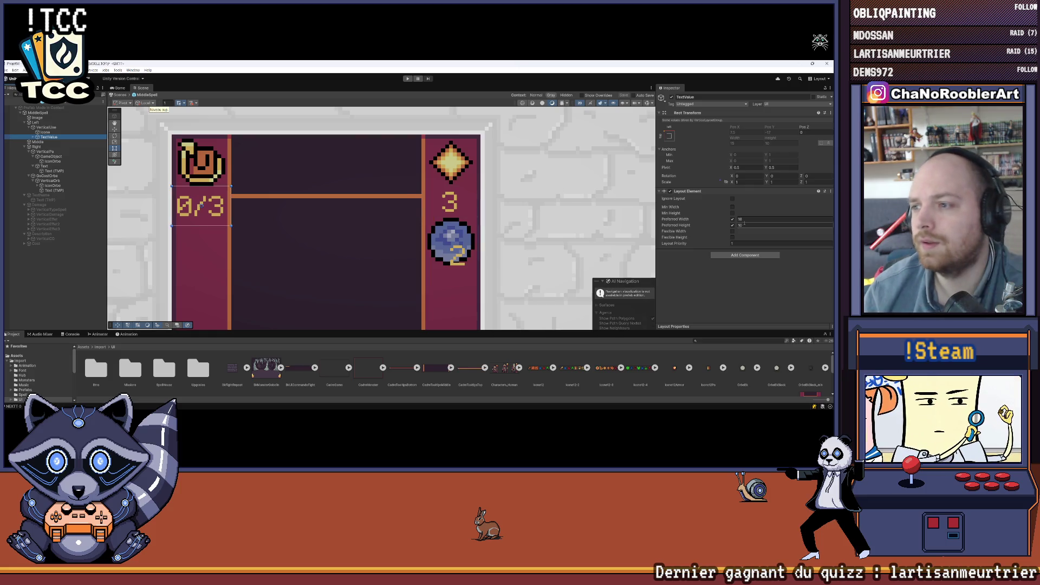
pyautogui.write('8')
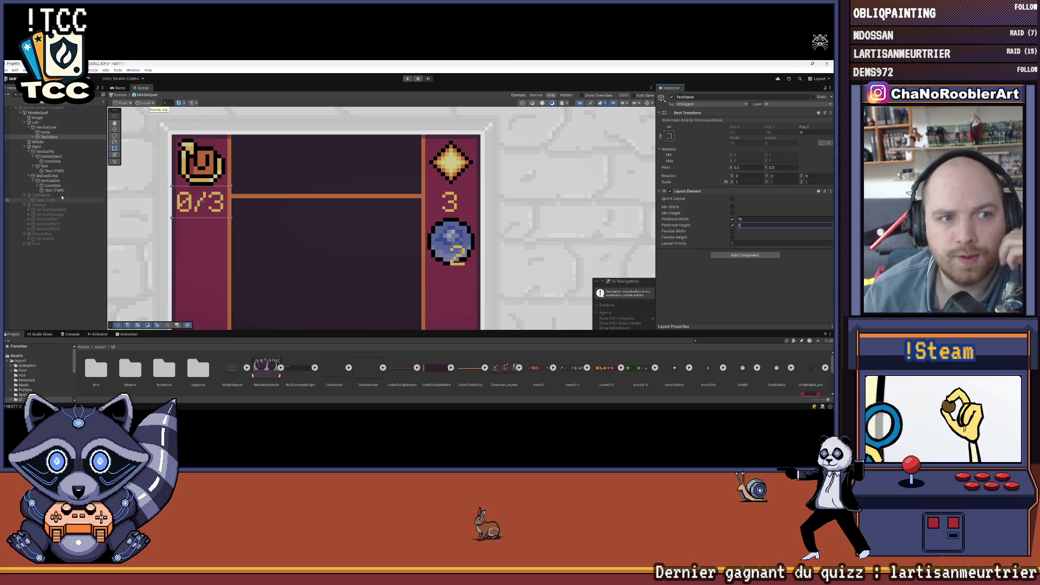
# Inspect the right column's layout group, orb icon and diamond counter settings
pyautogui.click(52, 152)
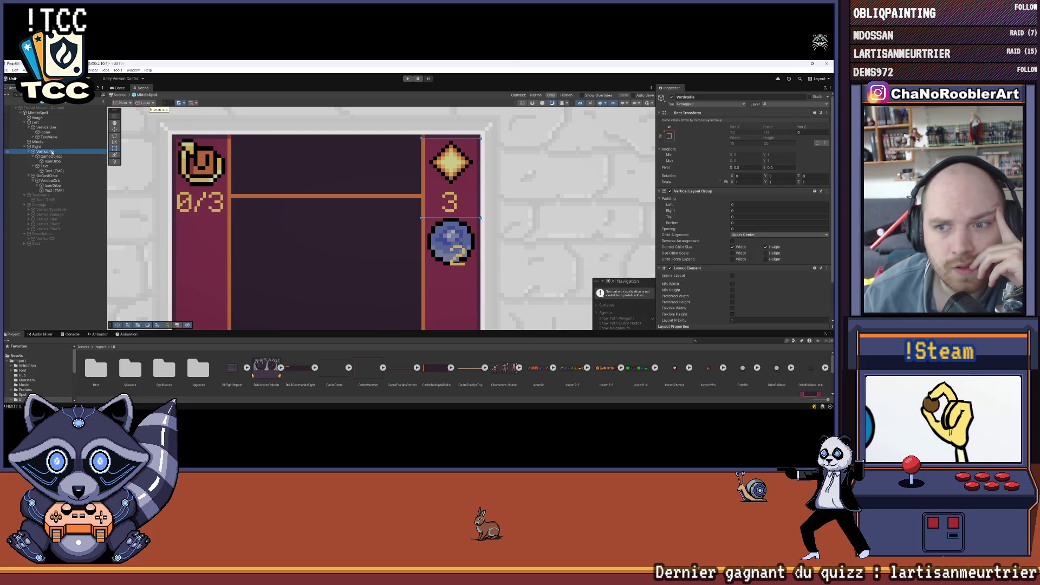
pyautogui.click(54, 157)
pyautogui.click(56, 162)
pyautogui.click(53, 157)
pyautogui.click(52, 167)
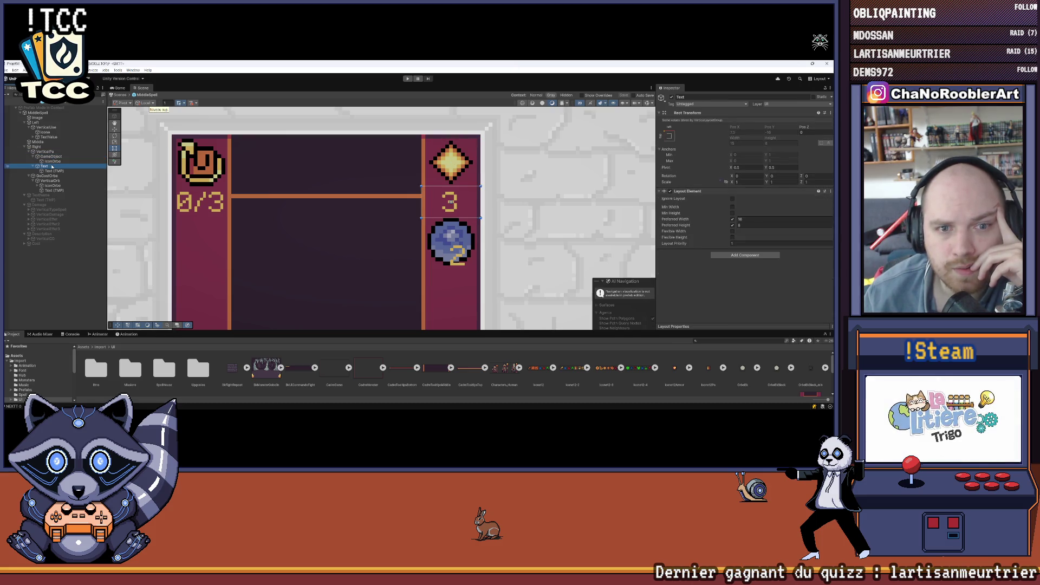
pyautogui.scroll(-1, 450, 199)
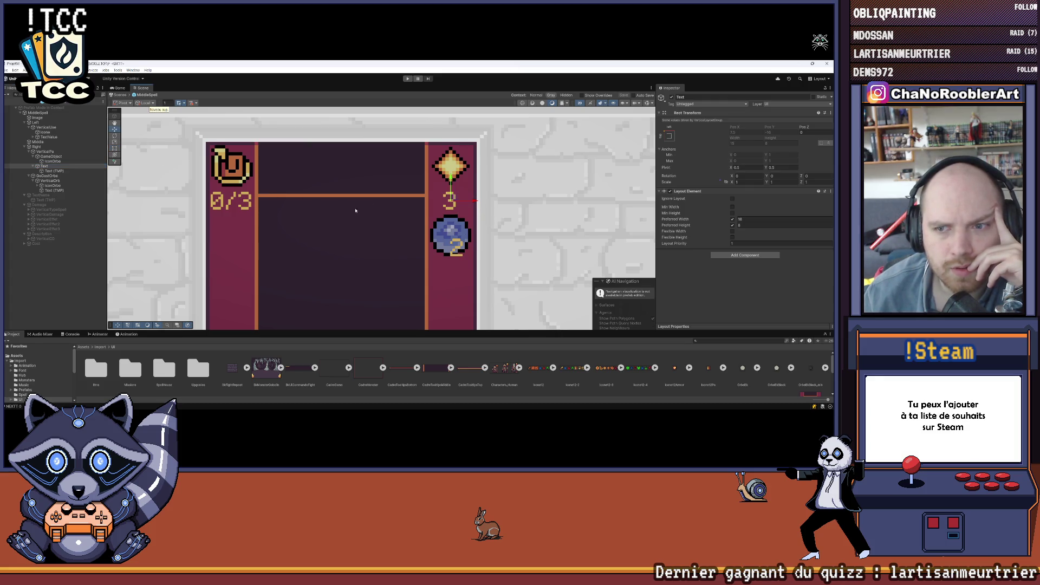
pyautogui.scroll(2, 355, 210)
pyautogui.scroll(-2, 455, 206)
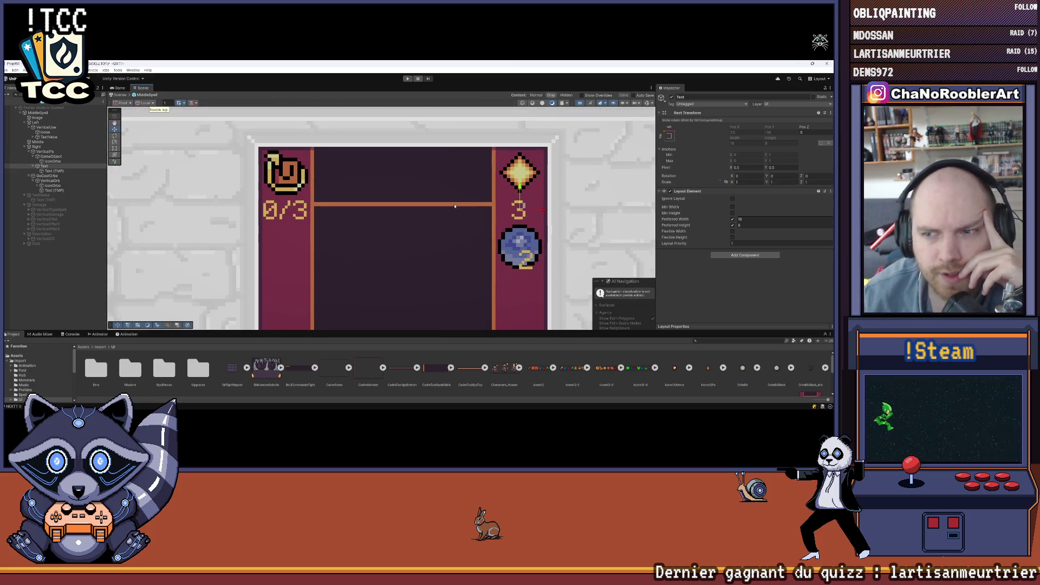
pyautogui.scroll(-1, 404, 213)
# Clear the selection and review the card in the scene
pyautogui.click(68, 297)
pyautogui.scroll(-3, 424, 201)
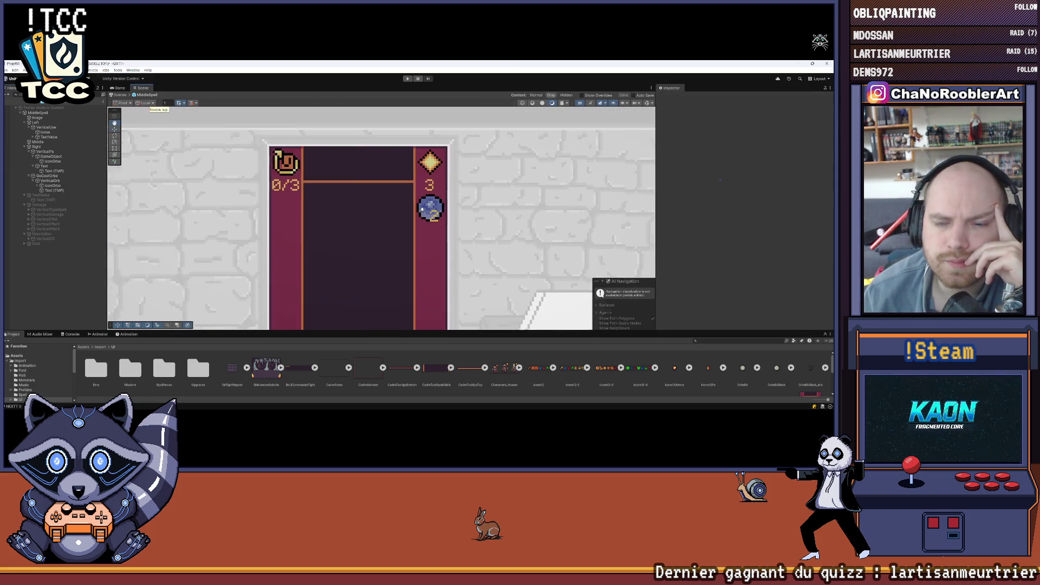
pyautogui.click(7, 71)
pyautogui.click(408, 156)
pyautogui.scroll(-2, 408, 156)
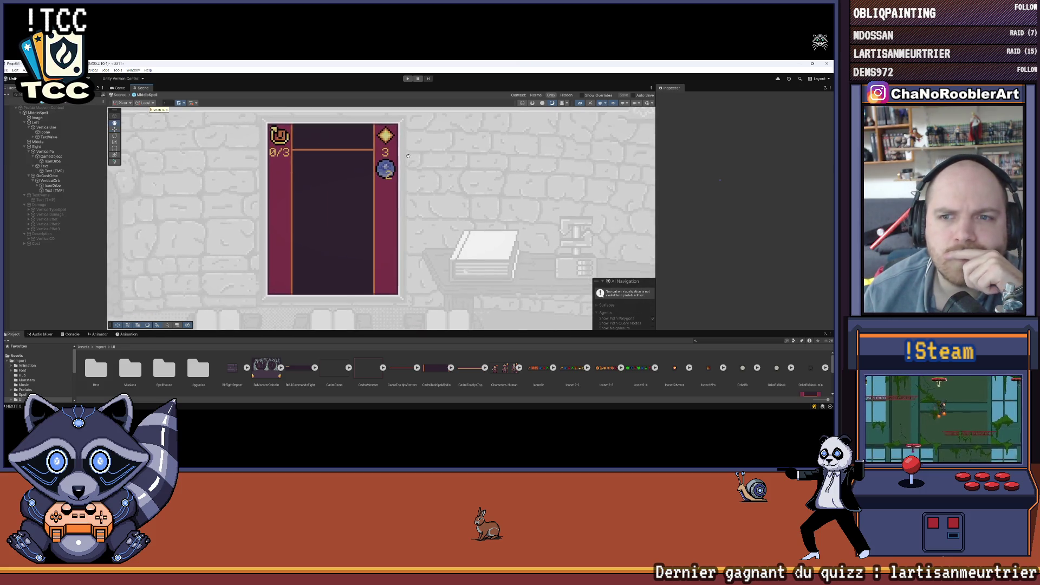
pyautogui.scroll(5, 354, 154)
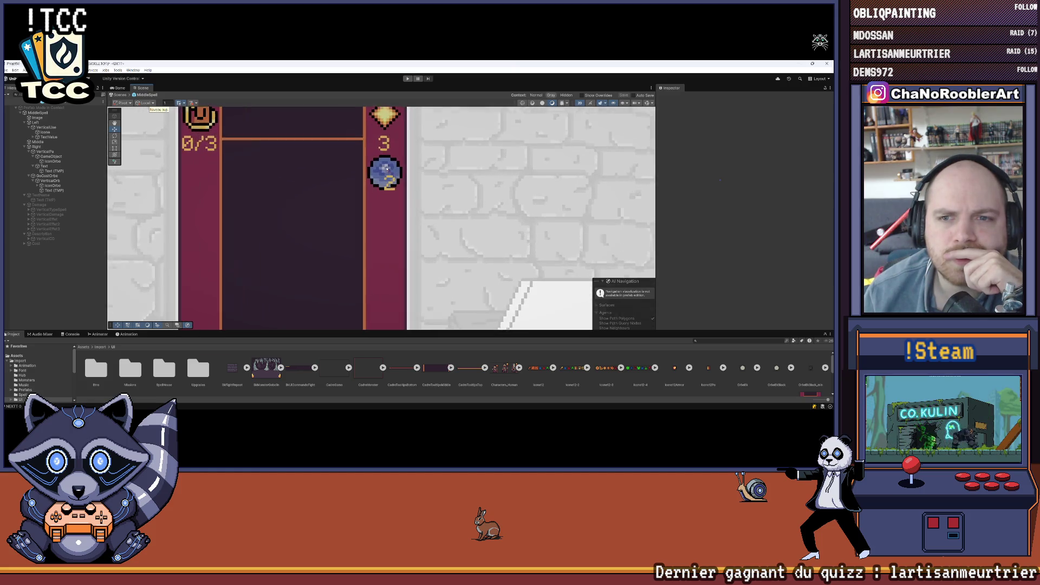
pyautogui.doubleClick(49, 182)
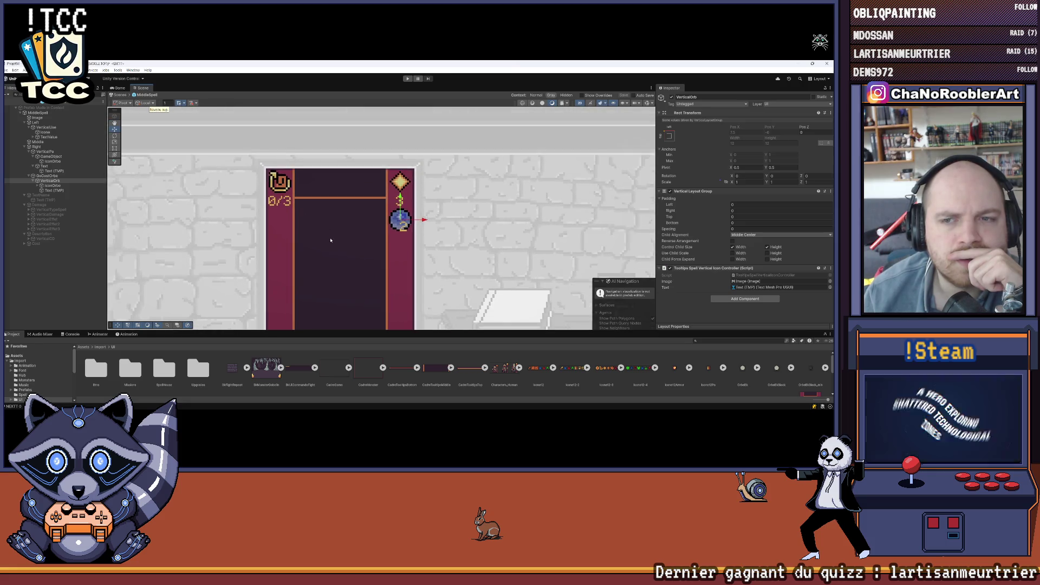
pyautogui.scroll(2, 357, 189)
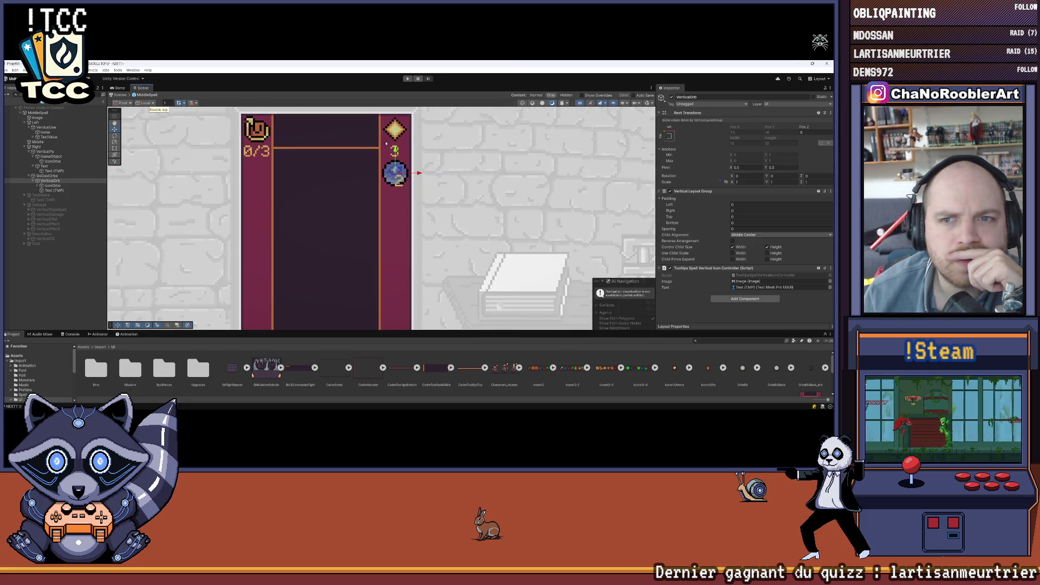
pyautogui.scroll(2, 386, 143)
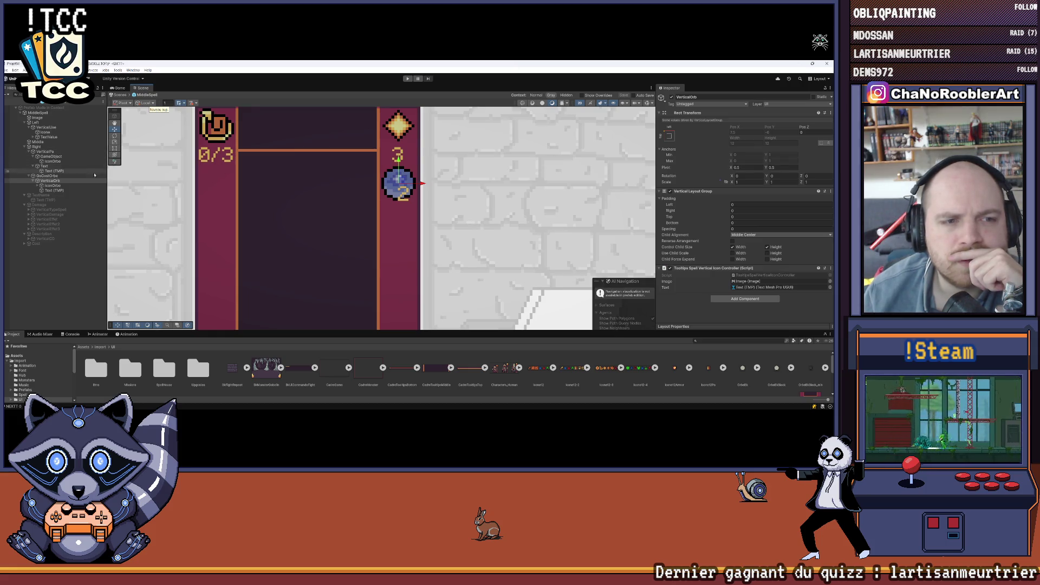
pyautogui.click(39, 185)
pyautogui.click(52, 186)
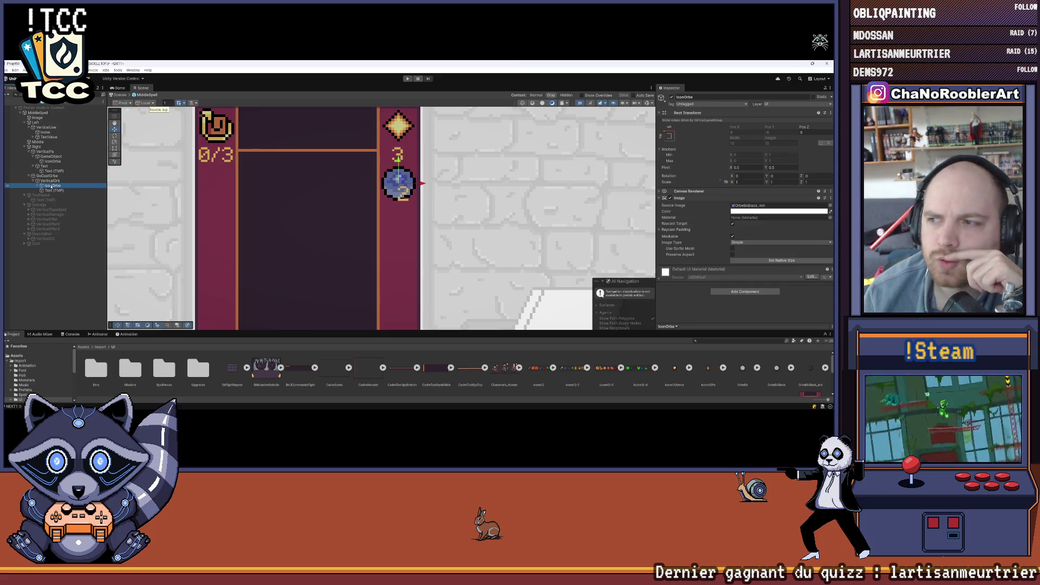
pyautogui.scroll(-2, 269, 198)
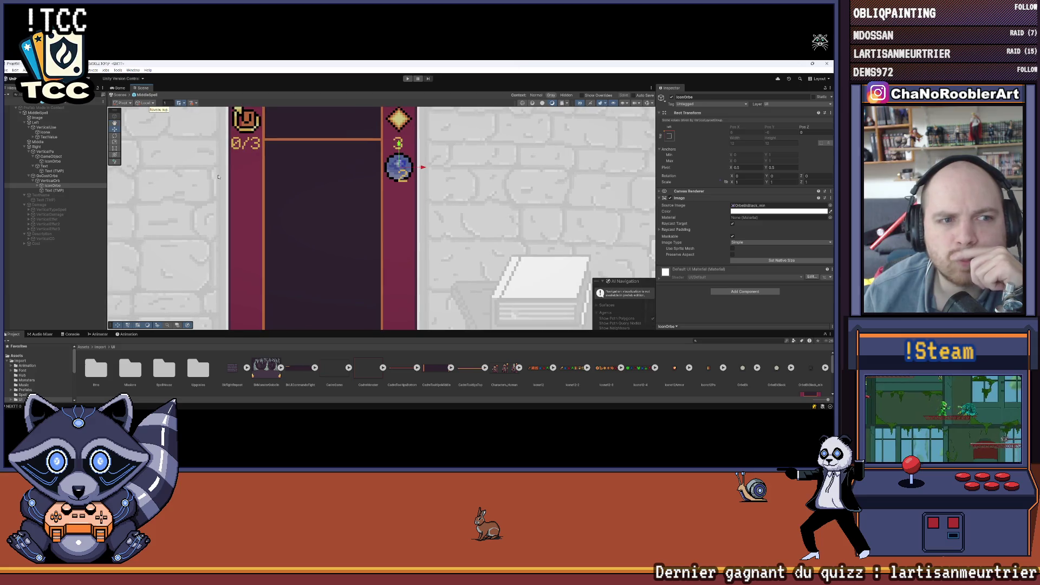
pyautogui.moveTo(481, 204); pyautogui.dragTo(490, 215)
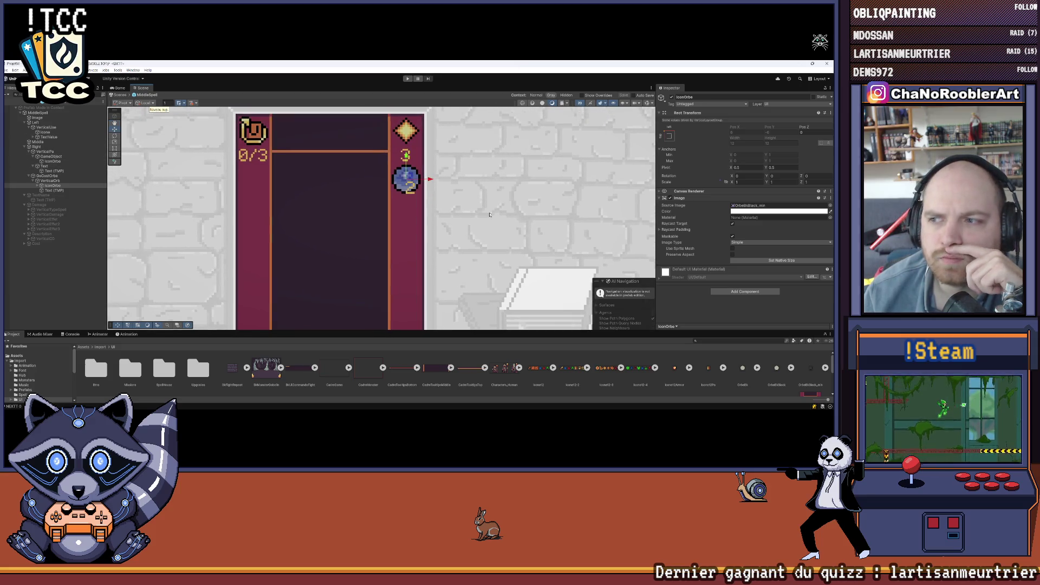
pyautogui.click(45, 181)
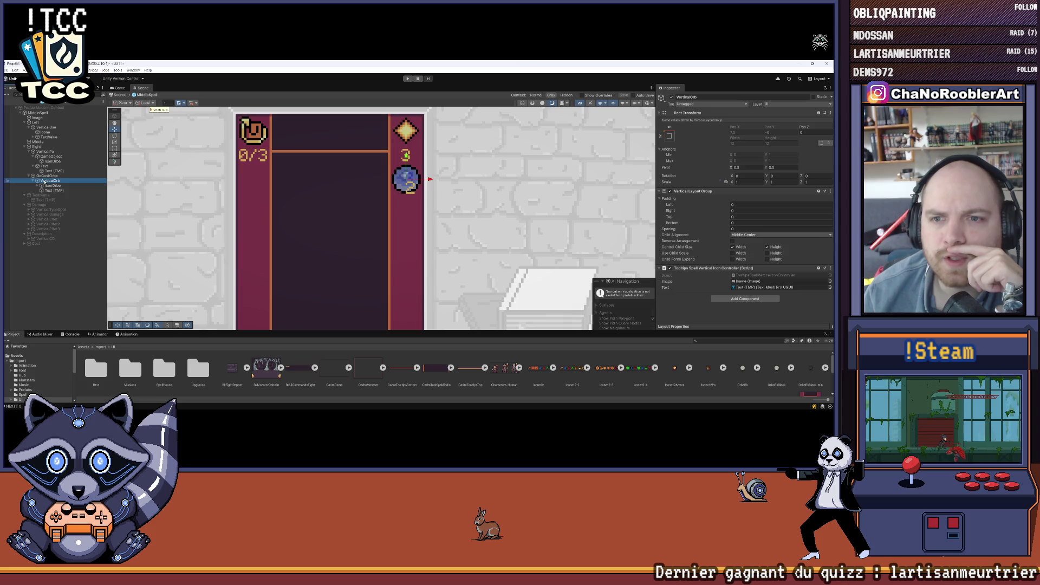
pyautogui.click(49, 186)
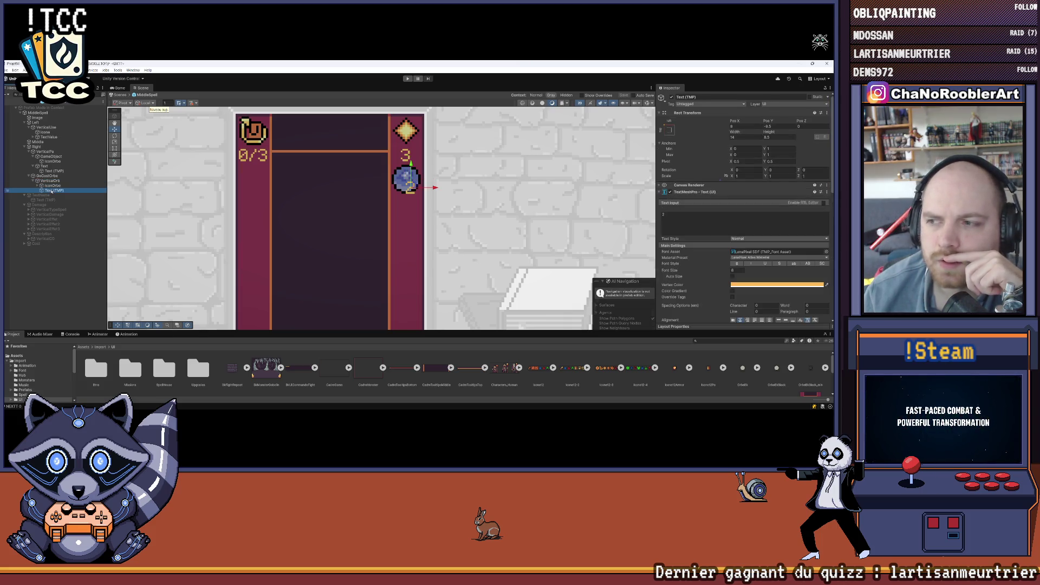
# Create an empty child named Text under VerticalOrb and move the orb's Text (TMP) into it
pyautogui.rightClick(45, 181)
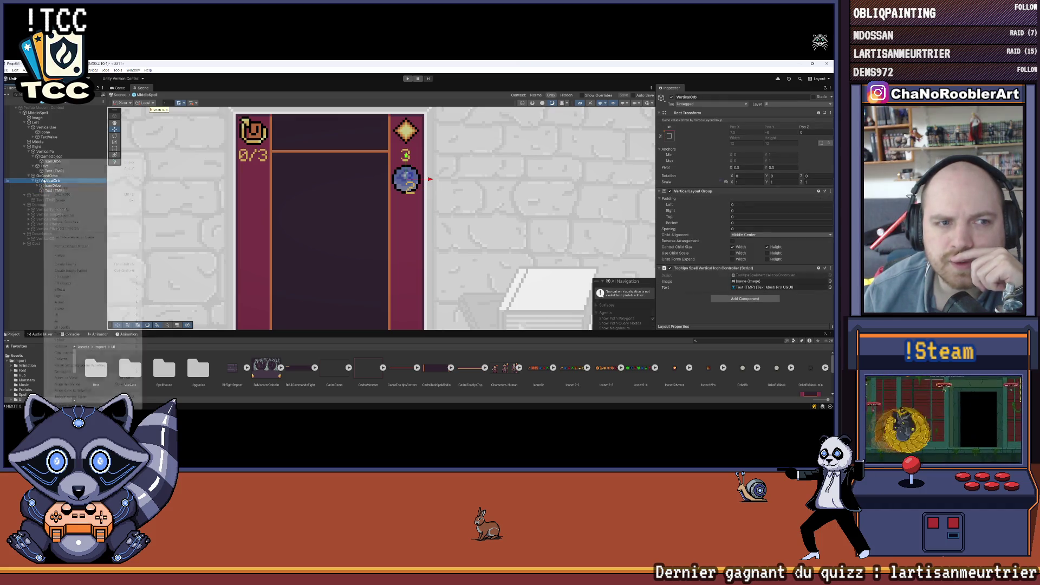
pyautogui.click(64, 264)
pyautogui.write('Text')
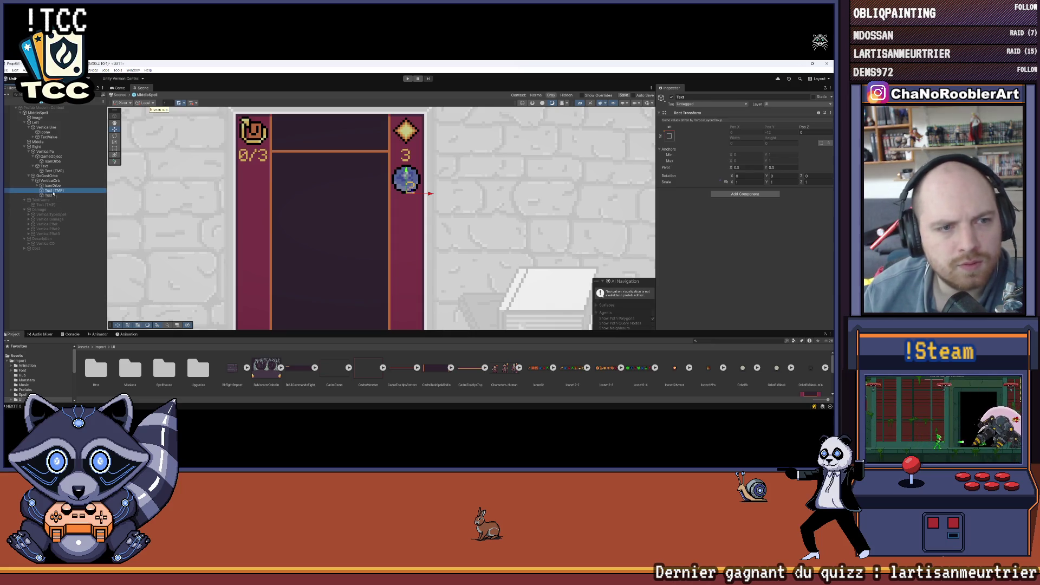
pyautogui.moveTo(54, 190); pyautogui.dragTo(55, 194)
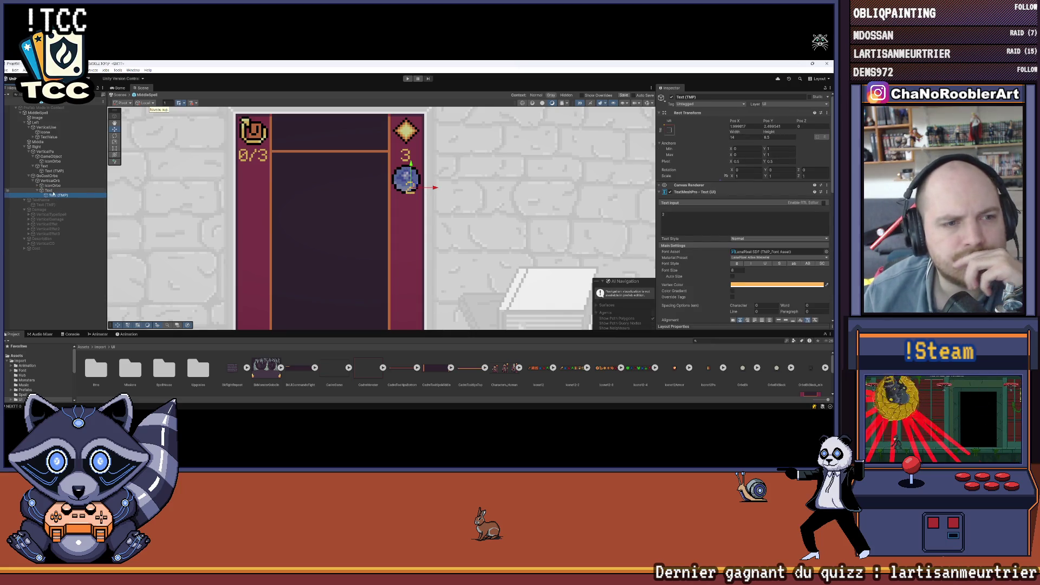
pyautogui.click(49, 190)
# Give the new Text container a Layout Element preferred width of 16
pyautogui.click(33, 156)
pyautogui.click(33, 162)
pyautogui.click(46, 156)
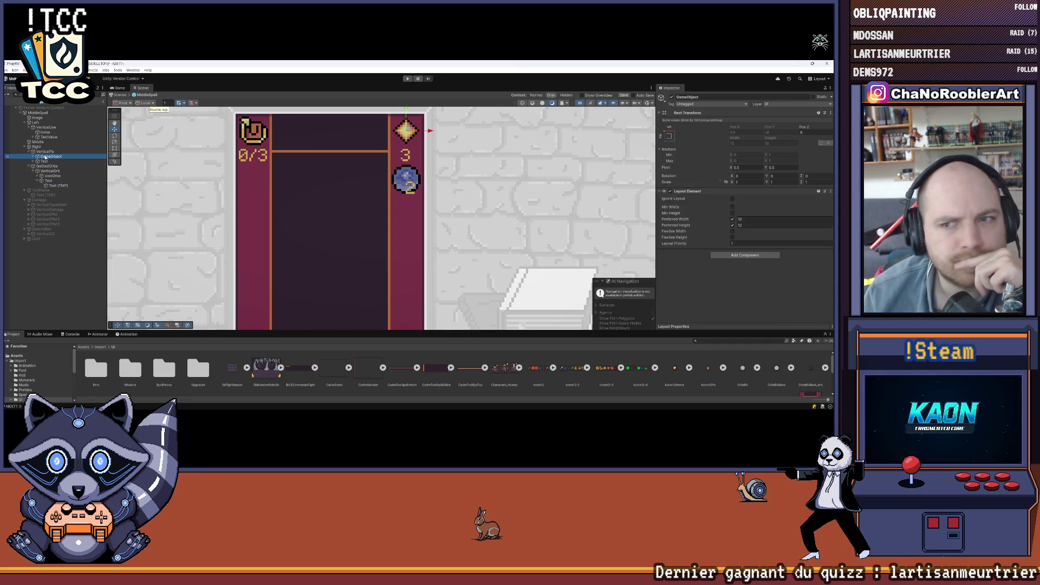
pyautogui.click(52, 176)
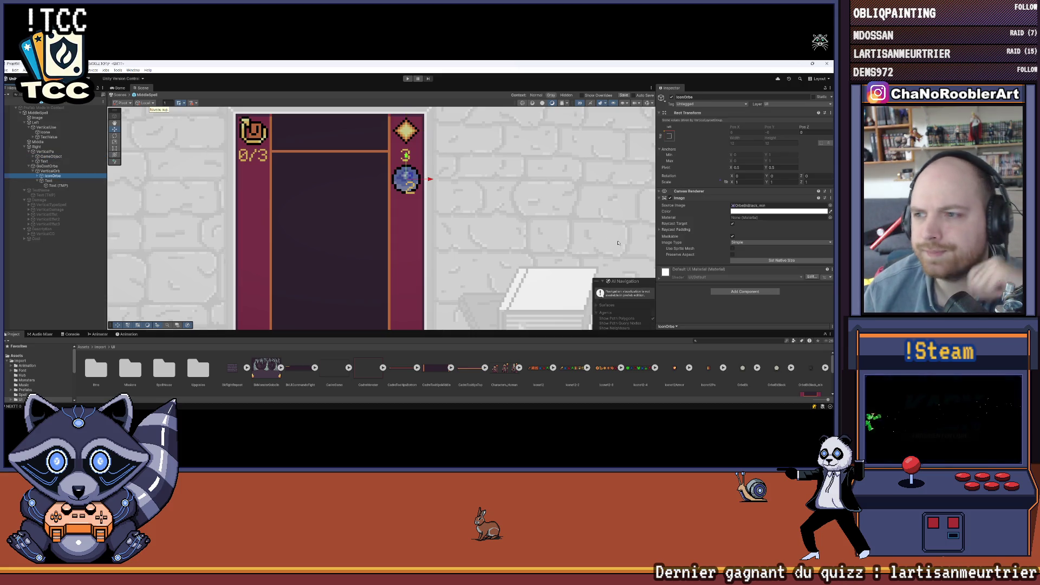
pyautogui.press('Down')
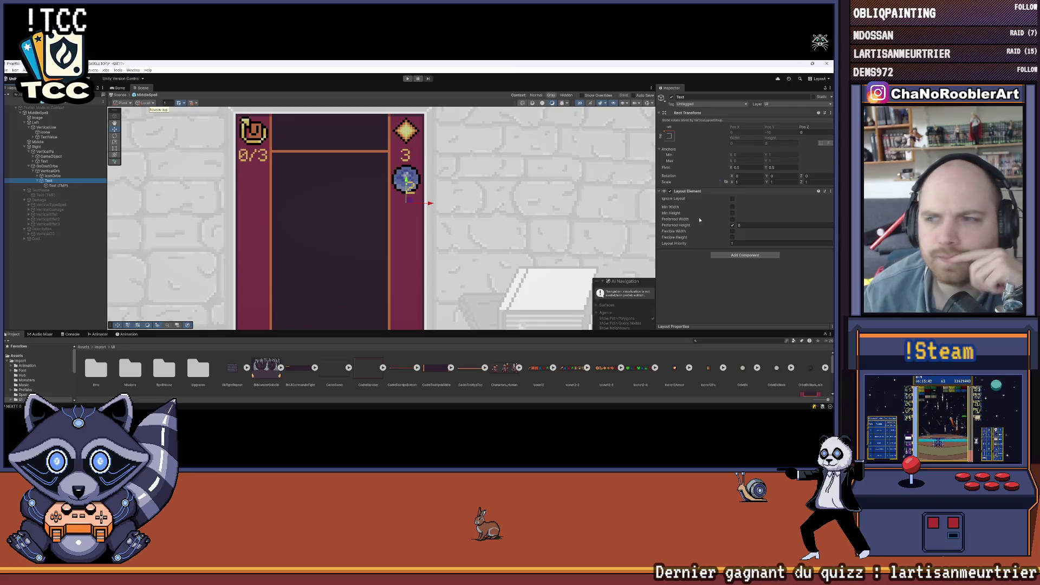
pyautogui.click(732, 218)
pyautogui.click(747, 219)
pyautogui.write('16')
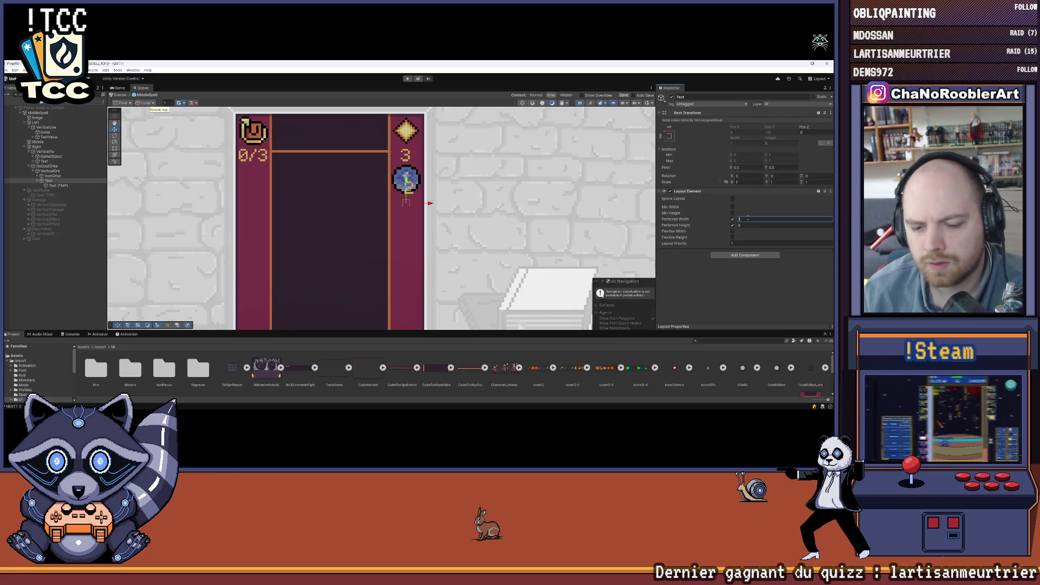
pyautogui.click(735, 272)
# Set the orb's count Text (TMP) Pos X and Pos Y to 0
pyautogui.press('Down')
pyautogui.click(677, 130)
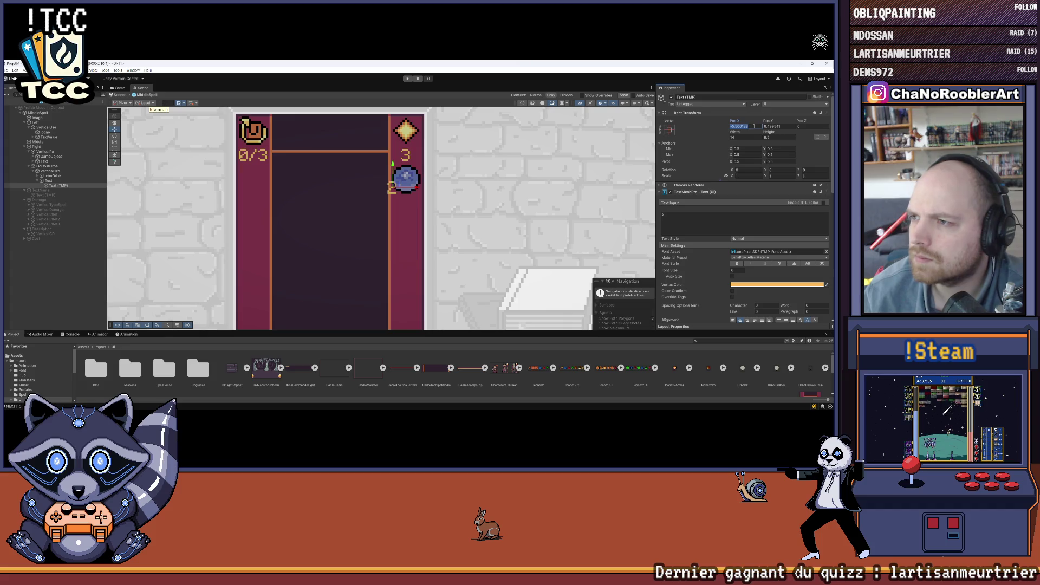
pyautogui.write('0')
pyautogui.press('Tab')
pyautogui.write('0')
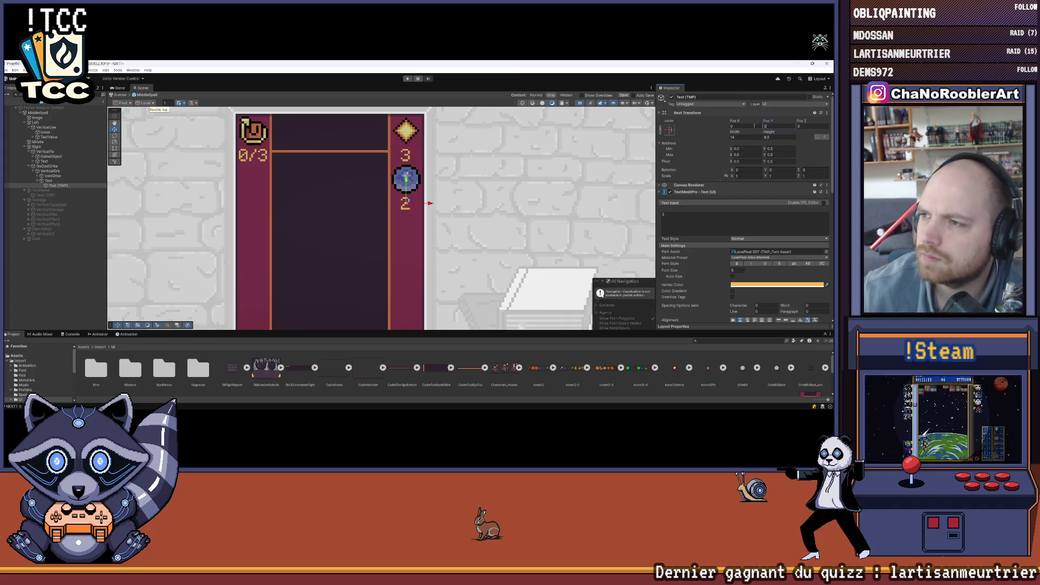
pyautogui.click(34, 161)
pyautogui.click(47, 166)
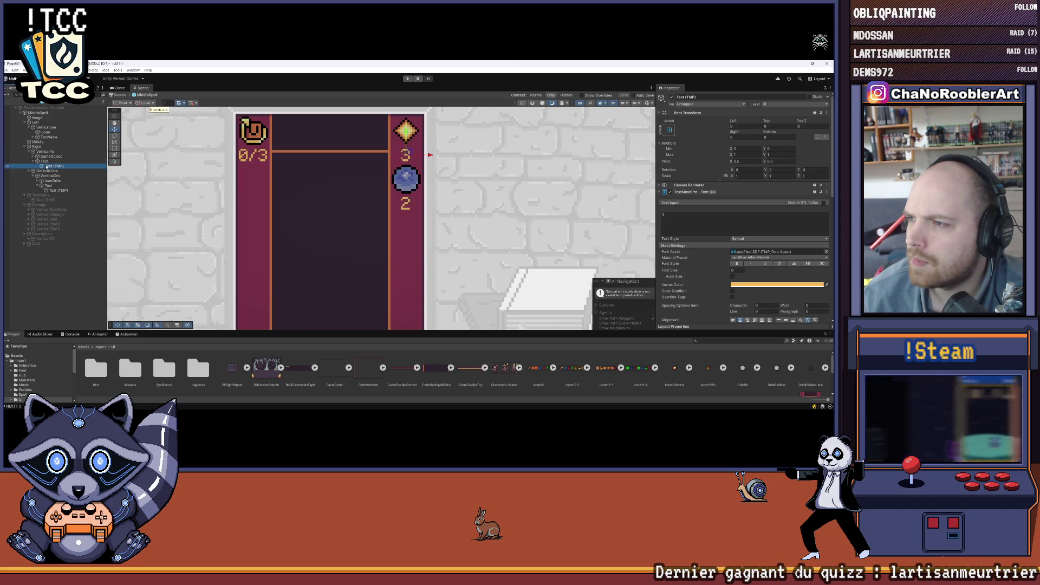
# Apply the stretch-stretch anchor preset to the counter text with Left and Top set to 0
pyautogui.click(57, 190)
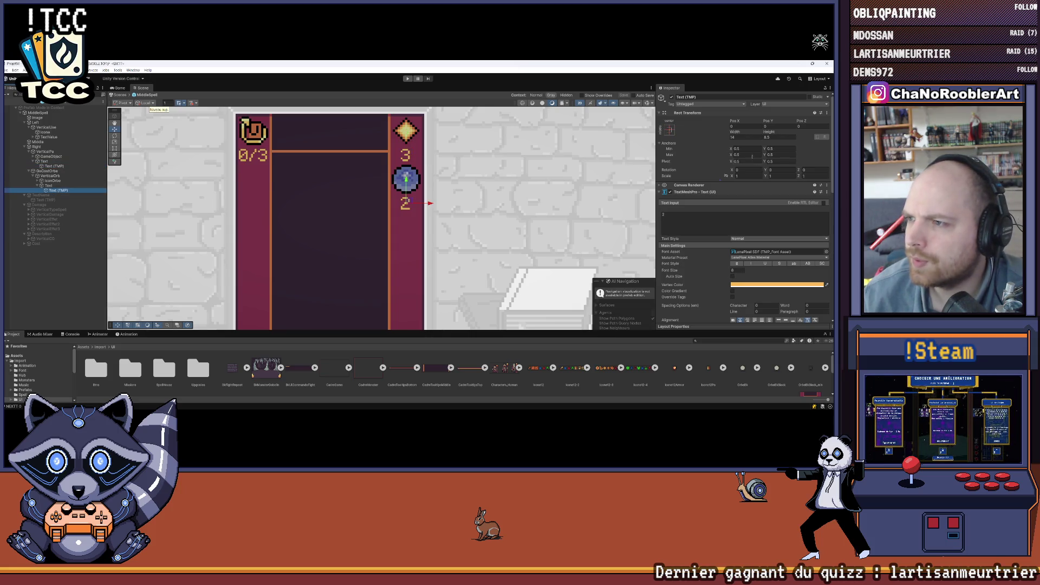
pyautogui.click(670, 130)
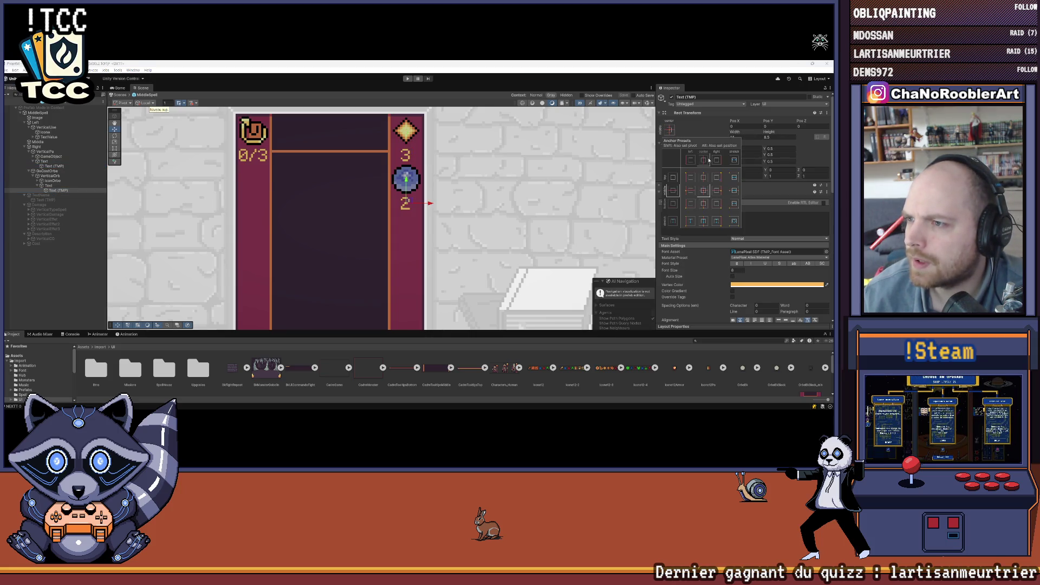
pyautogui.click(732, 217)
pyautogui.click(741, 126)
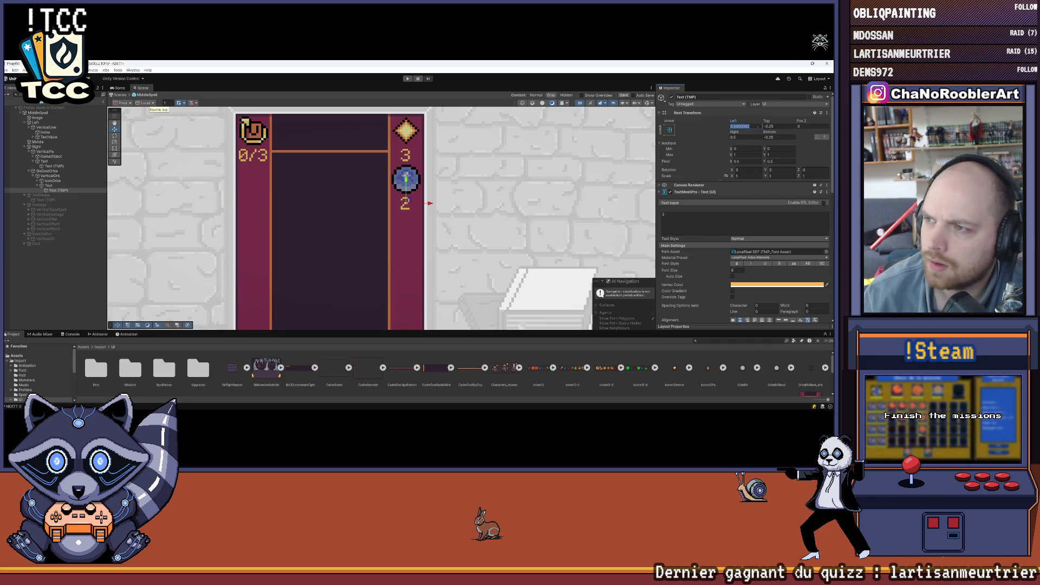
pyautogui.write('0')
pyautogui.press('Tab')
pyautogui.write('0')
pyautogui.press('Tab')
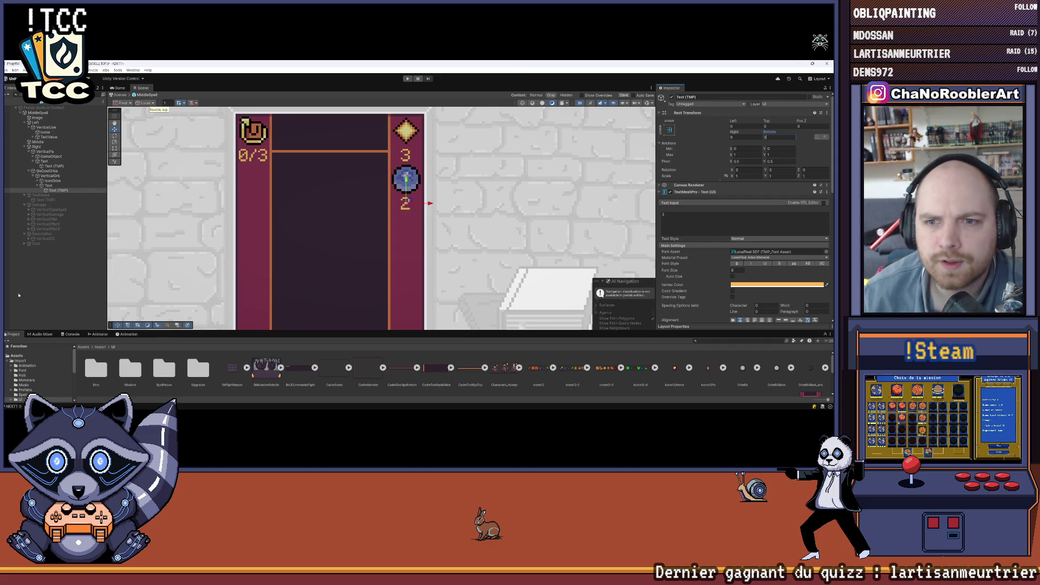
# Review the card, then select the Text container holding the 3 counter
pyautogui.click(344, 160)
pyautogui.scroll(-3, 352, 217)
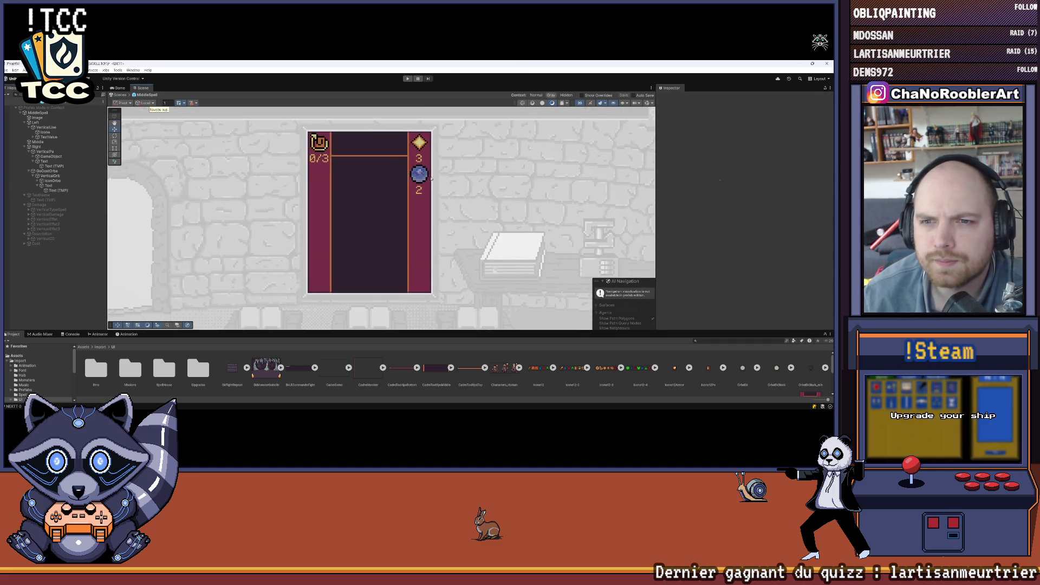
pyautogui.scroll(3, 431, 179)
pyautogui.scroll(-3, 440, 191)
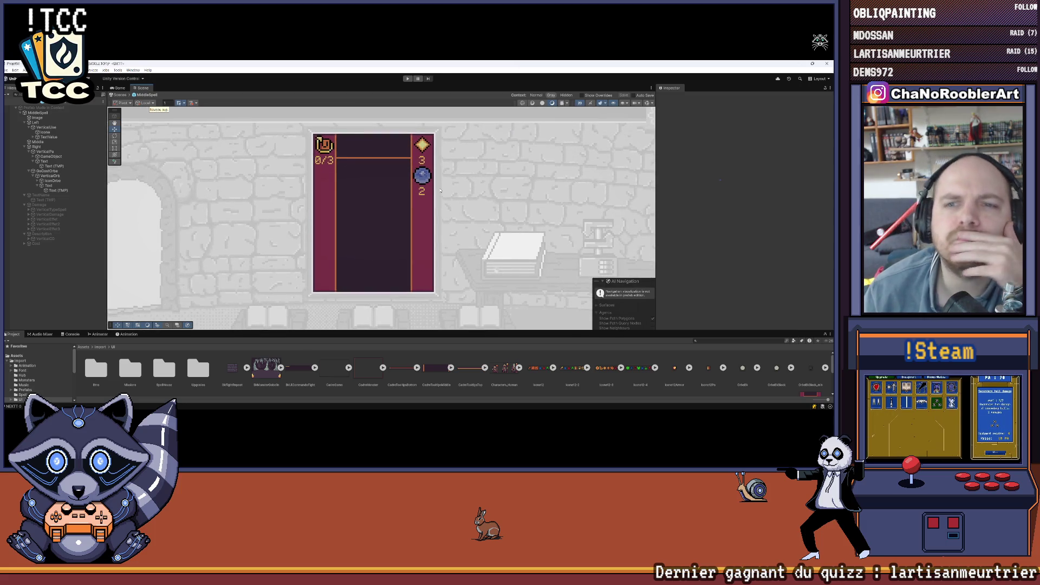
pyautogui.scroll(3, 421, 151)
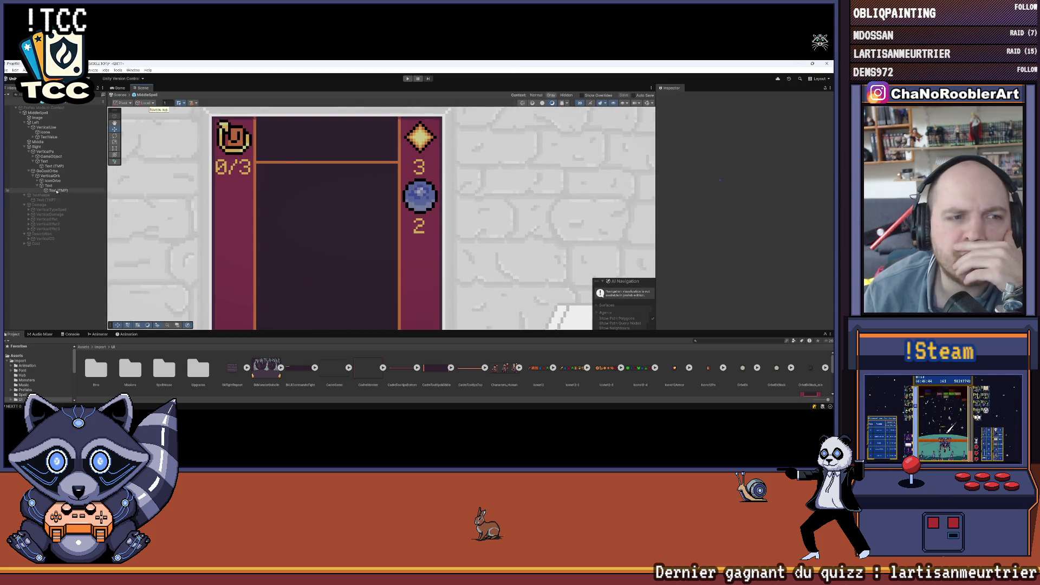
pyautogui.click(45, 161)
# Change the 3 counter container's preferred width from 16 to 12
pyautogui.click(740, 218)
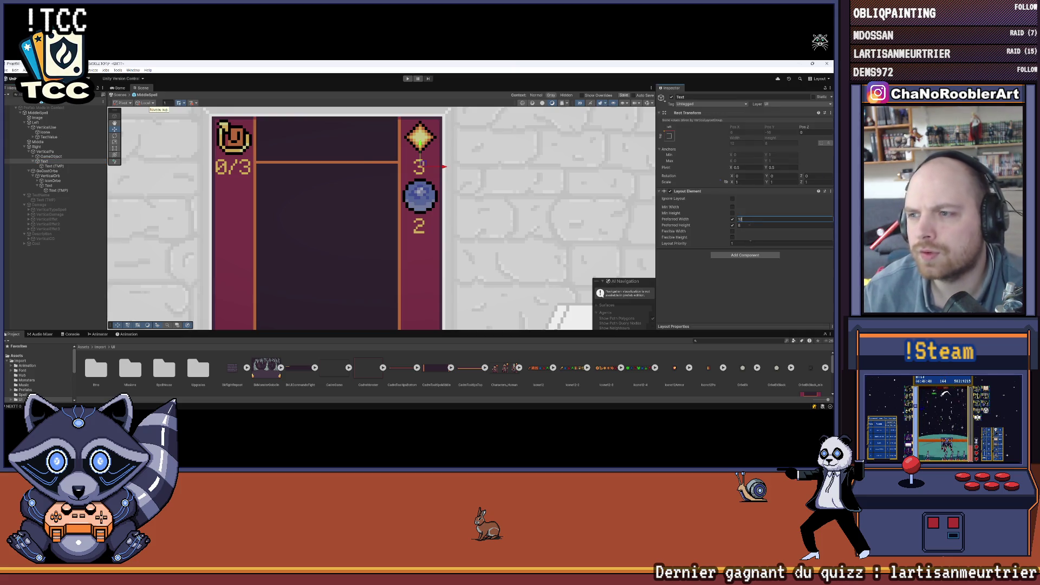
pyautogui.click(741, 281)
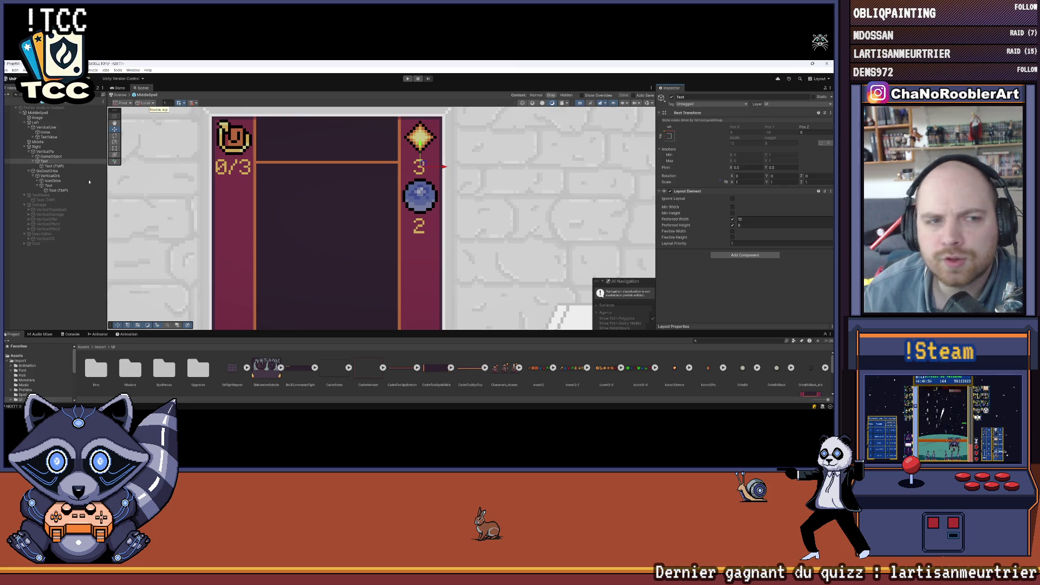
pyautogui.click(114, 148)
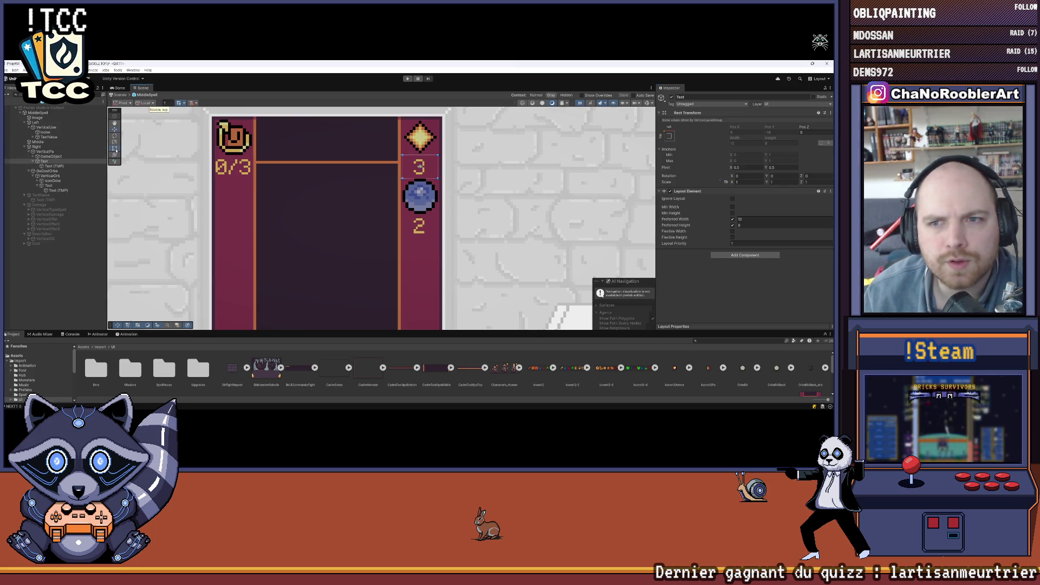
pyautogui.scroll(4, 380, 146)
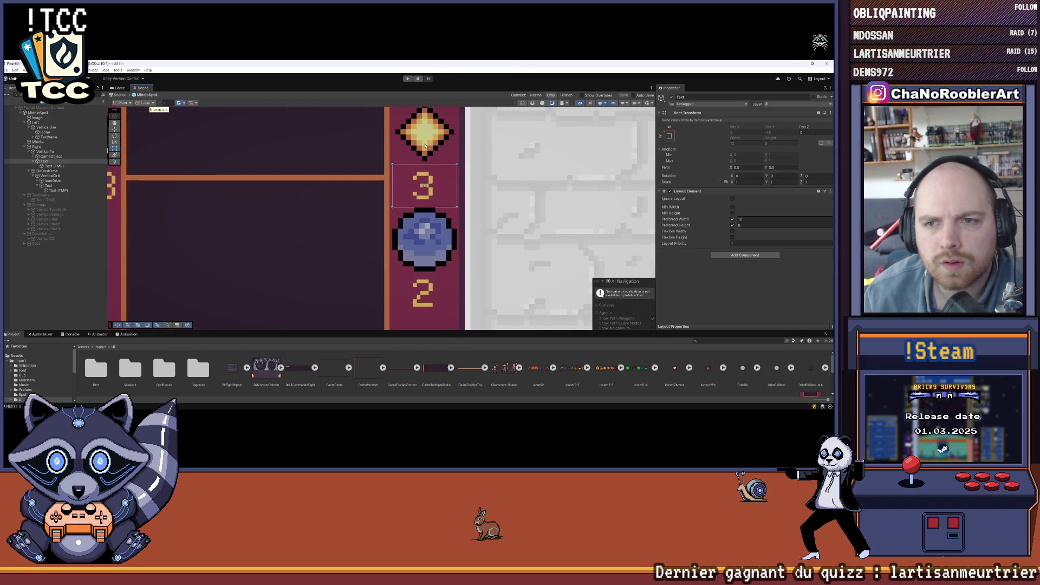
pyautogui.moveTo(426, 145); pyautogui.dragTo(386, 185)
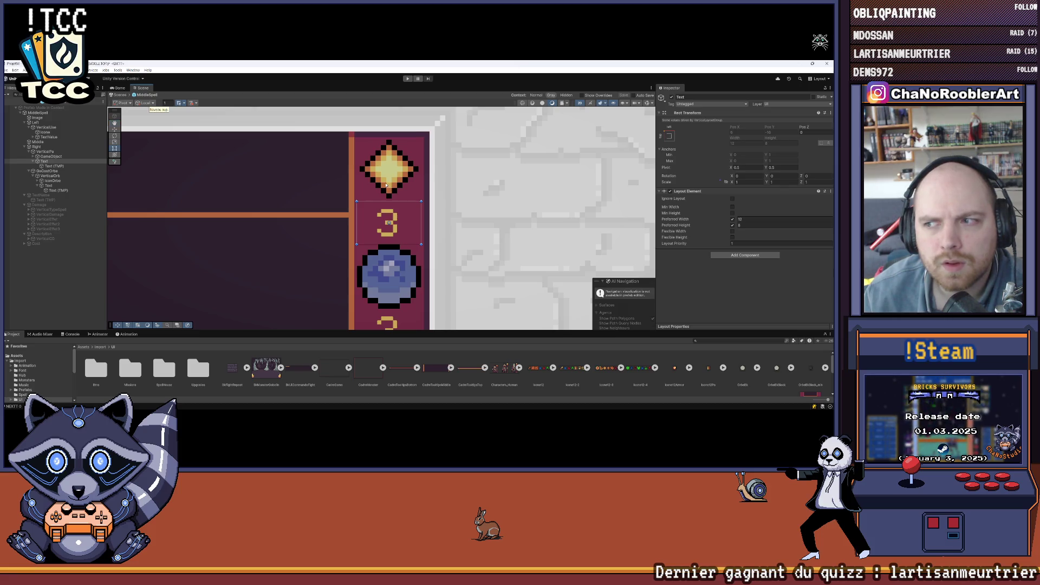
# Inspect the parent layout groups of Right and VerticalPa, then select the 3 text object
pyautogui.click(58, 158)
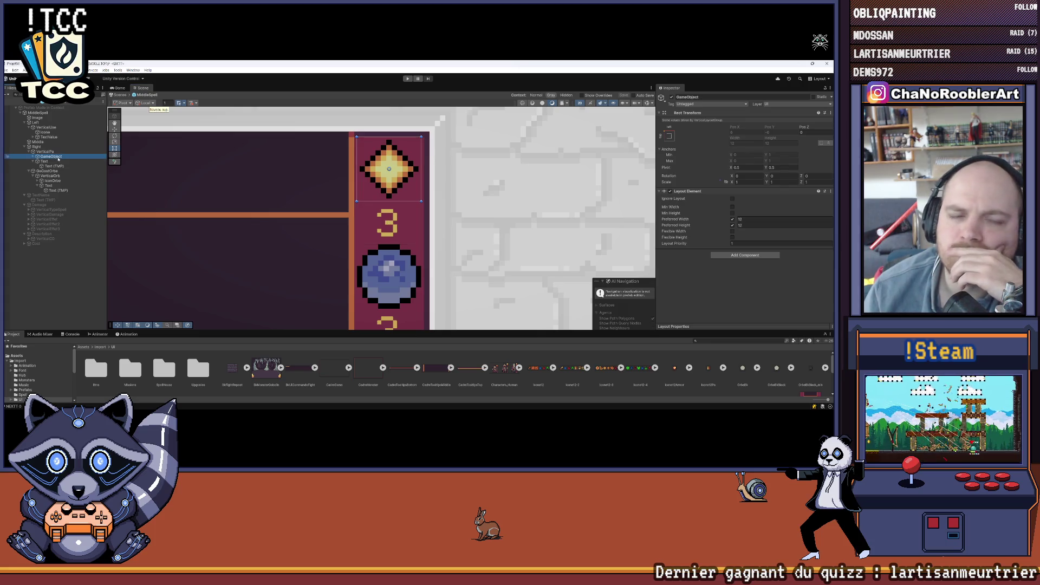
pyautogui.click(60, 153)
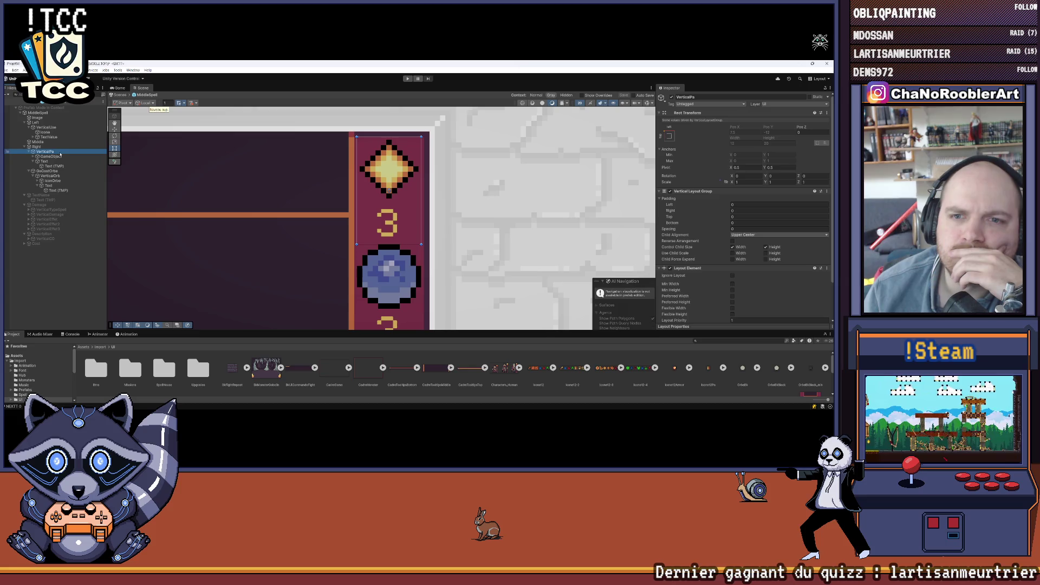
pyautogui.click(61, 146)
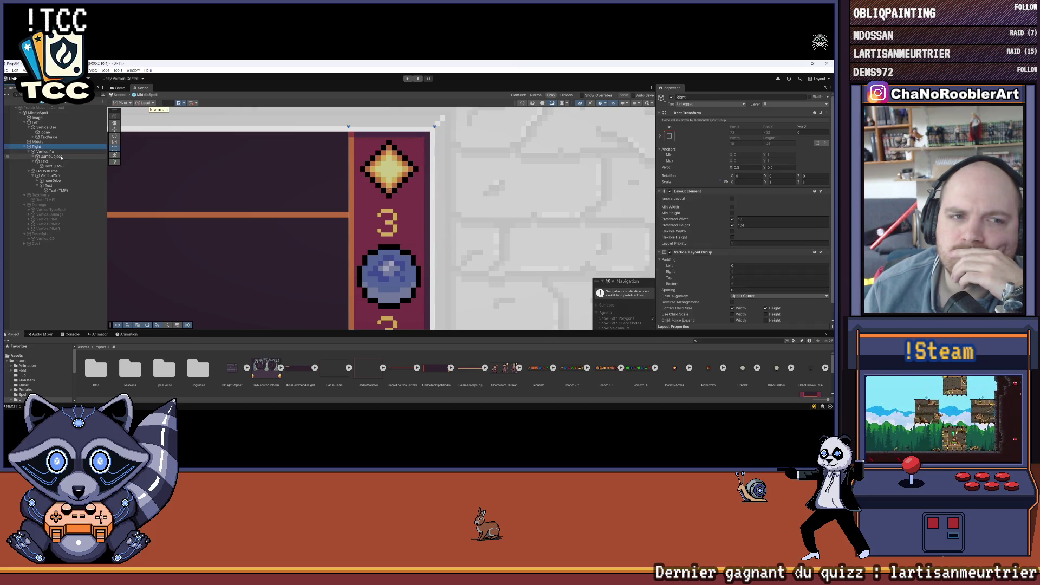
pyautogui.click(61, 153)
pyautogui.click(59, 157)
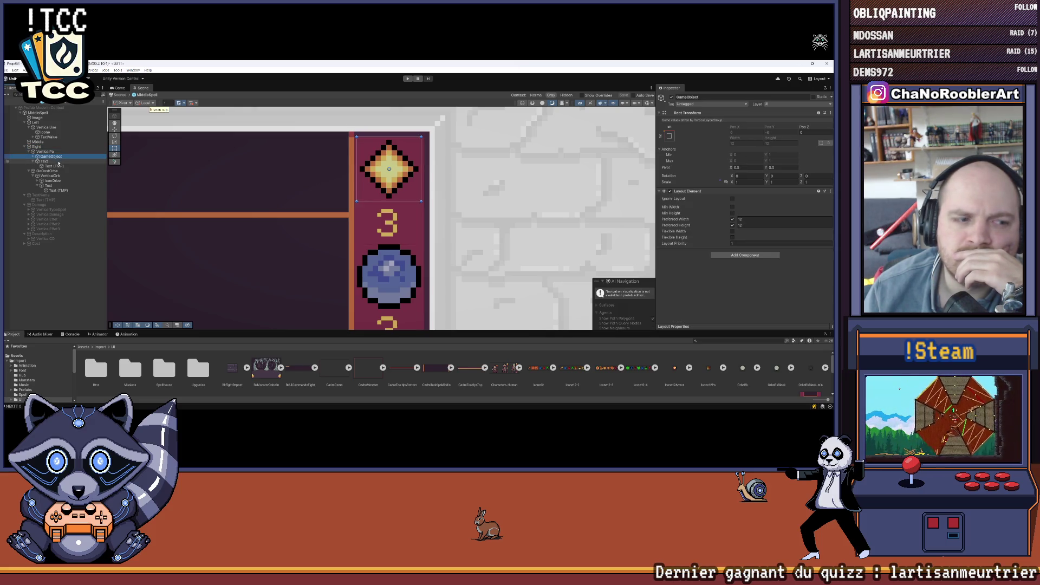
pyautogui.click(60, 166)
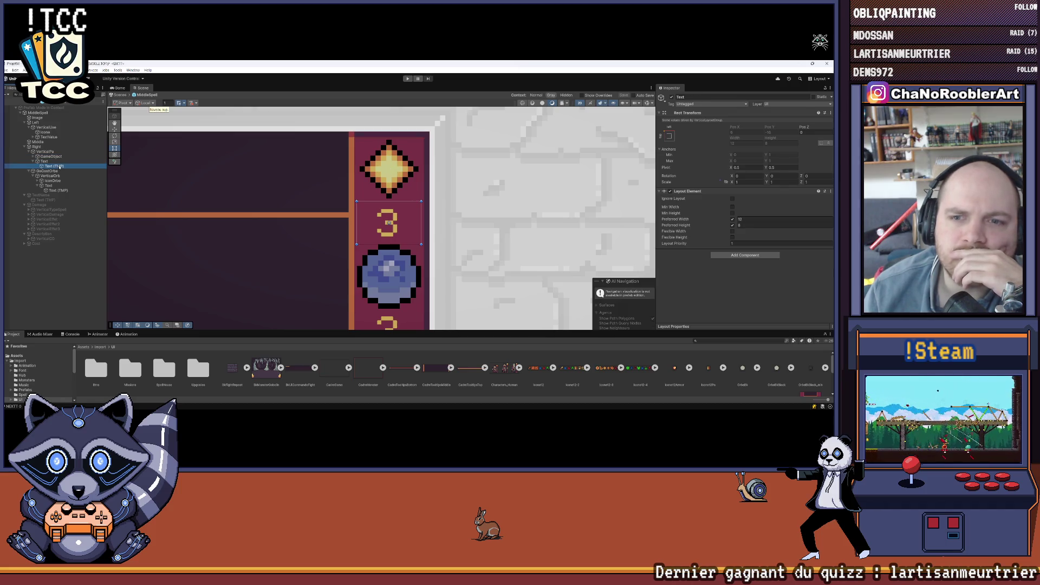
pyautogui.scroll(-3, 457, 235)
# Reframe the card and select the Text (TMP) showing 3
pyautogui.moveTo(646, 237); pyautogui.dragTo(605, 197)
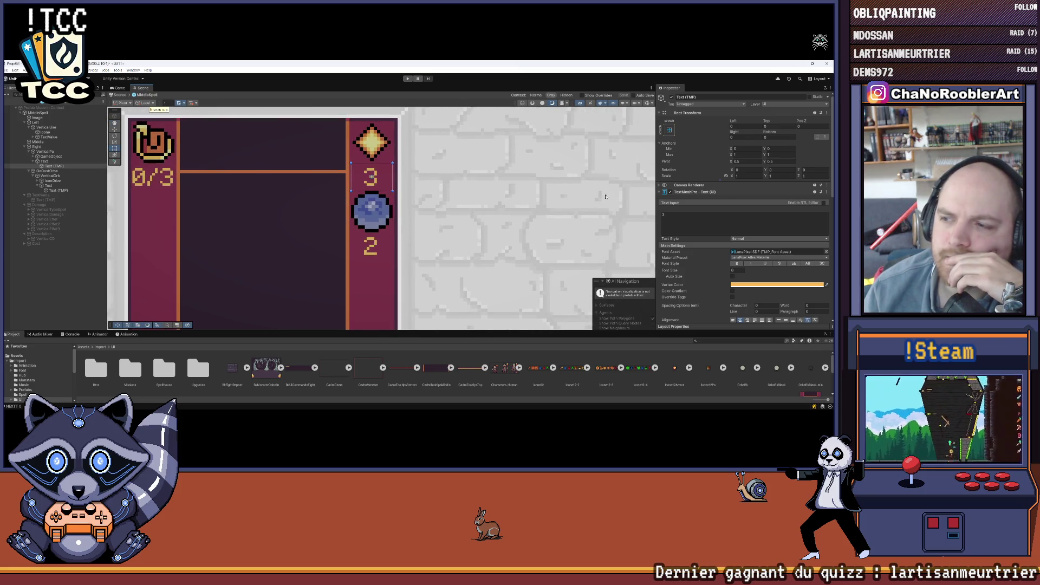
pyautogui.scroll(2, 367, 146)
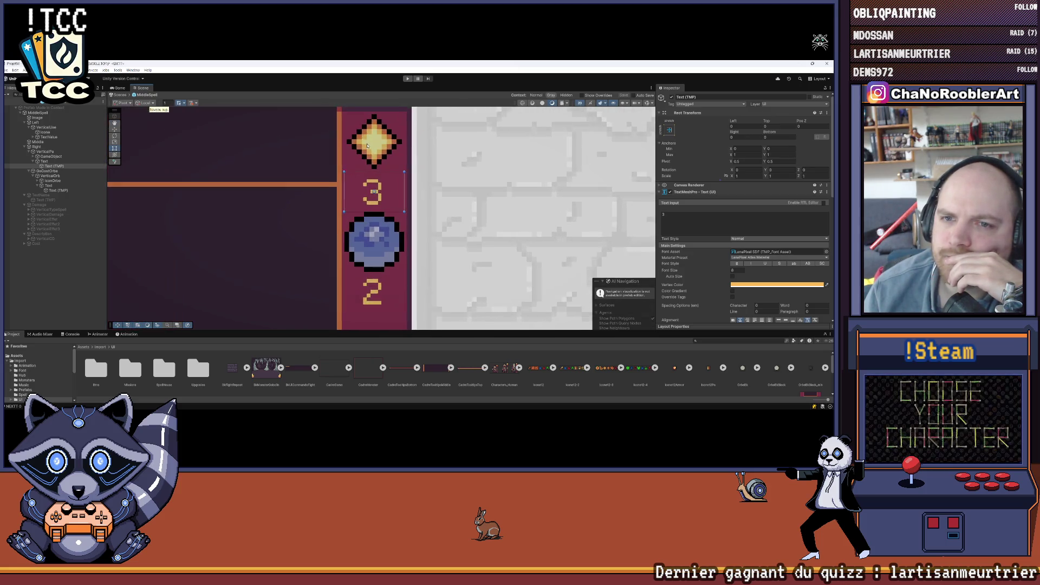
pyautogui.click(364, 216)
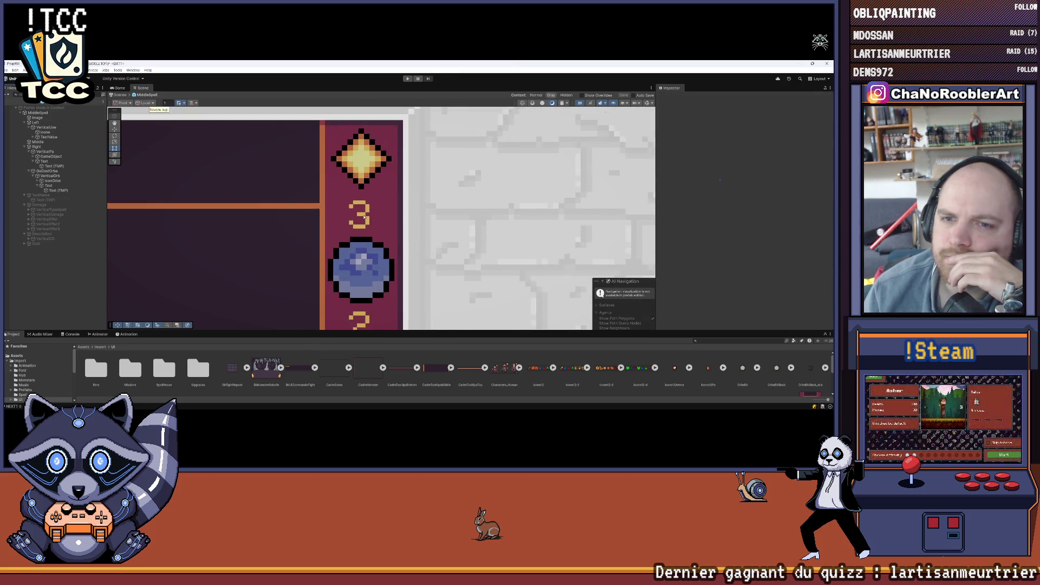
pyautogui.scroll(-3, 439, 205)
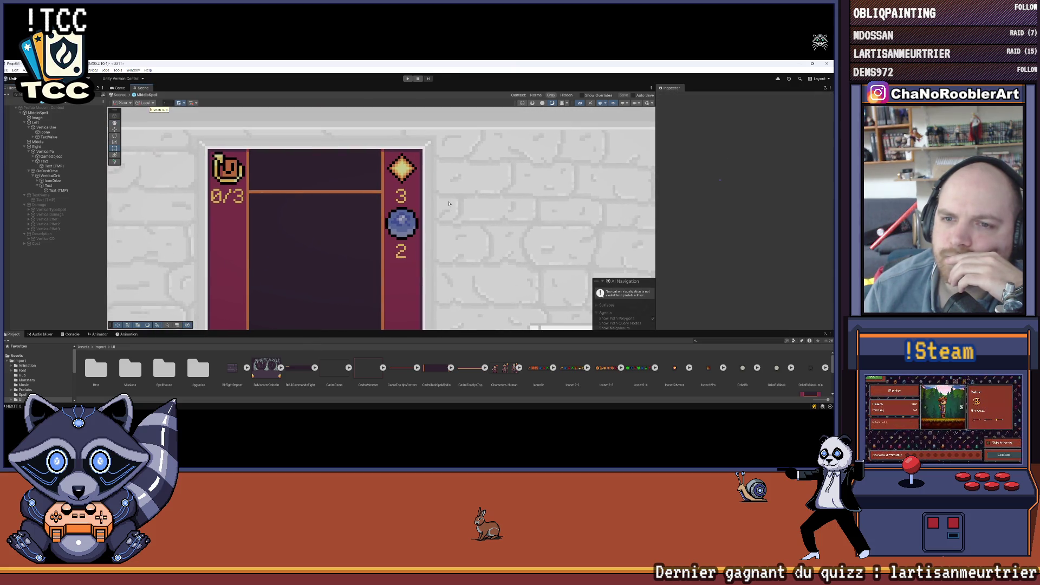
pyautogui.click(60, 192)
pyautogui.press('Up')
pyautogui.press('Up')
pyautogui.press('Up')
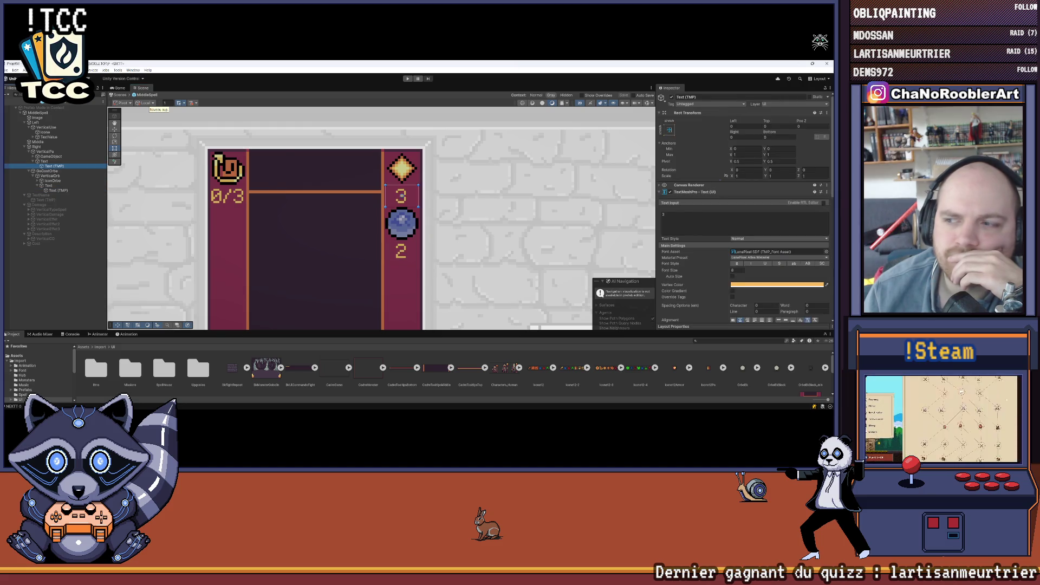
pyautogui.scroll(-3, 811, 266)
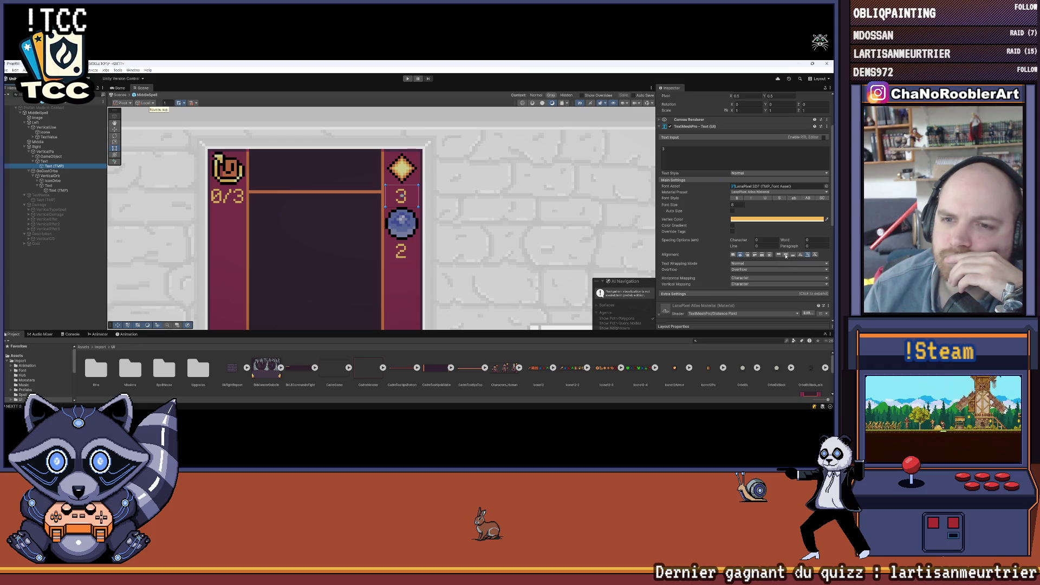
# Set the 3 text's alignment to Middle, Center and Geometry Center
pyautogui.click(785, 255)
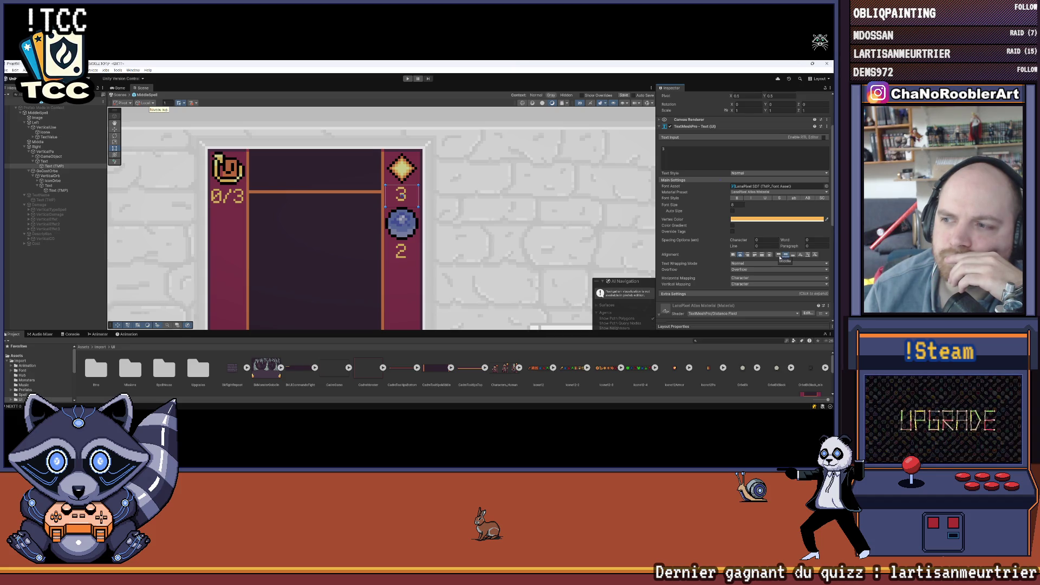
pyautogui.click(763, 256)
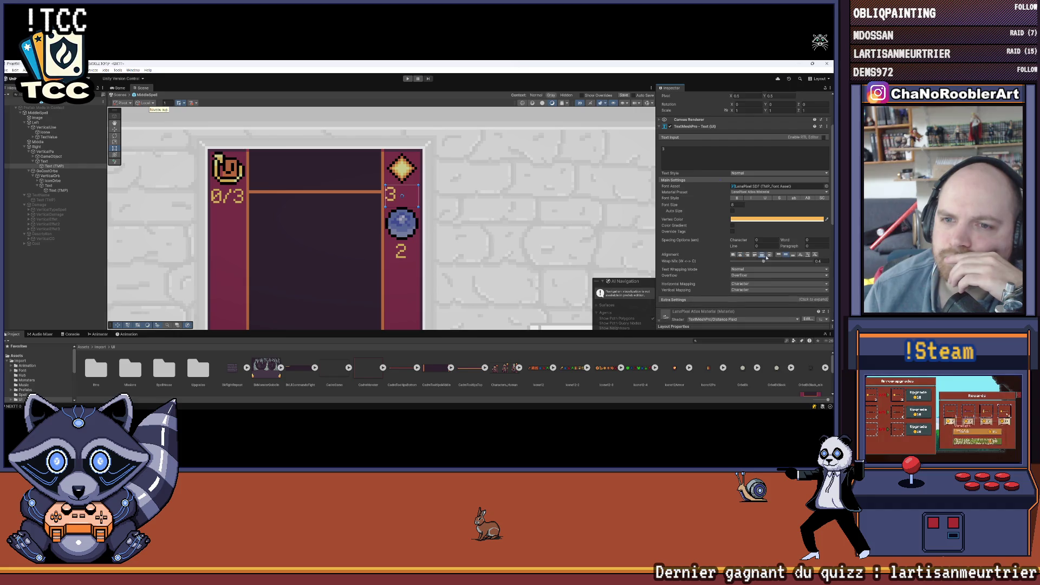
pyautogui.click(770, 255)
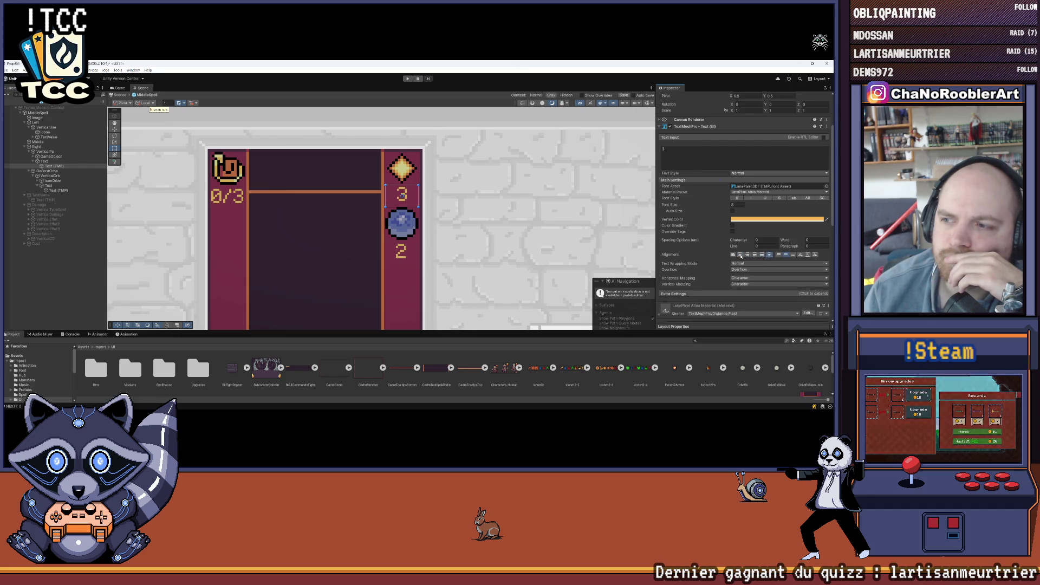
pyautogui.click(768, 256)
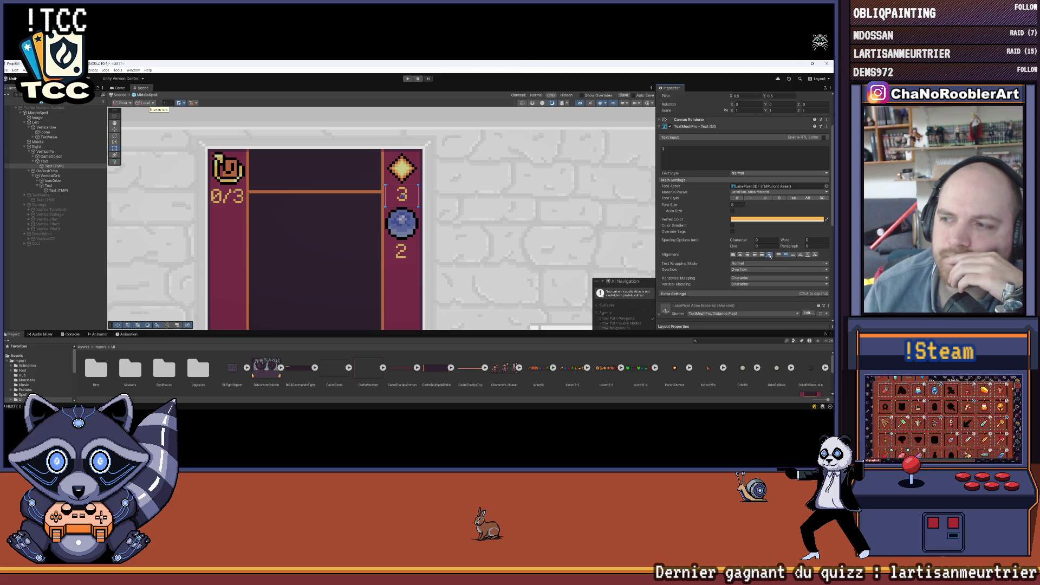
pyautogui.click(741, 256)
pyautogui.click(770, 255)
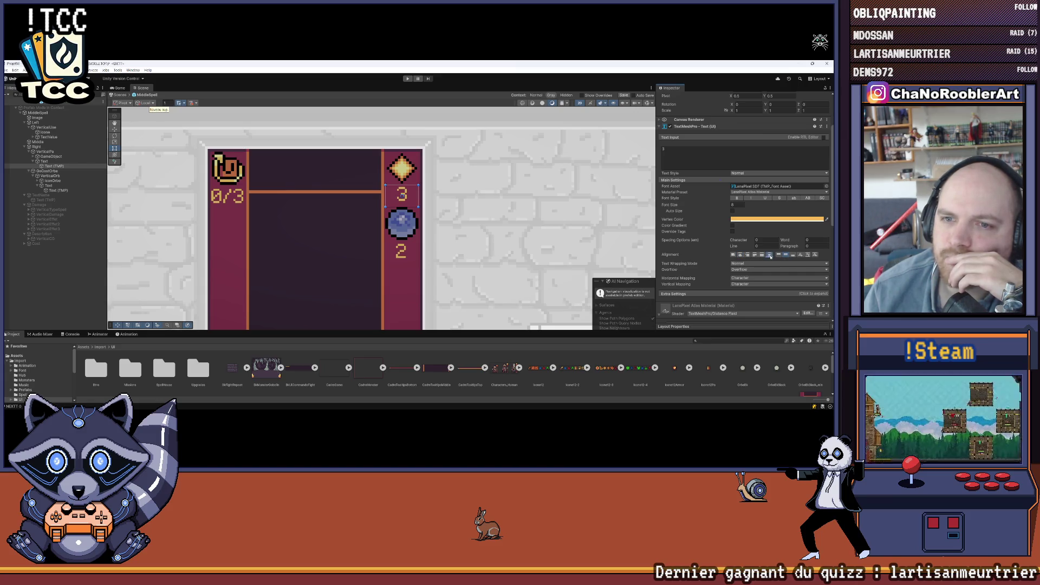
pyautogui.click(49, 280)
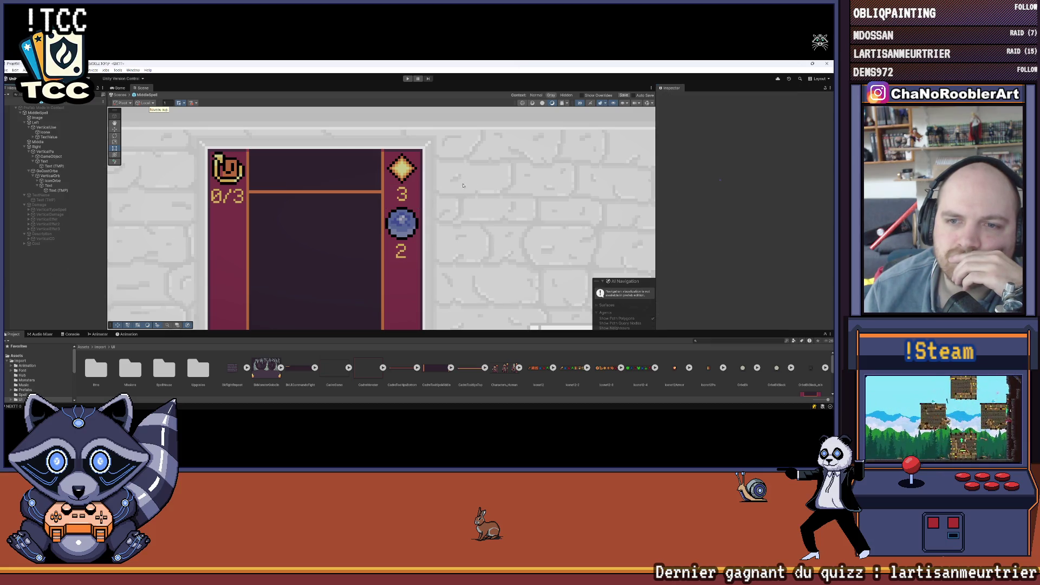
pyautogui.click(48, 185)
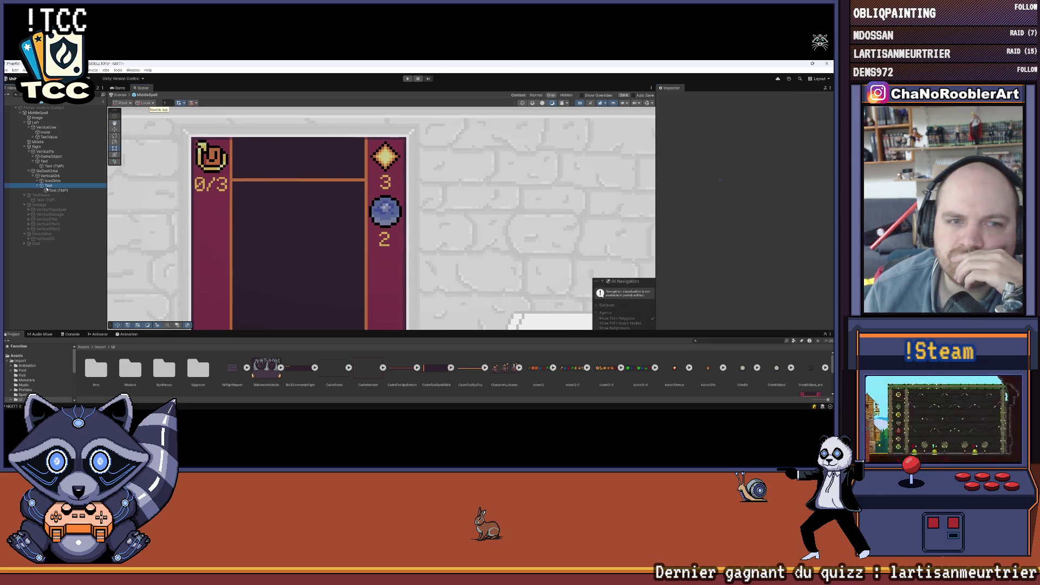
# Set the number 2 text under VerticalOrb to Top vertical alignment in TextMeshPro
pyautogui.click(49, 191)
pyautogui.scroll(-3, 771, 256)
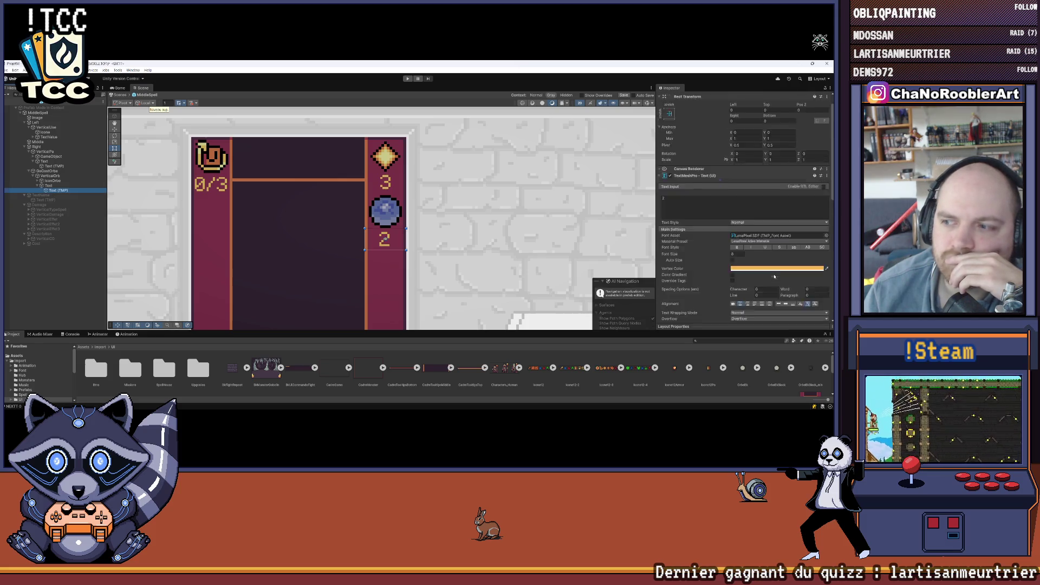
pyautogui.click(770, 255)
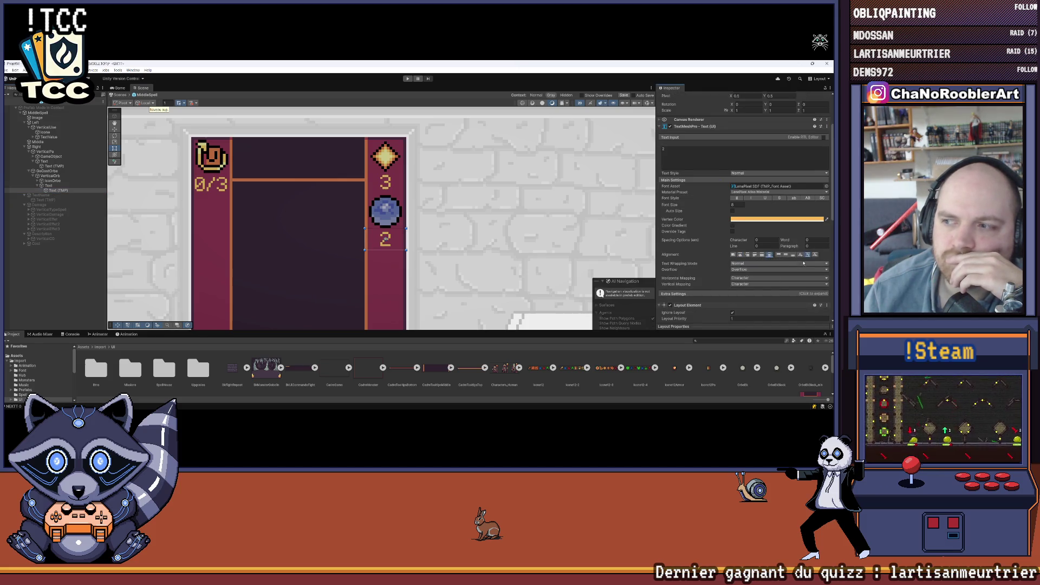
pyautogui.click(779, 255)
pyautogui.scroll(-3, 394, 162)
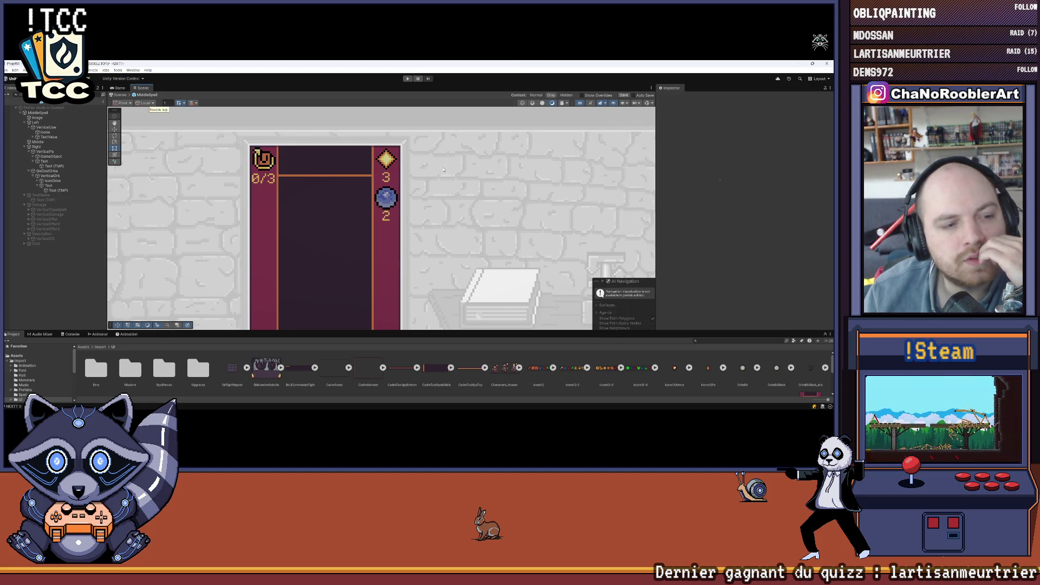
# Recentre the spell panel in the Scene and collapse VerticalOrb in the Hierarchy
pyautogui.scroll(3, 383, 172)
pyautogui.scroll(-3, 375, 161)
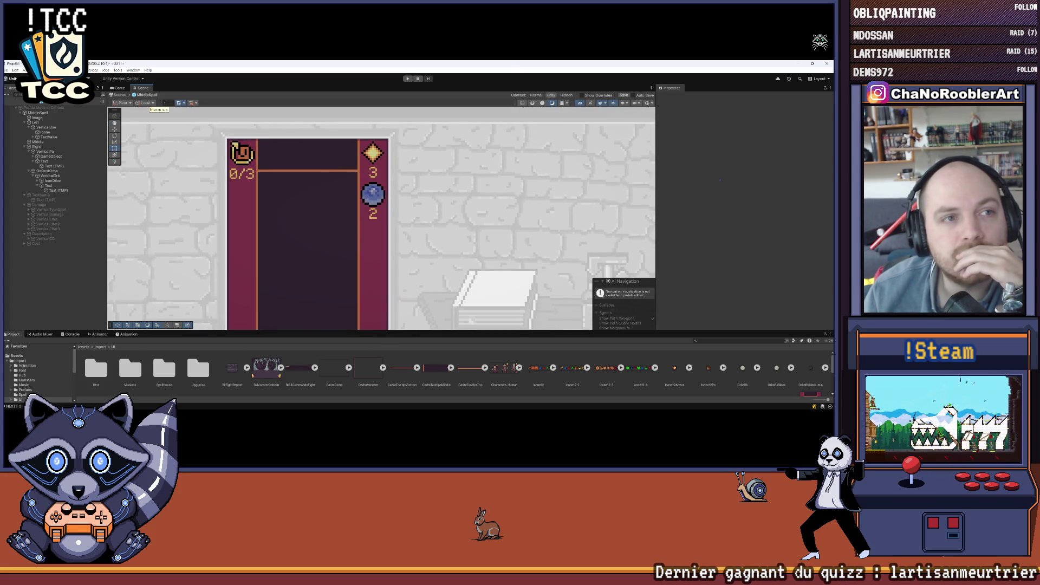
pyautogui.scroll(-2, 240, 174)
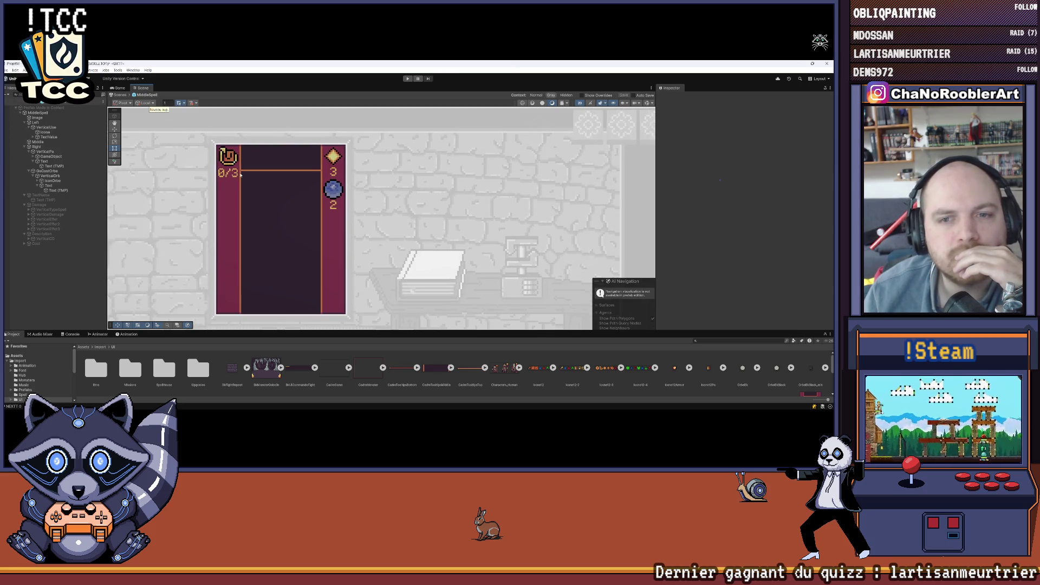
pyautogui.moveTo(240, 174); pyautogui.dragTo(274, 166)
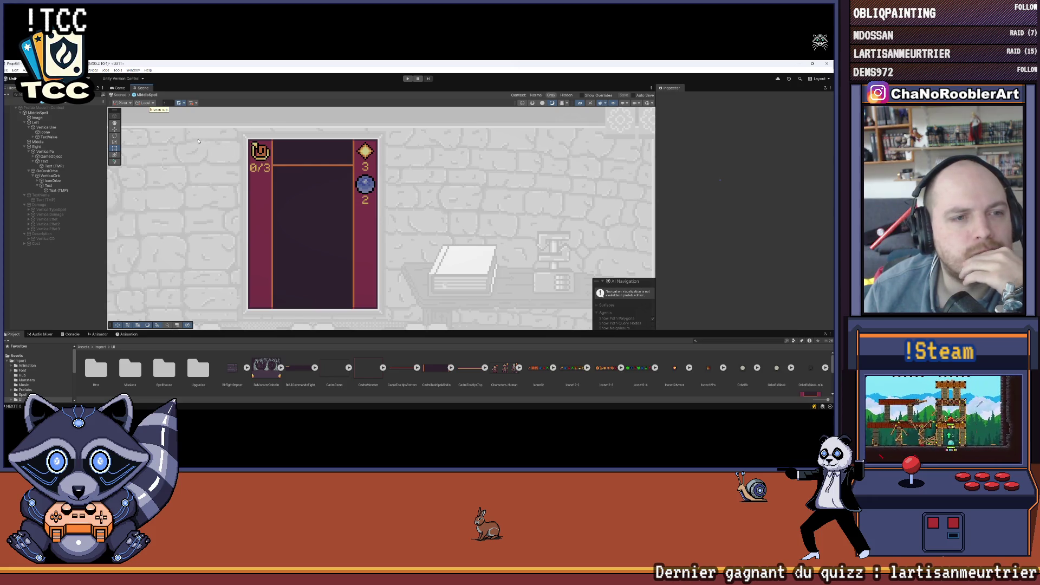
pyautogui.click(38, 186)
pyautogui.click(34, 175)
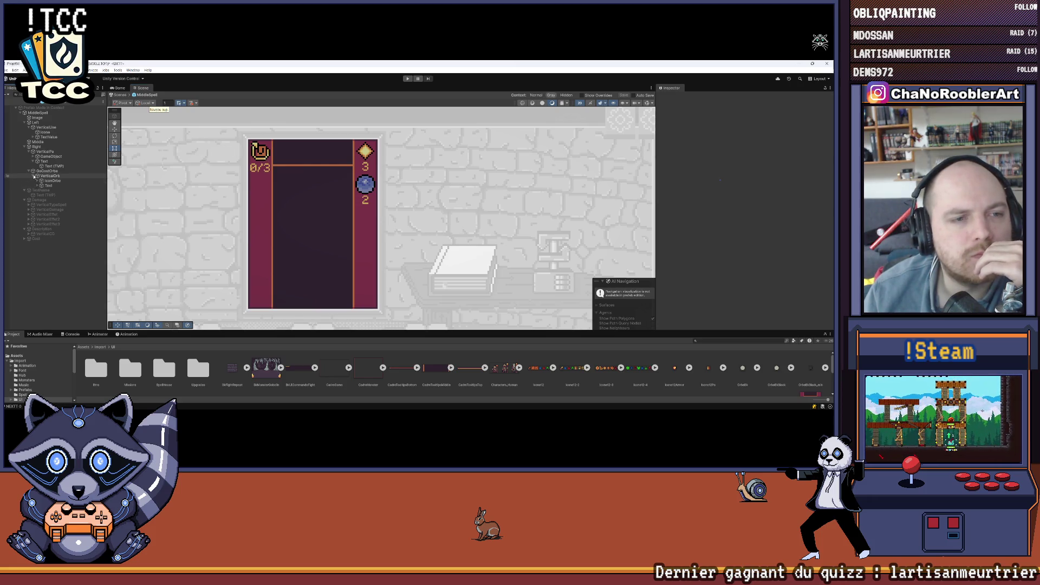
# Duplicate VerticalOrb and rename the first copy to drop its (1) suffix
pyautogui.click(48, 176)
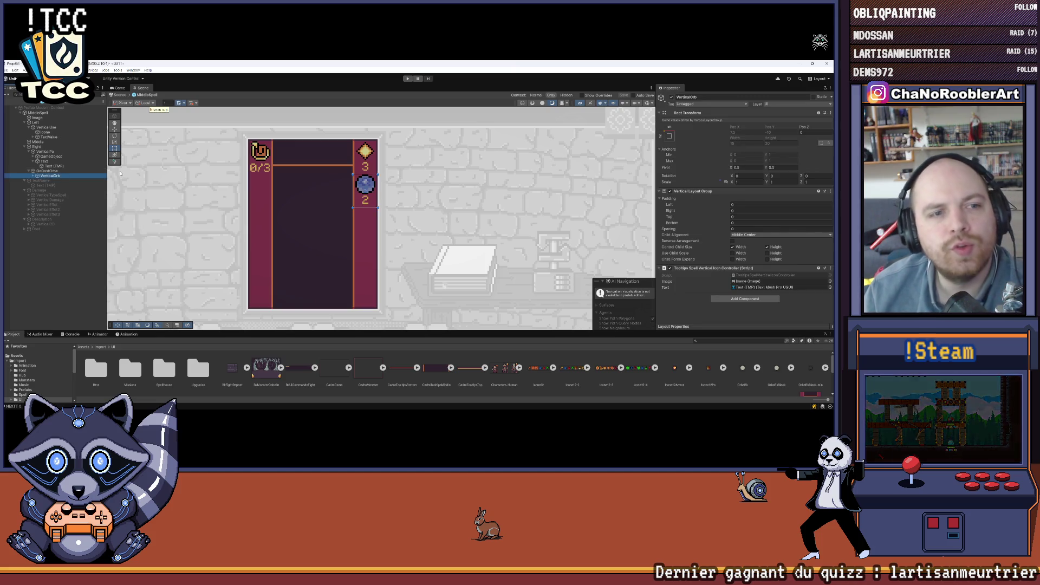
pyautogui.hotkey('ctrl', 'd')
pyautogui.hotkey('ctrl', 'd')
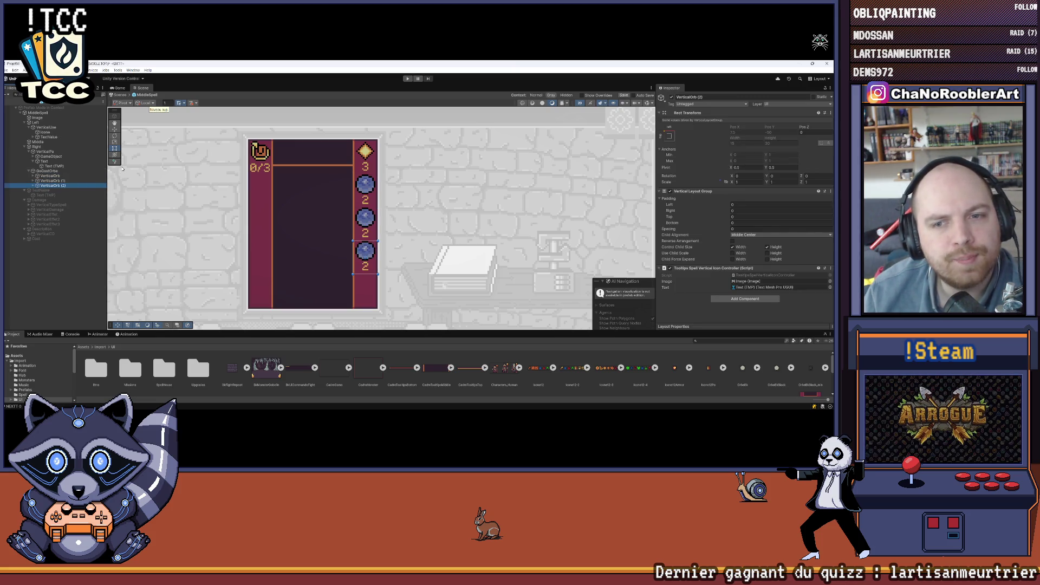
pyautogui.rightClick(61, 180)
pyautogui.click(82, 176)
pyautogui.press('BackSpace')
pyautogui.press('BackSpace')
pyautogui.press('BackSpace')
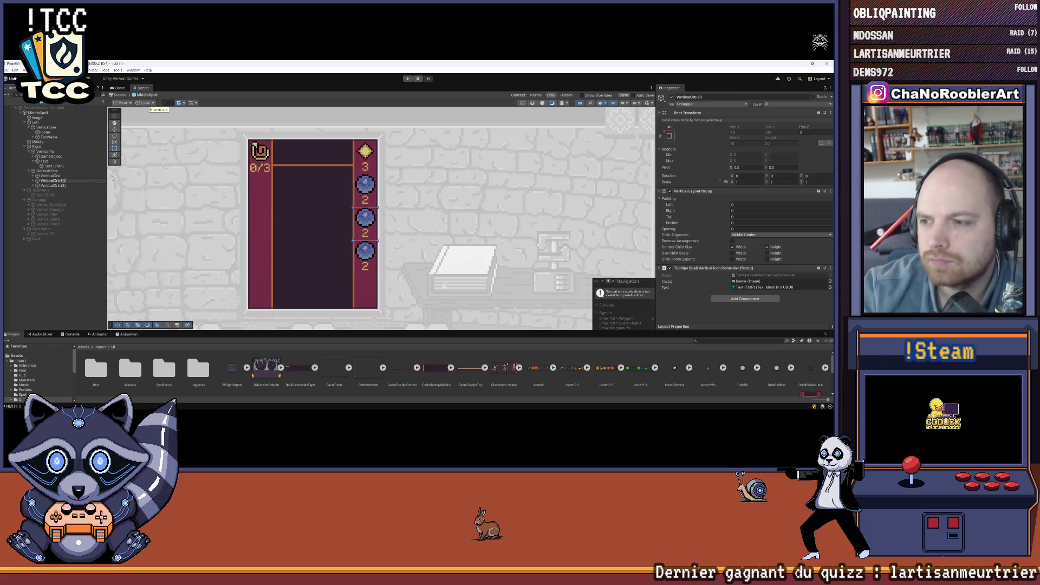
pyautogui.press('Return')
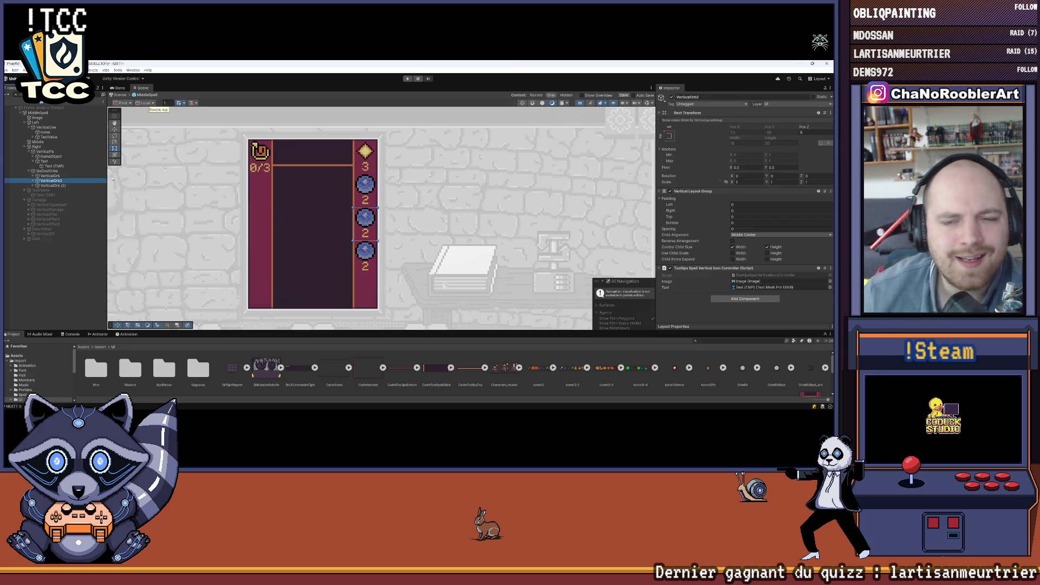
# Rename the second orb counter copy to VerticalOrb3
pyautogui.rightClick(71, 186)
pyautogui.click(68, 181)
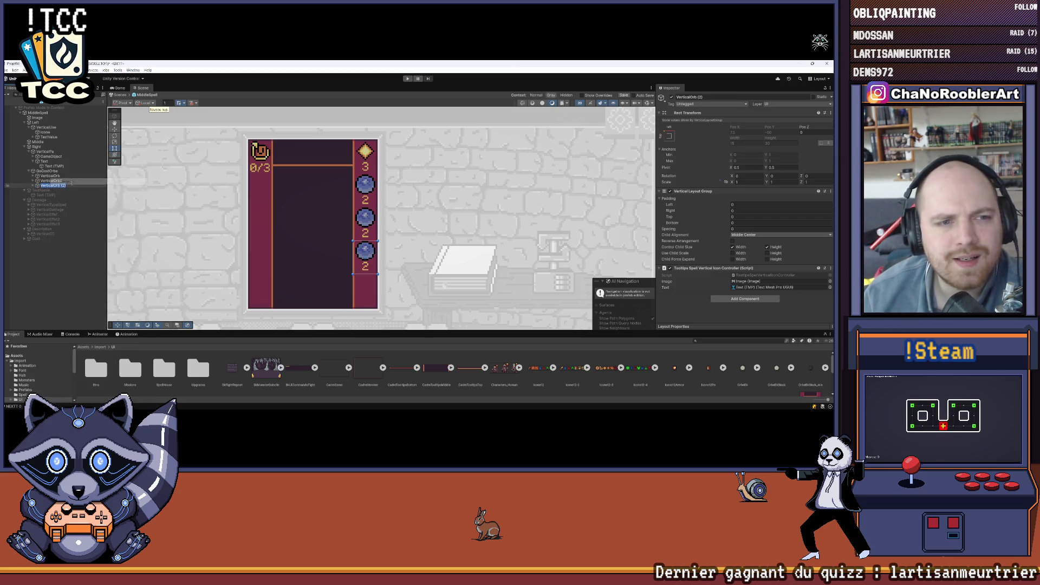
pyautogui.press('BackSpace')
pyautogui.press('BackSpace')
pyautogui.write('3')
pyautogui.press('Return')
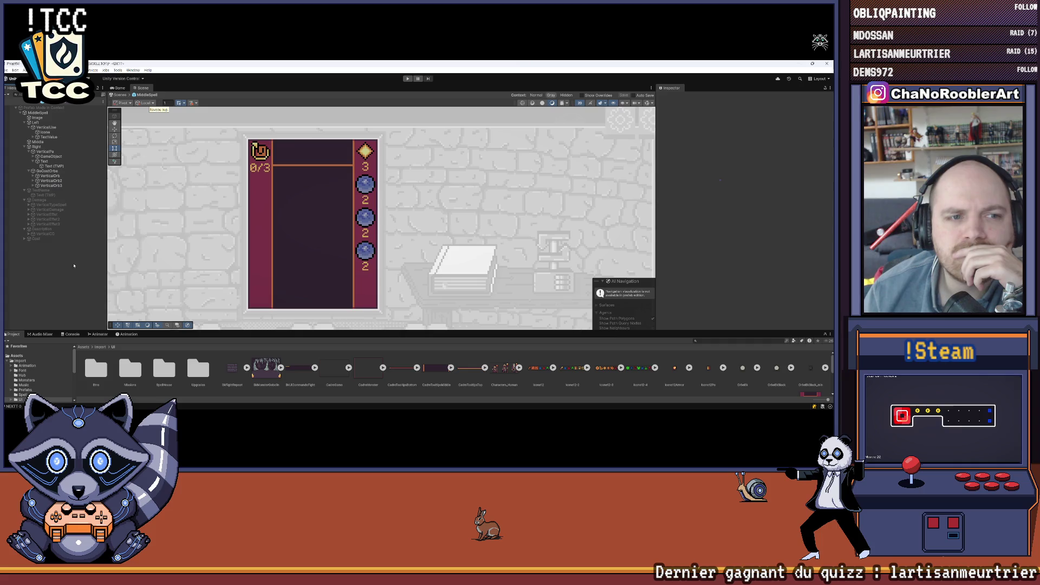
# Collapse the GoCostOrbe and VerticalPa groups in the Hierarchy
pyautogui.scroll(3, 356, 216)
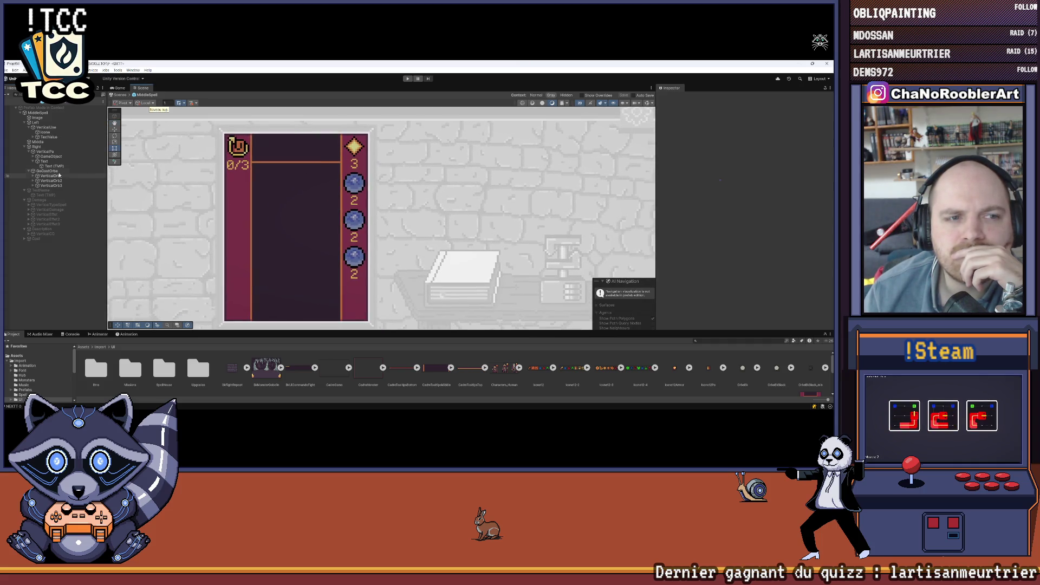
pyautogui.click(30, 171)
pyautogui.click(31, 152)
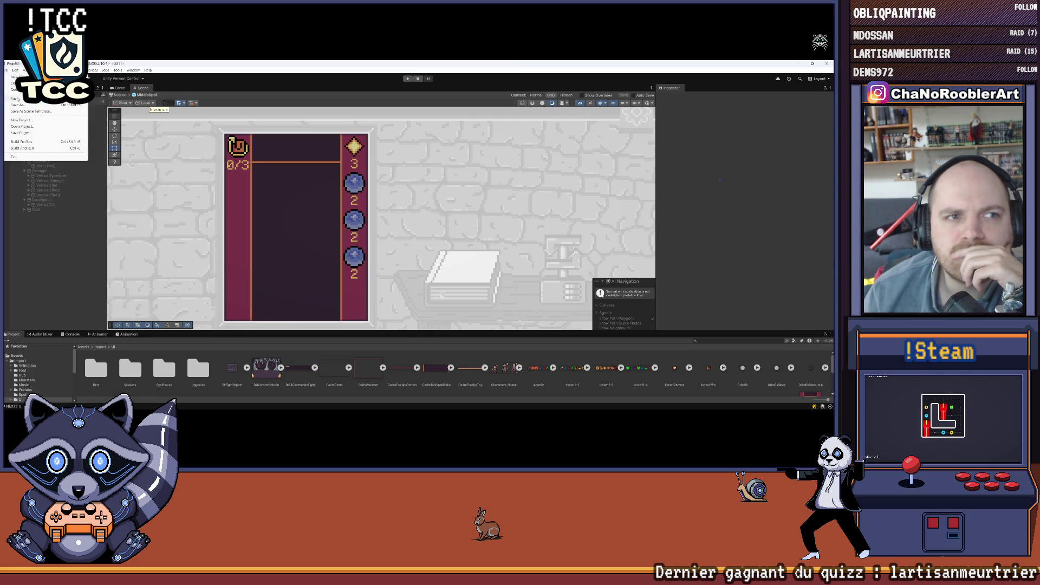
pyautogui.scroll(-1, 374, 170)
pyautogui.scroll(-1, 373, 170)
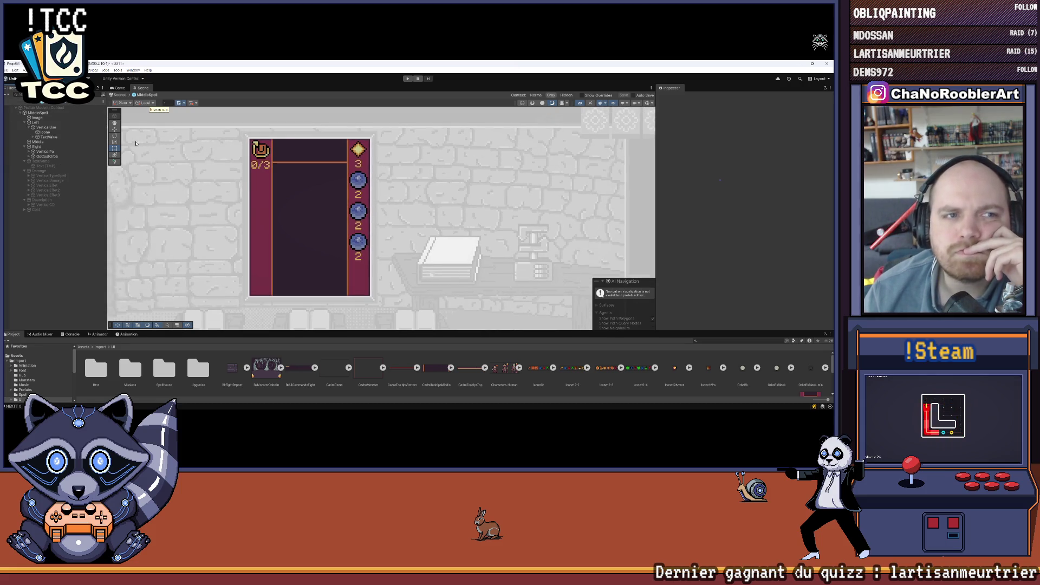
pyautogui.scroll(-1, 404, 221)
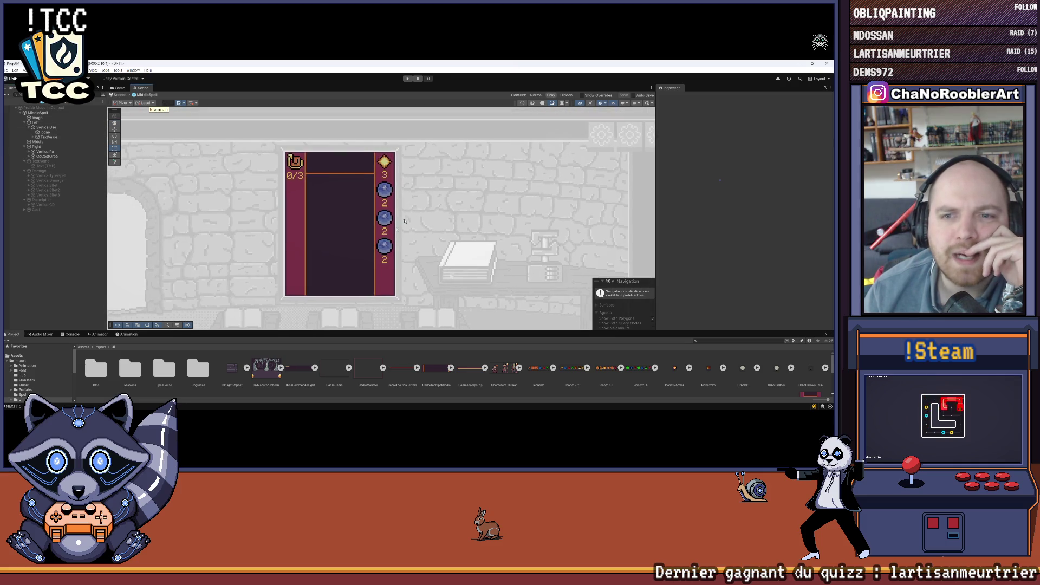
pyautogui.scroll(2, 404, 221)
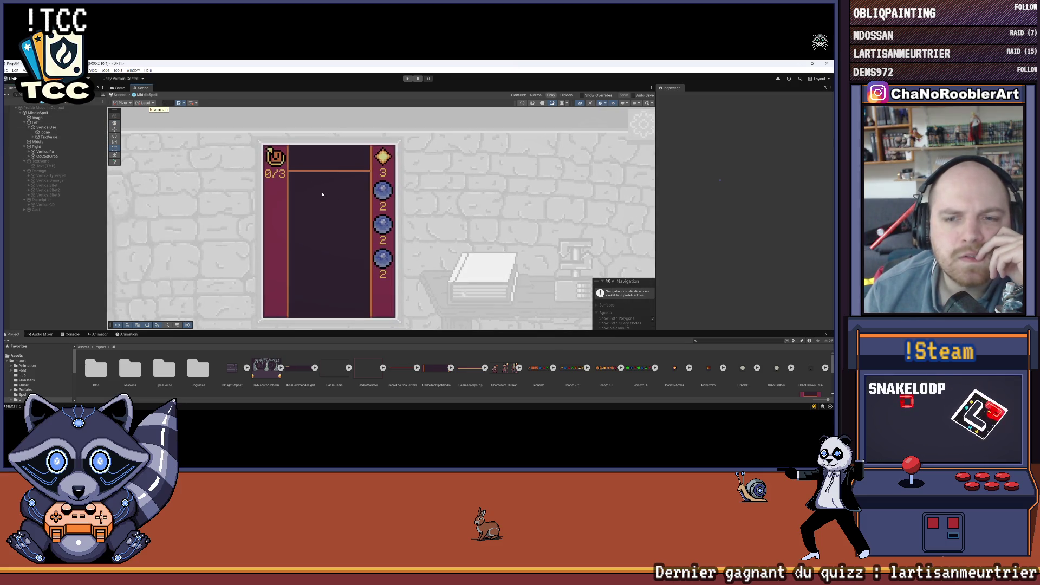
pyautogui.scroll(-1, 324, 195)
pyautogui.scroll(1, 301, 189)
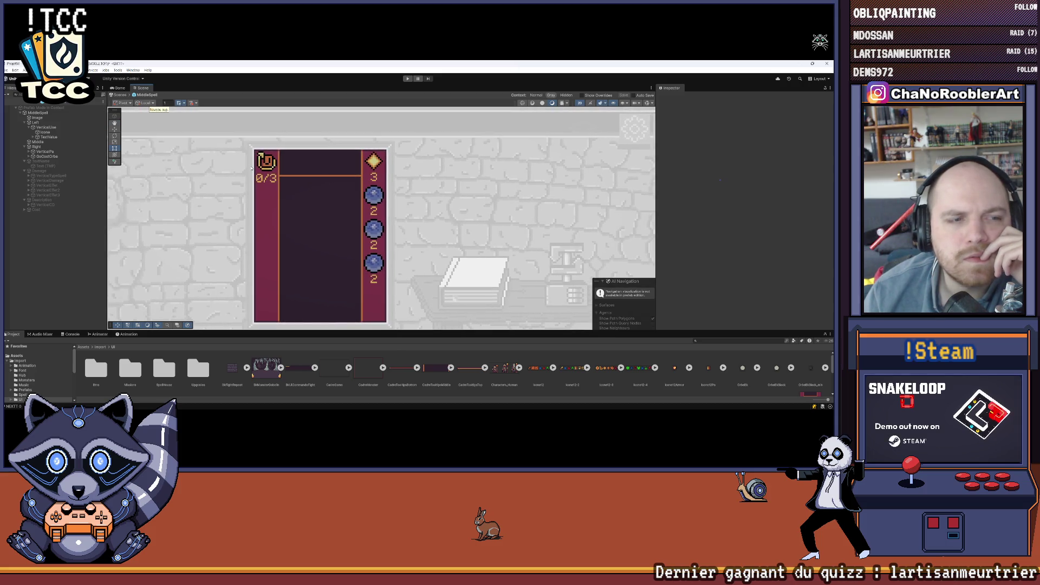
# Set the 0/3 text under VerticalUse > TextValue to Top vertical alignment
pyautogui.click(44, 128)
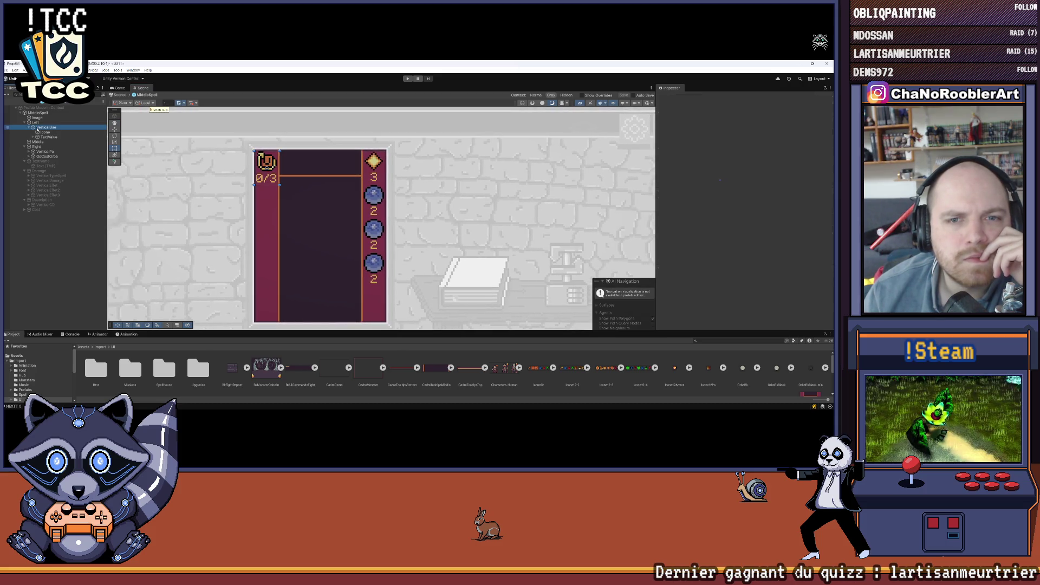
pyautogui.click(48, 137)
pyautogui.click(34, 137)
pyautogui.click(54, 142)
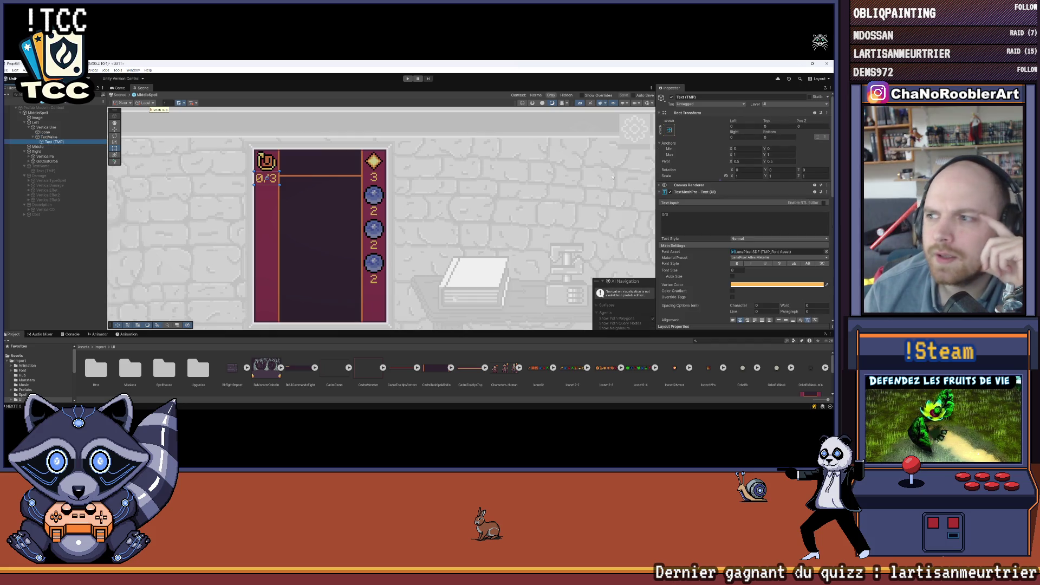
pyautogui.scroll(-3, 758, 227)
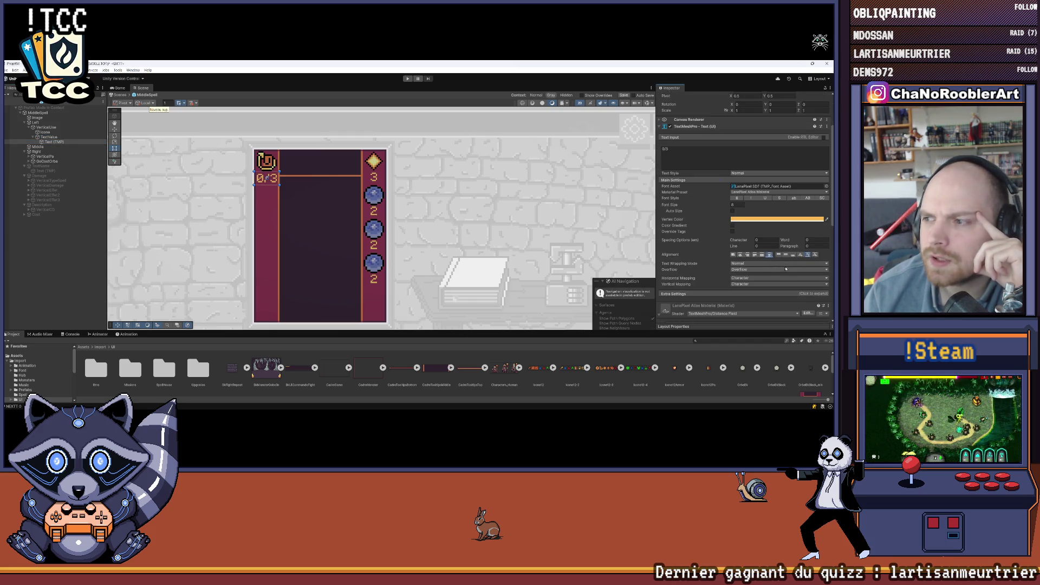
pyautogui.click(778, 254)
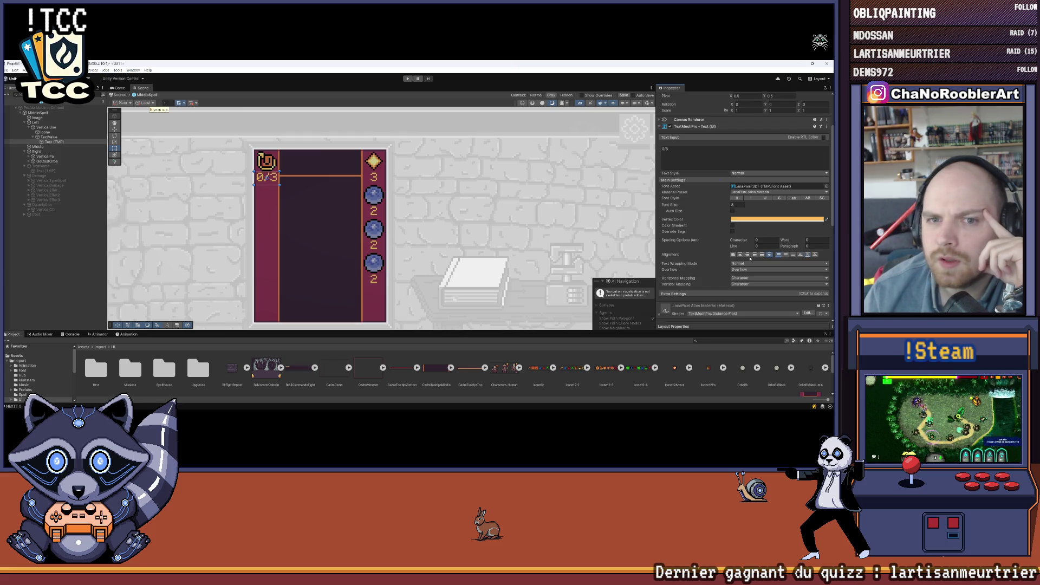
pyautogui.click(542, 189)
pyautogui.scroll(1, 391, 178)
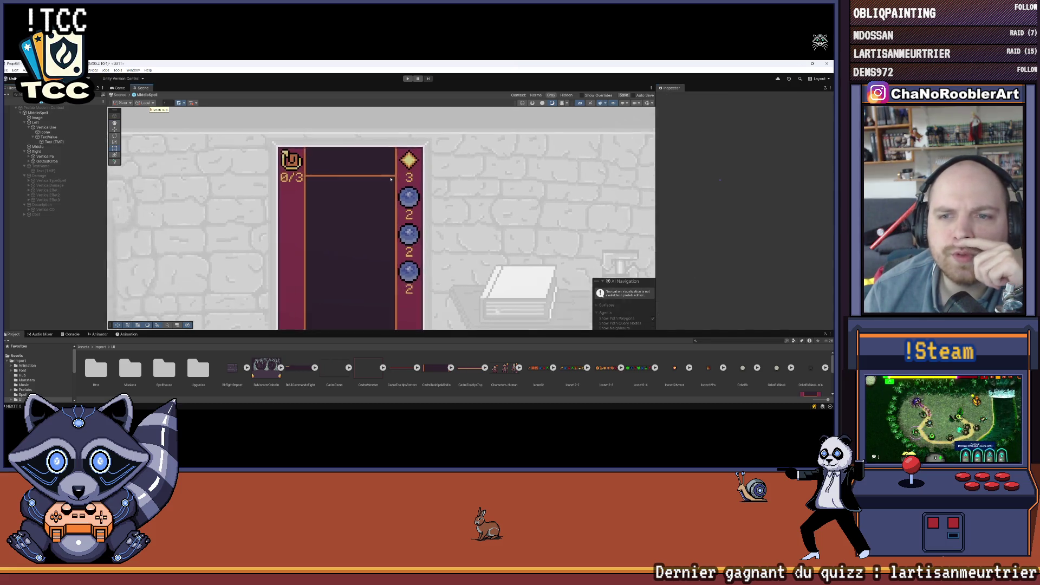
pyautogui.scroll(1, 360, 171)
pyautogui.scroll(-3, 262, 176)
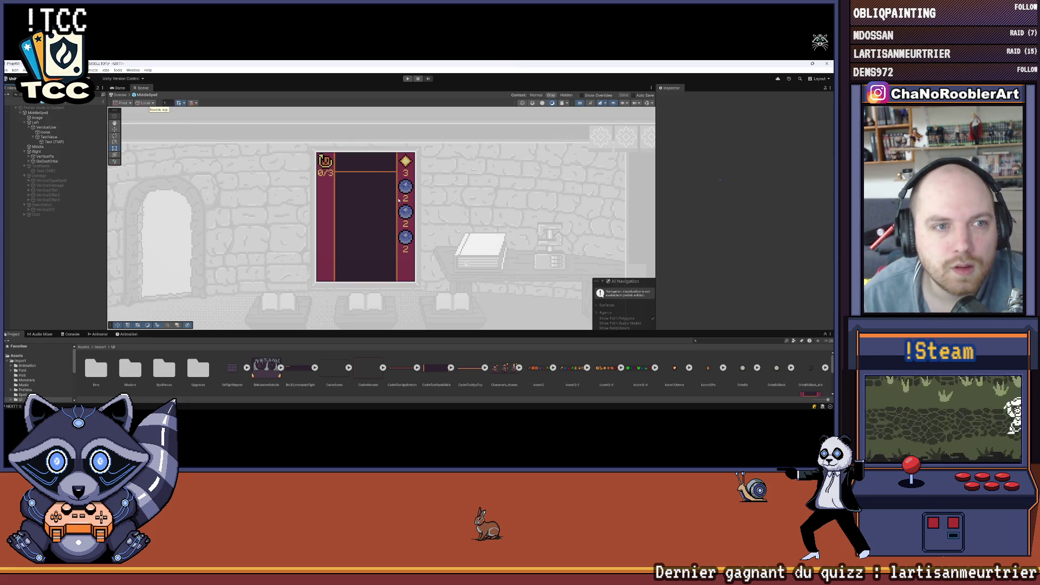
pyautogui.scroll(2, 485, 193)
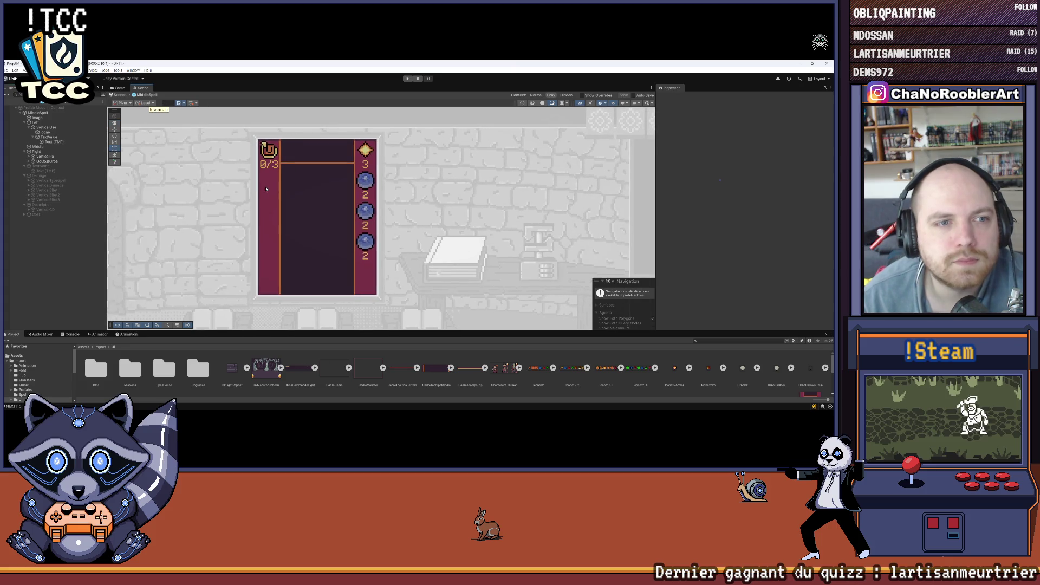
pyautogui.click(29, 127)
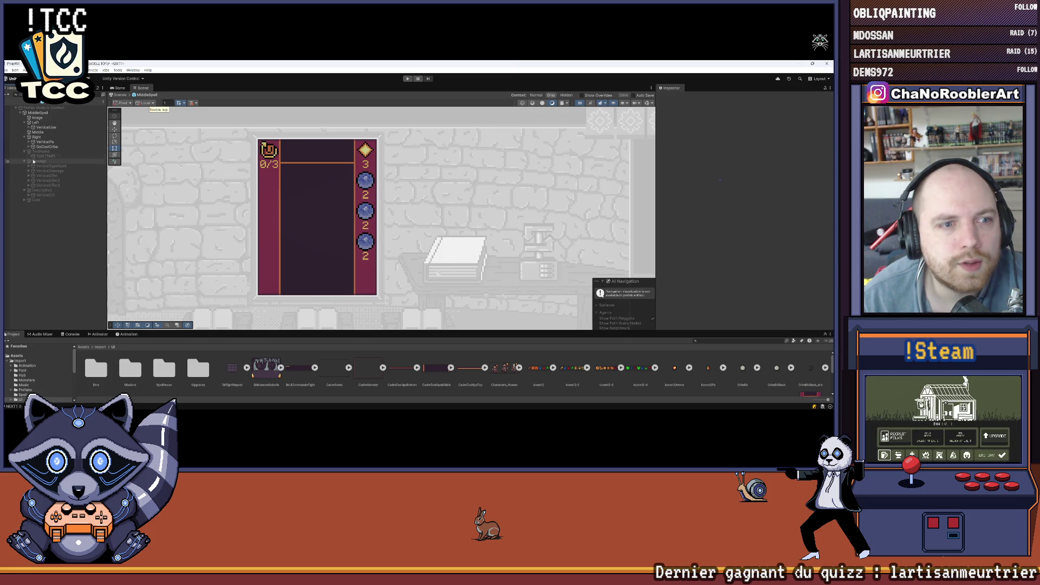
pyautogui.click(25, 200)
pyautogui.click(46, 205)
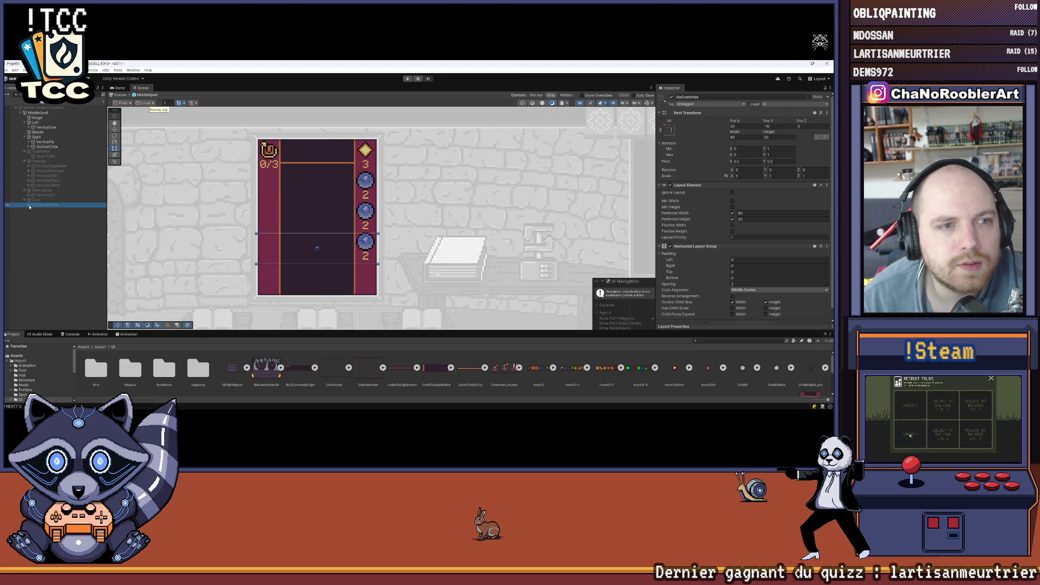
pyautogui.click(29, 205)
pyautogui.click(29, 206)
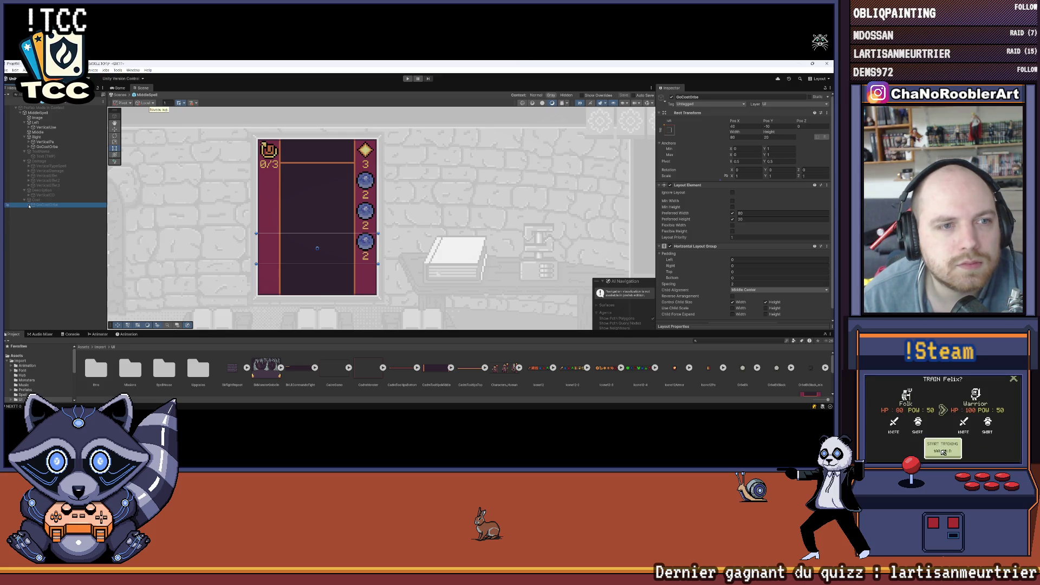
pyautogui.click(29, 147)
pyautogui.click(39, 146)
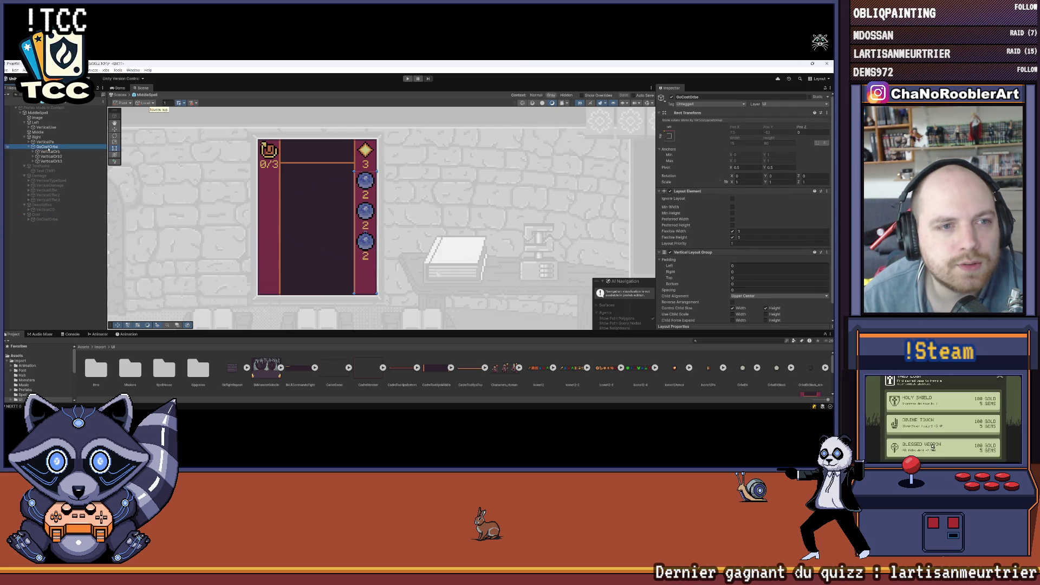
pyautogui.click(48, 152)
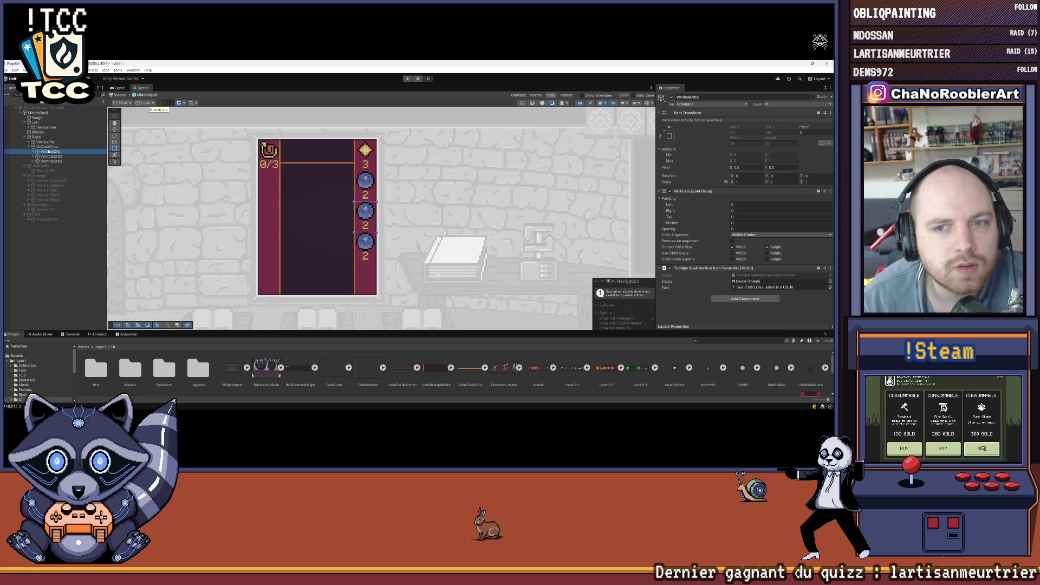
pyautogui.click(48, 161)
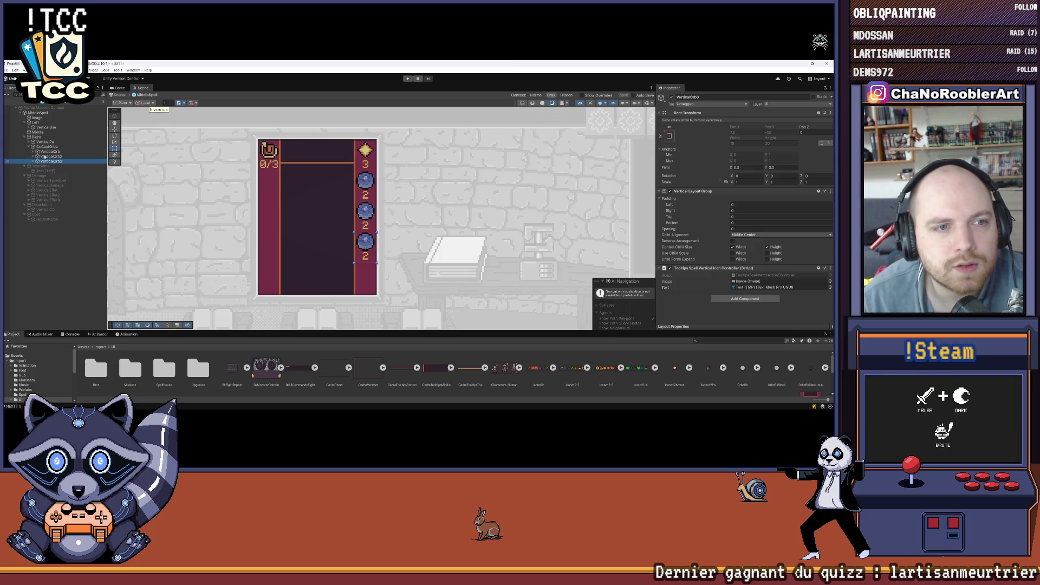
pyautogui.click(31, 147)
pyautogui.click(25, 137)
pyautogui.click(44, 195)
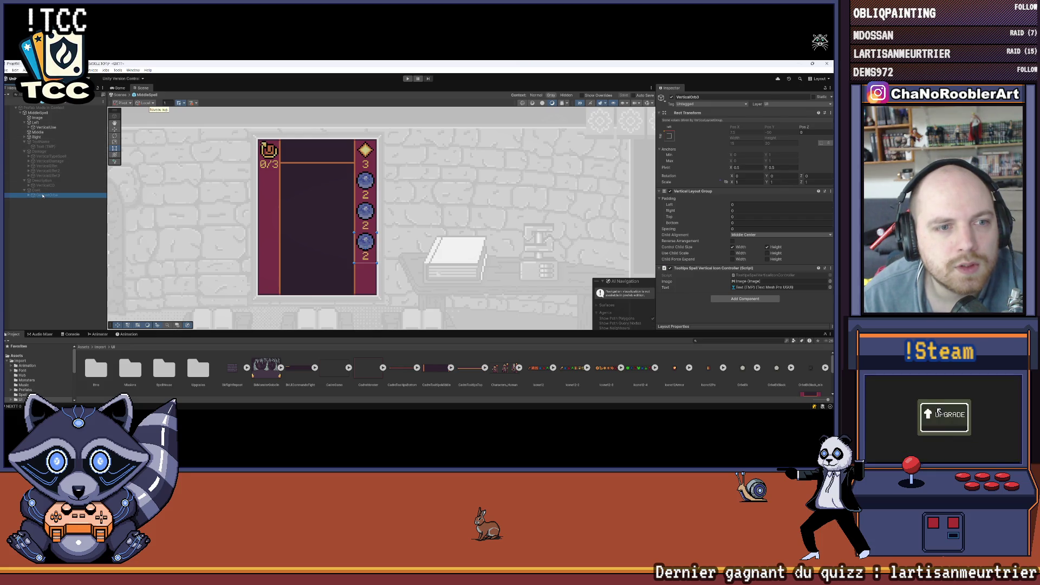
pyautogui.moveTo(44, 195); pyautogui.dragTo(52, 132)
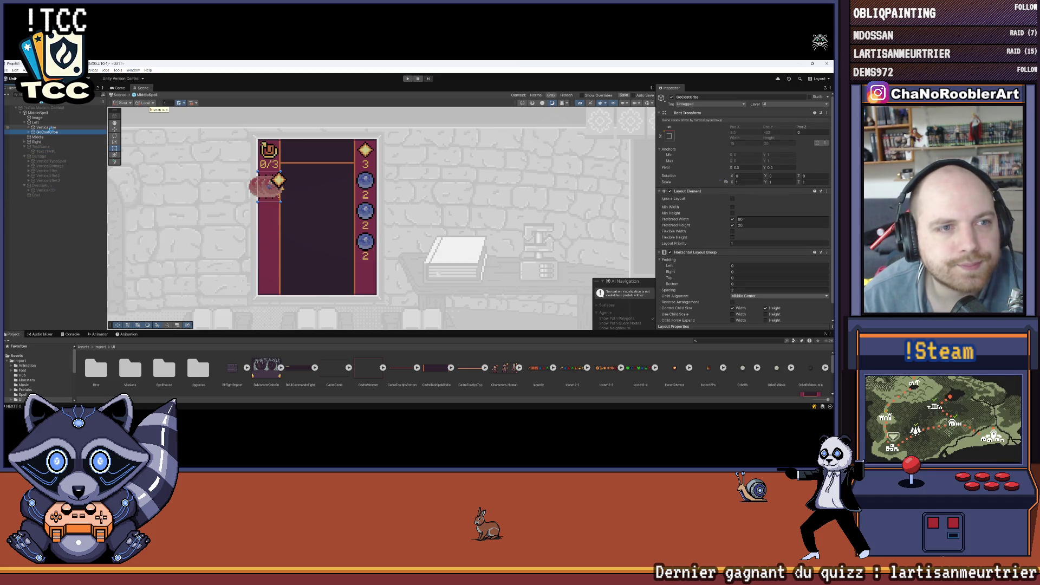
# Give GoCostOrbe preferred width 16, no preferred height, and flexible height 1
pyautogui.click(49, 127)
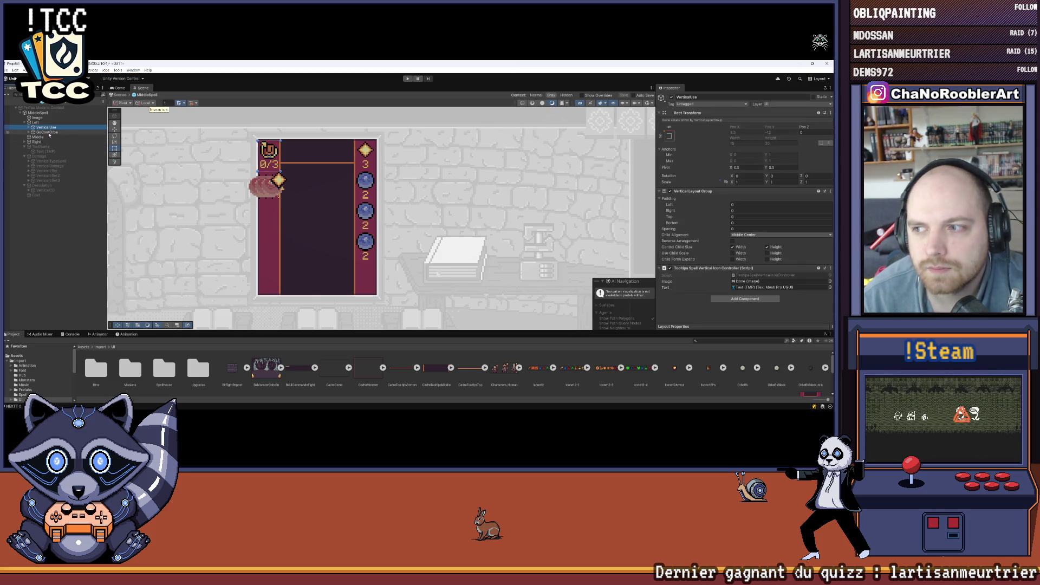
pyautogui.click(49, 132)
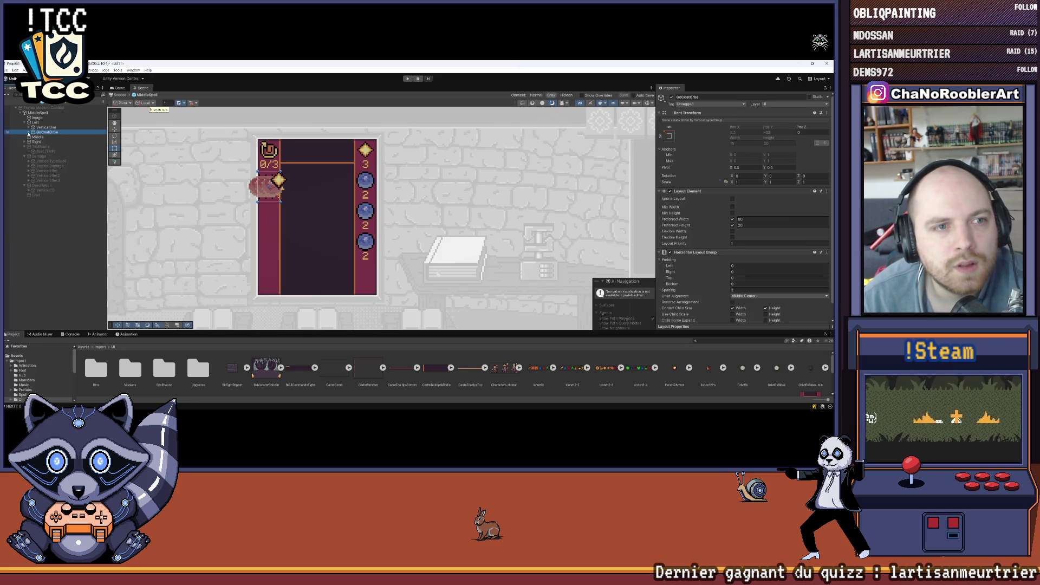
pyautogui.click(29, 132)
pyautogui.scroll(-1, 715, 231)
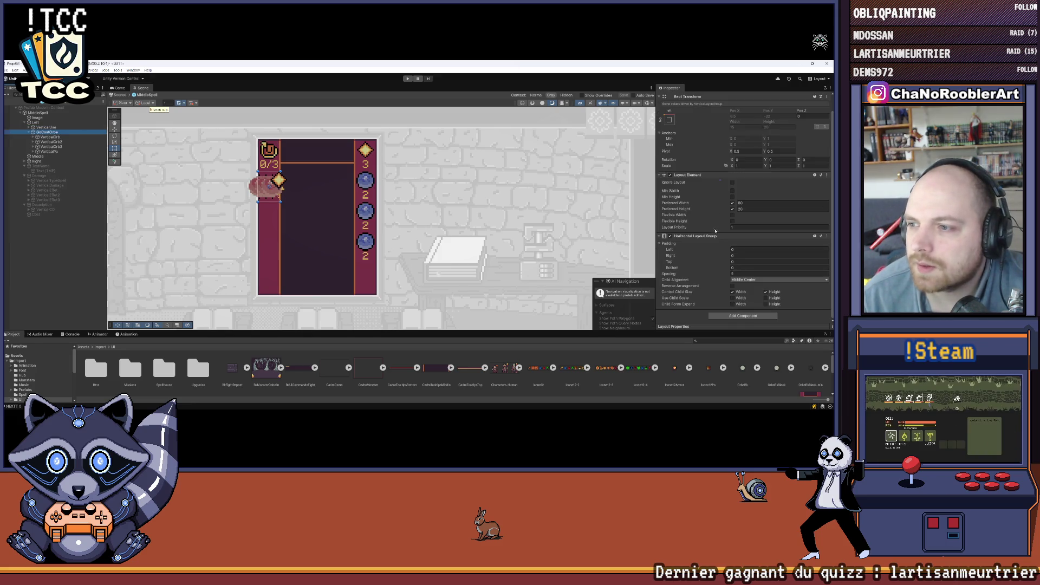
pyautogui.click(740, 202)
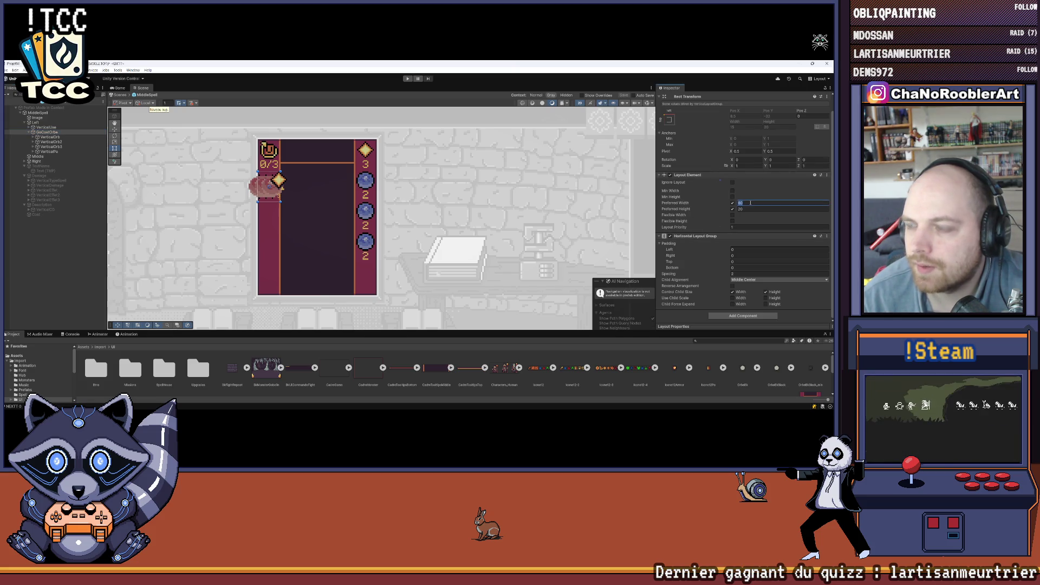
pyautogui.write('16')
pyautogui.press('Return')
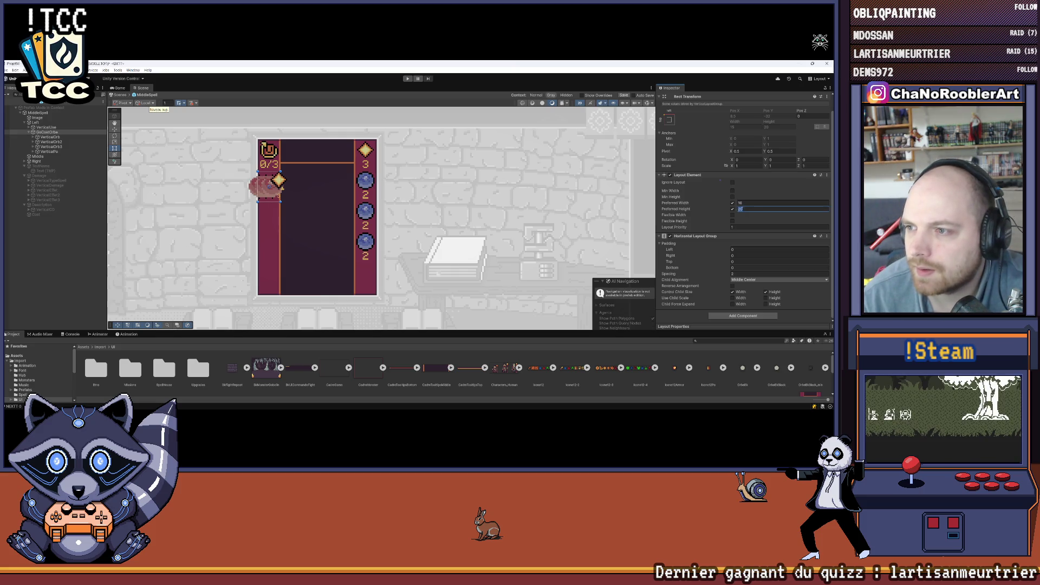
pyautogui.click(732, 208)
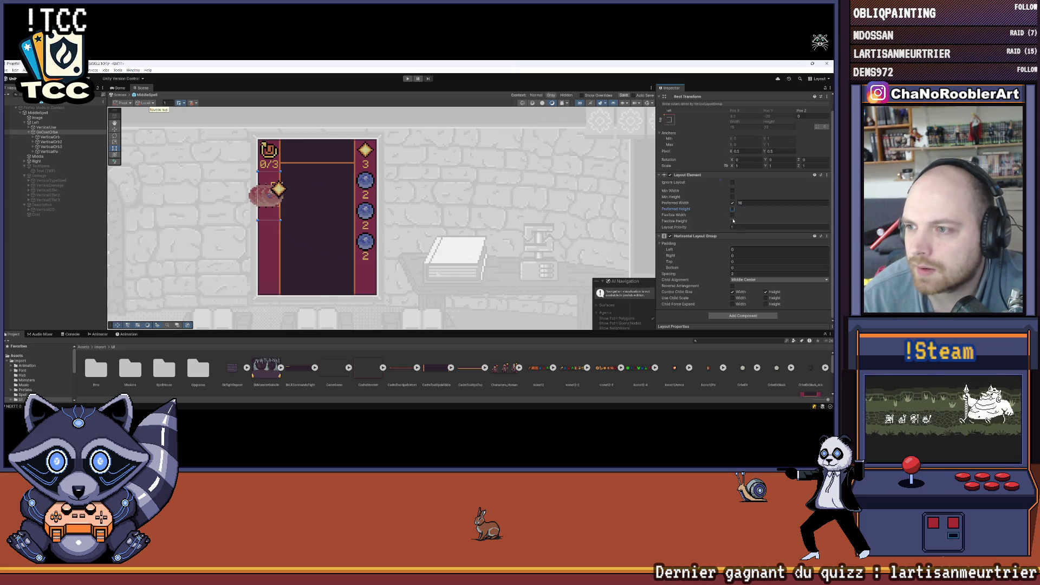
pyautogui.click(733, 221)
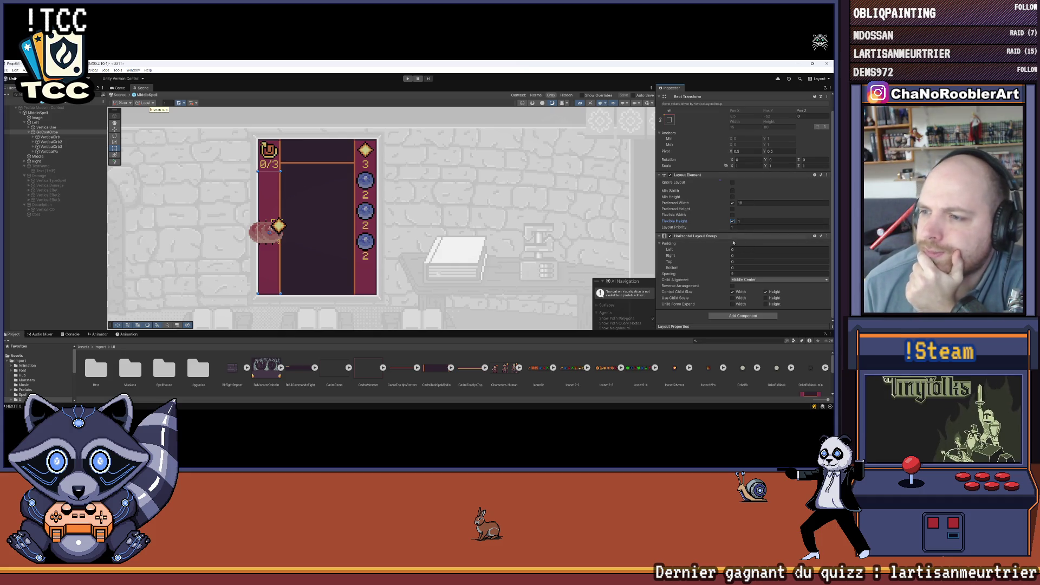
# Remove the Horizontal Layout Group component from GoCostOrbe
pyautogui.rightClick(692, 238)
pyautogui.click(705, 256)
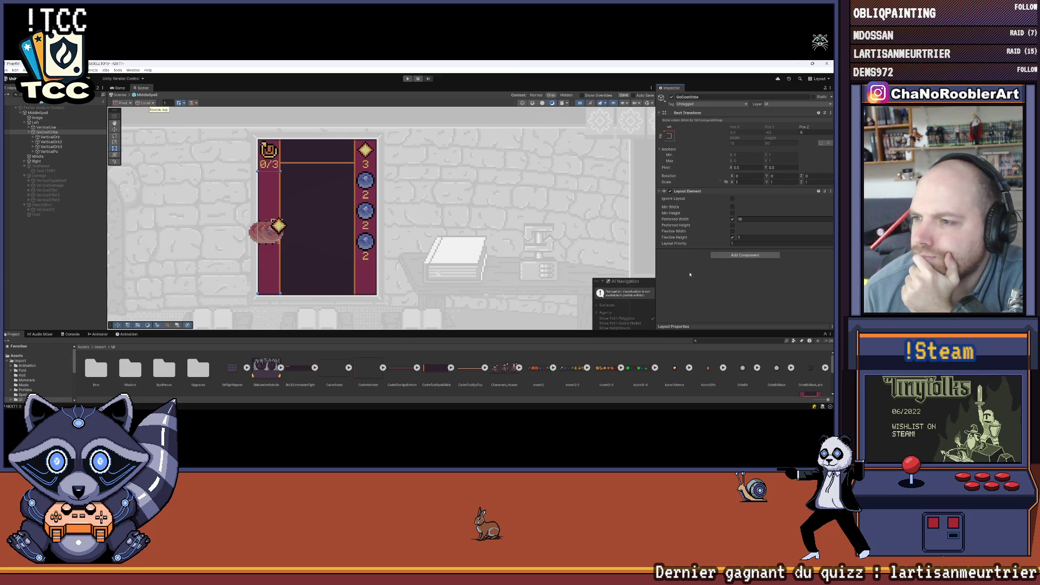
pyautogui.click(740, 256)
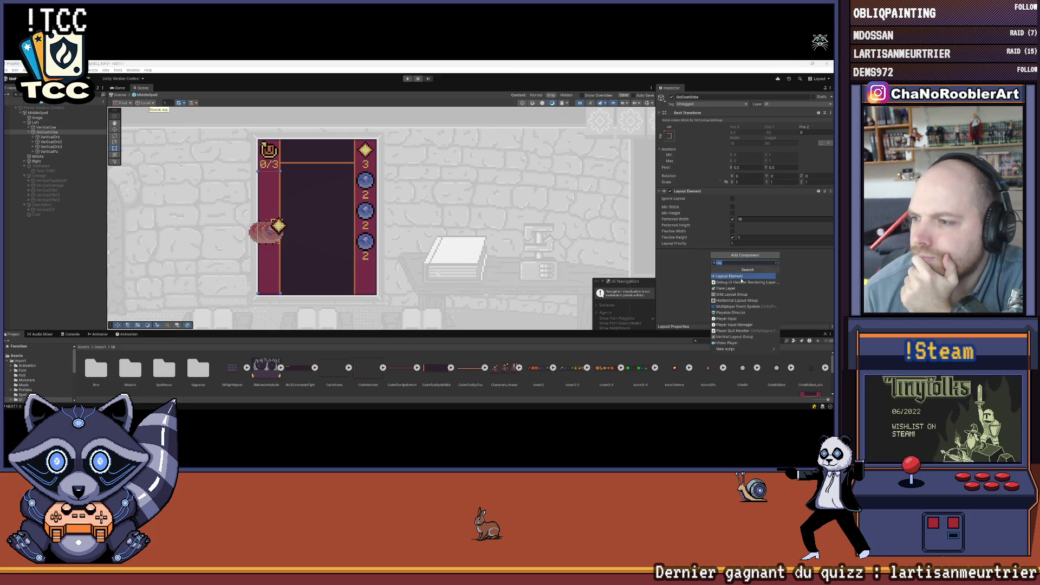
# Add a Vertical Layout Group, toggle Child Force Expand Height, and set Lower Center alignment
pyautogui.write('Ver')
pyautogui.click(737, 275)
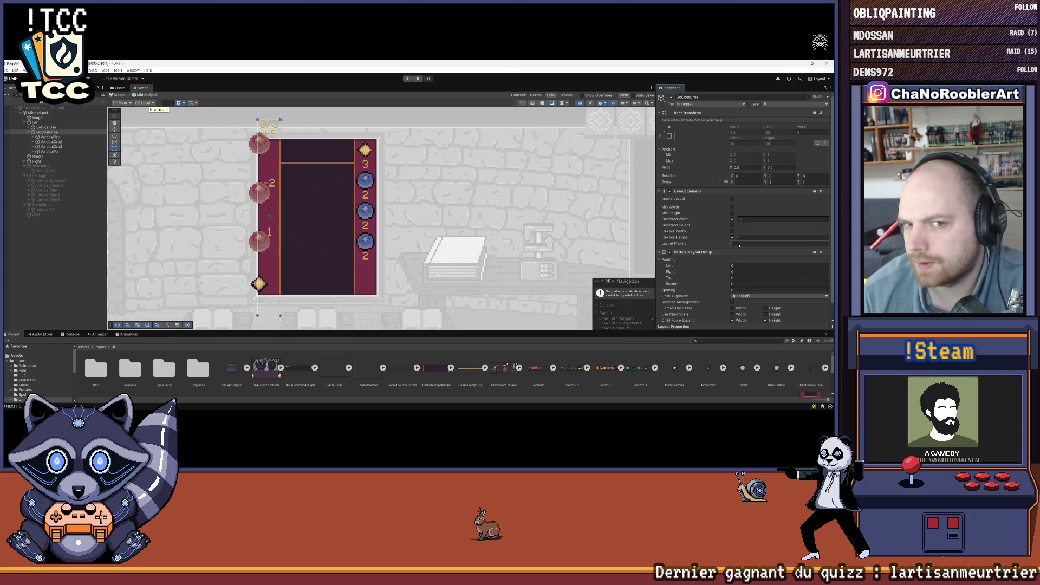
pyautogui.click(765, 304)
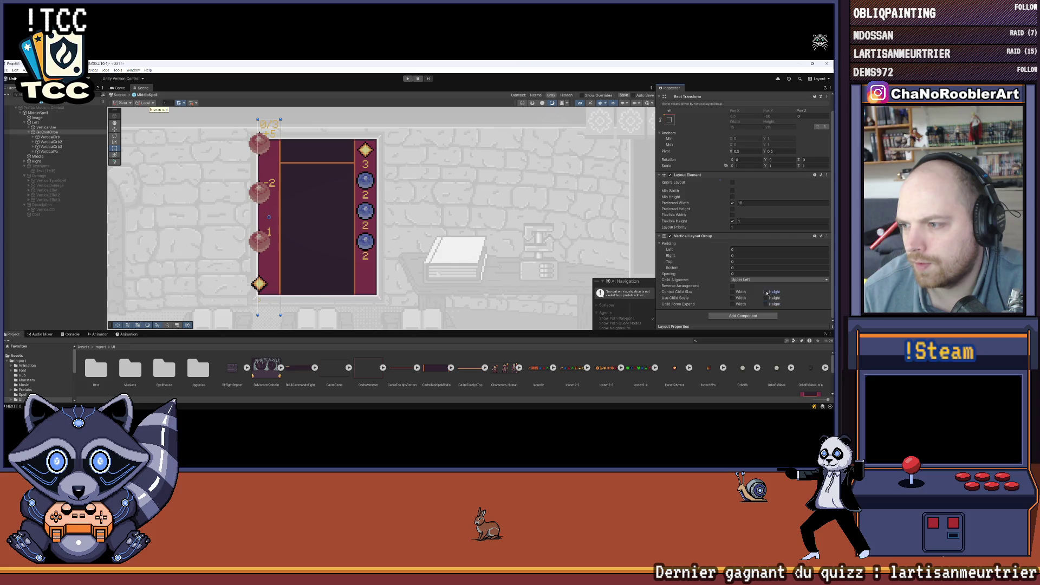
pyautogui.click(759, 280)
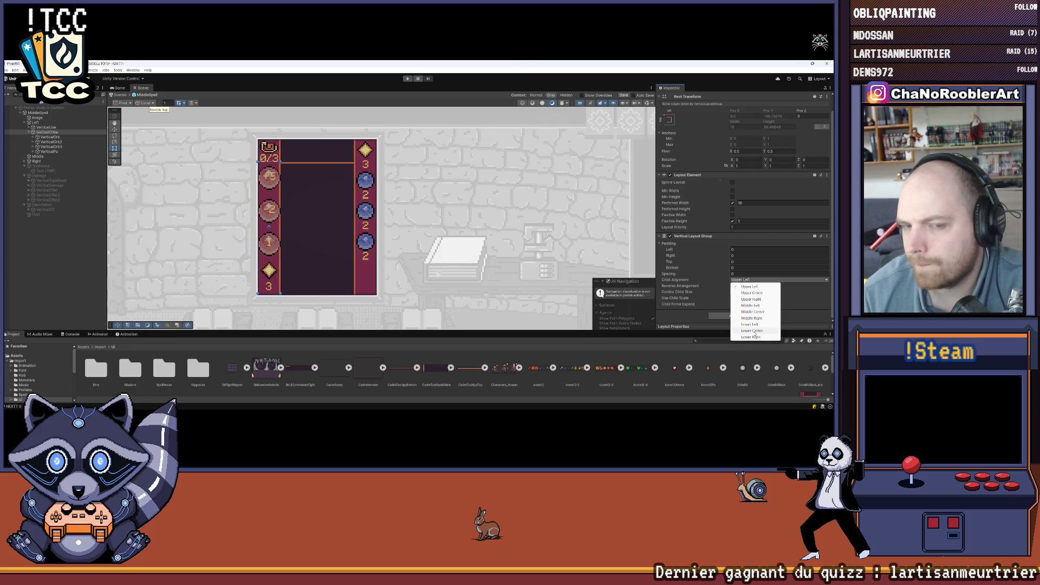
pyautogui.click(754, 331)
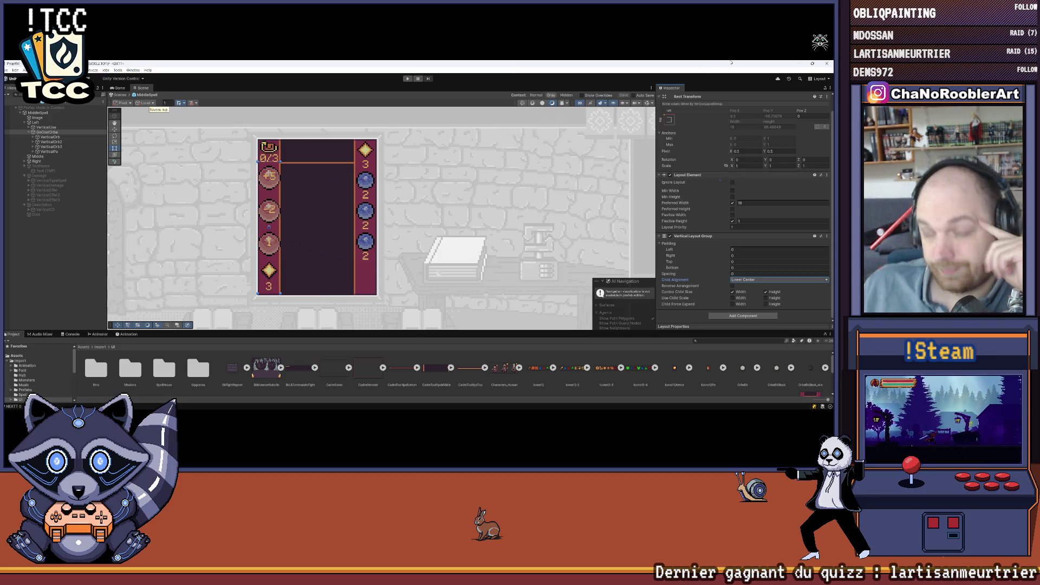
# Delete the extra VerticalOrb2 and VerticalOrb3 counters
pyautogui.click(49, 141)
pyautogui.keyDown('shift'); pyautogui.click(50, 147); pyautogui.keyUp('shift')
pyautogui.press('Delete')
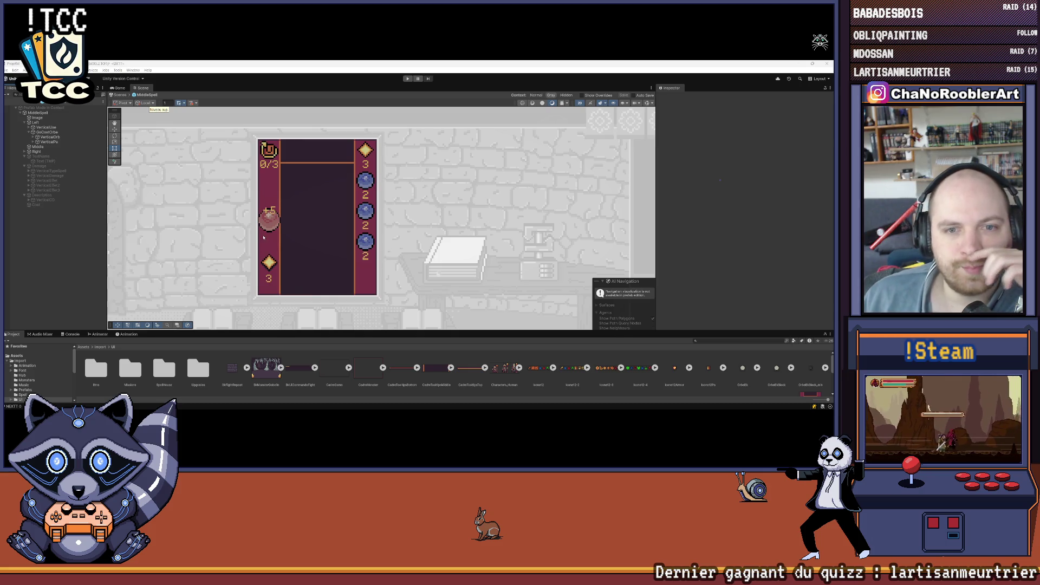
pyautogui.scroll(3, 281, 199)
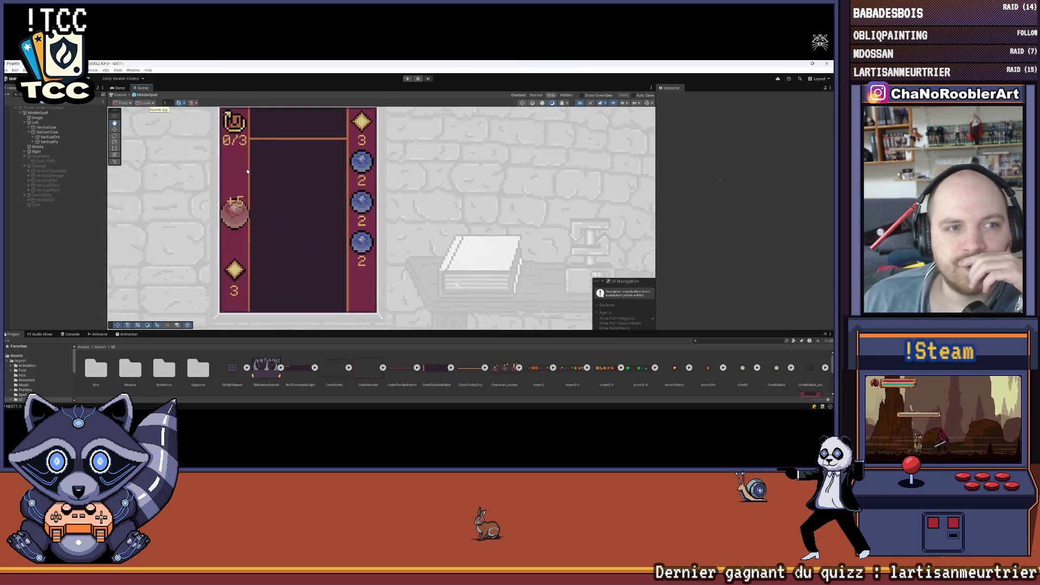
pyautogui.scroll(-3, 304, 169)
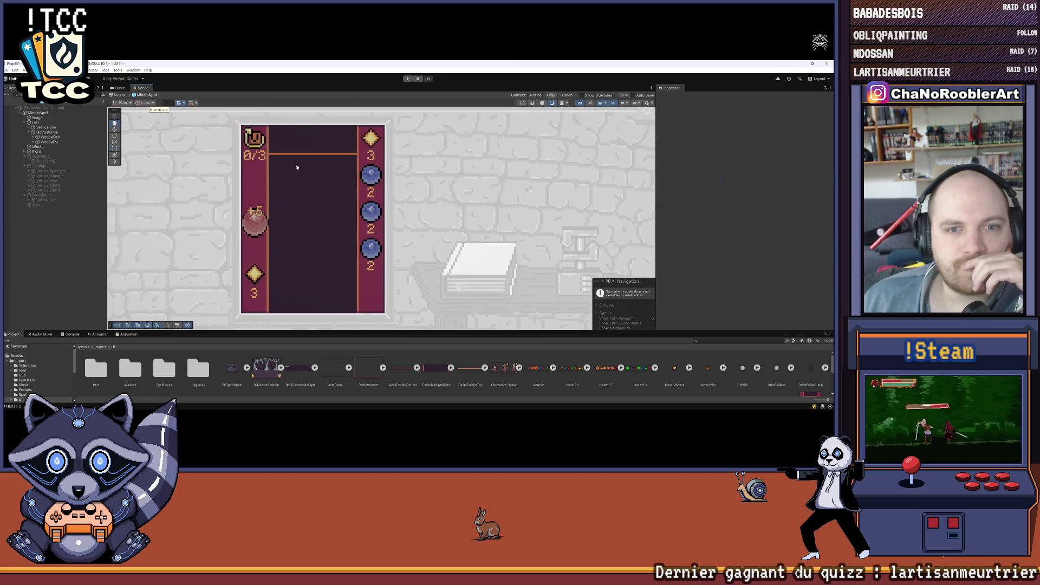
pyautogui.scroll(2, 212, 134)
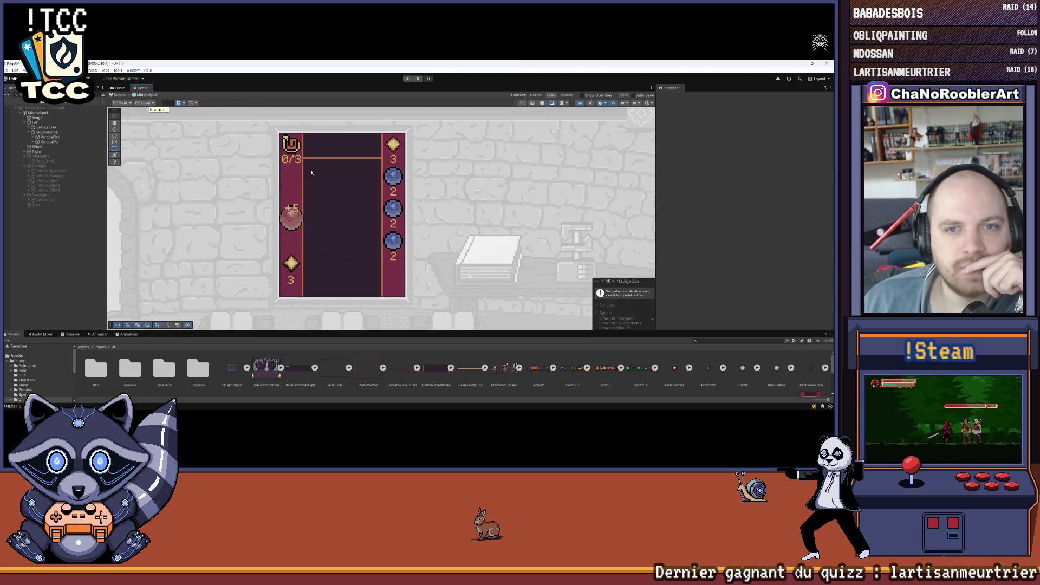
# Untick VerticalOrb's Layout Element preferred height of 32 and fold the component
pyautogui.doubleClick(39, 117)
pyautogui.click(61, 138)
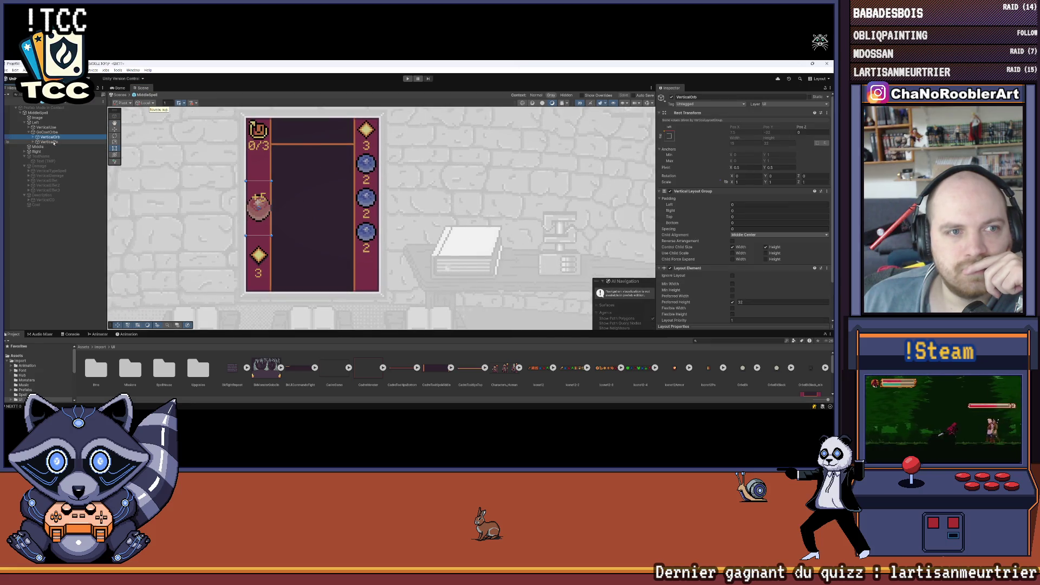
pyautogui.click(32, 137)
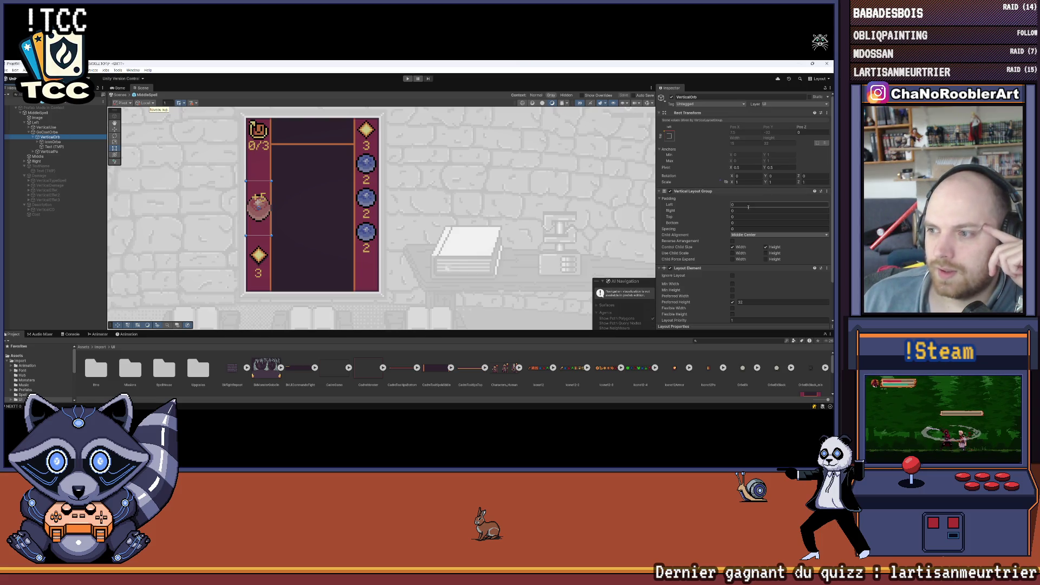
pyautogui.scroll(-2, 690, 216)
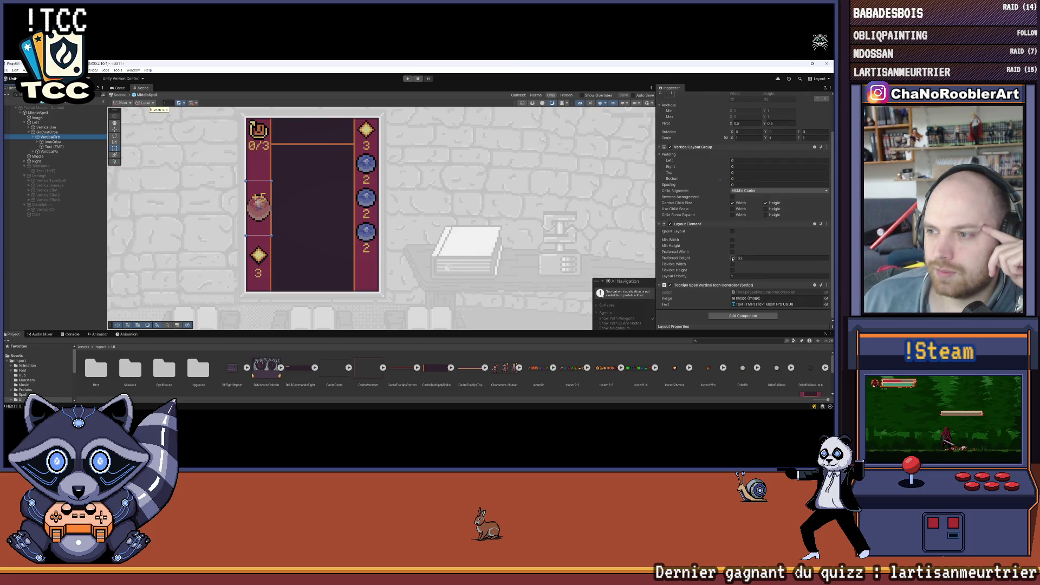
pyautogui.click(732, 258)
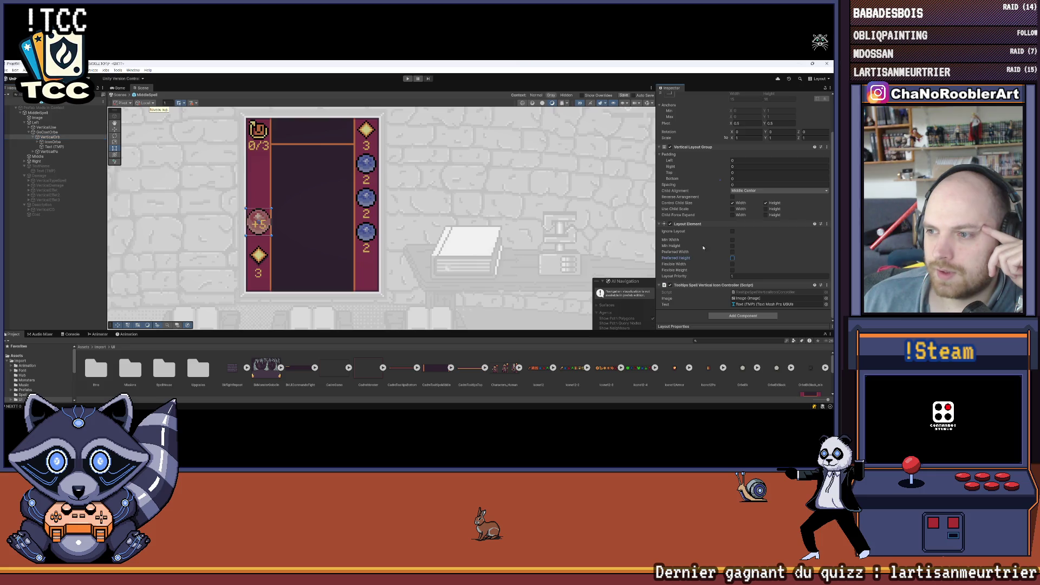
pyautogui.click(660, 227)
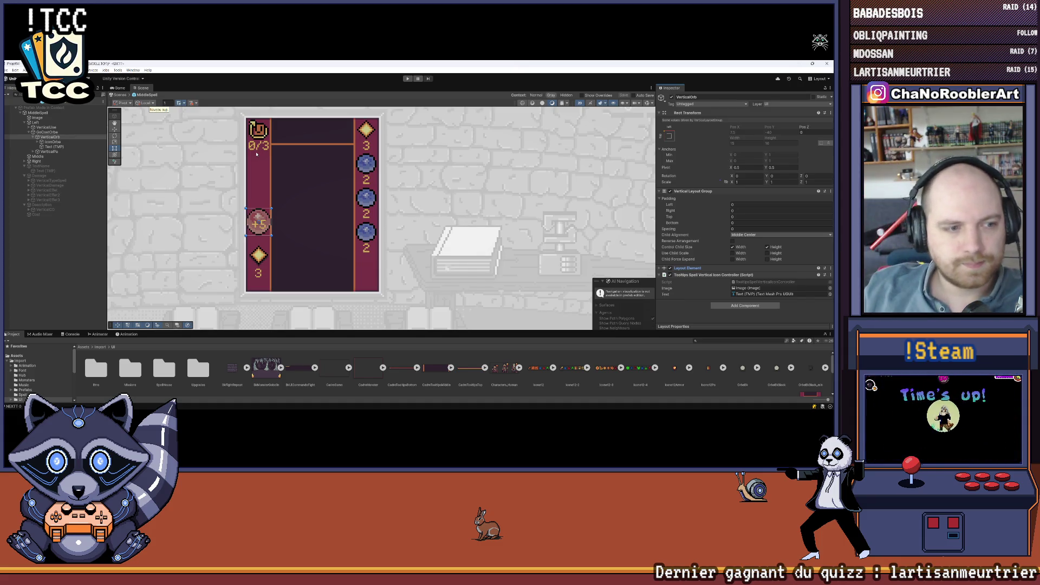
# Bring the Aseprite pixel art editor to the front from the taskbar
pyautogui.scroll(-5, 371, 236)
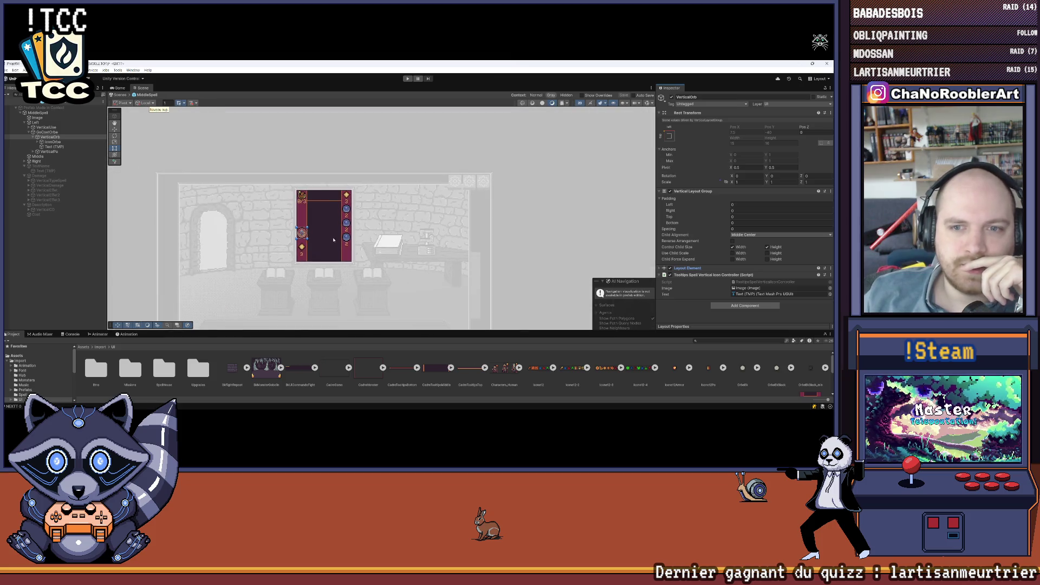
pyautogui.moveTo(573, 407)
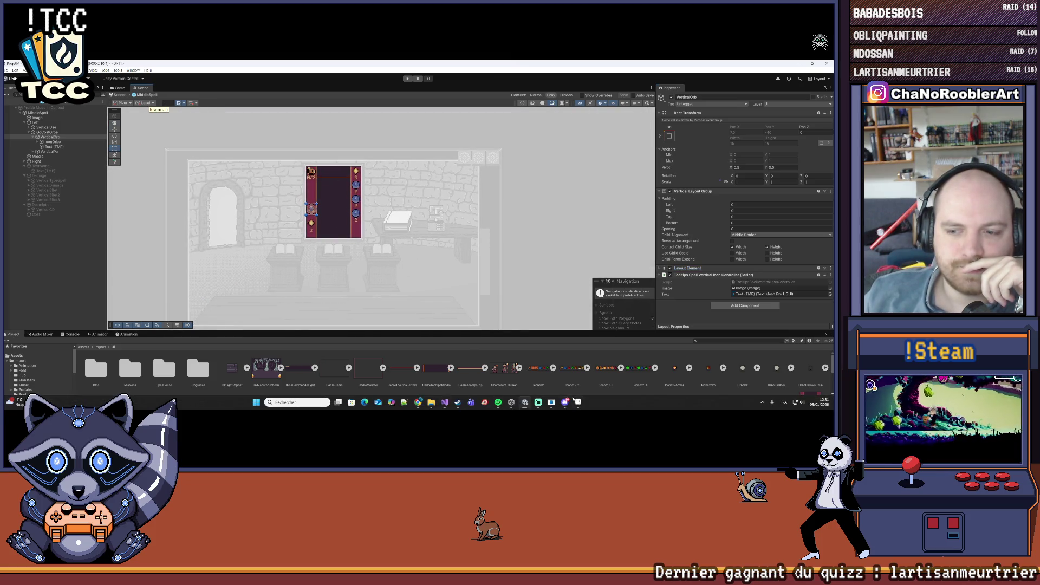
pyautogui.click(577, 403)
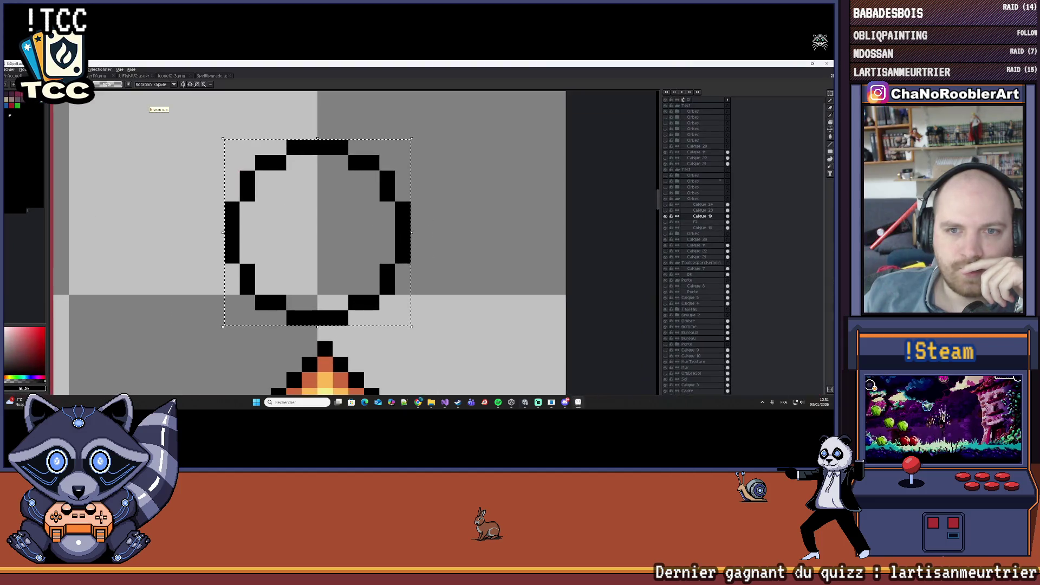
# Back in Unity, preview the card panel in the Game view, then zoom the Scene
pyautogui.scroll(-5, 386, 252)
pyautogui.scroll(3, 348, 262)
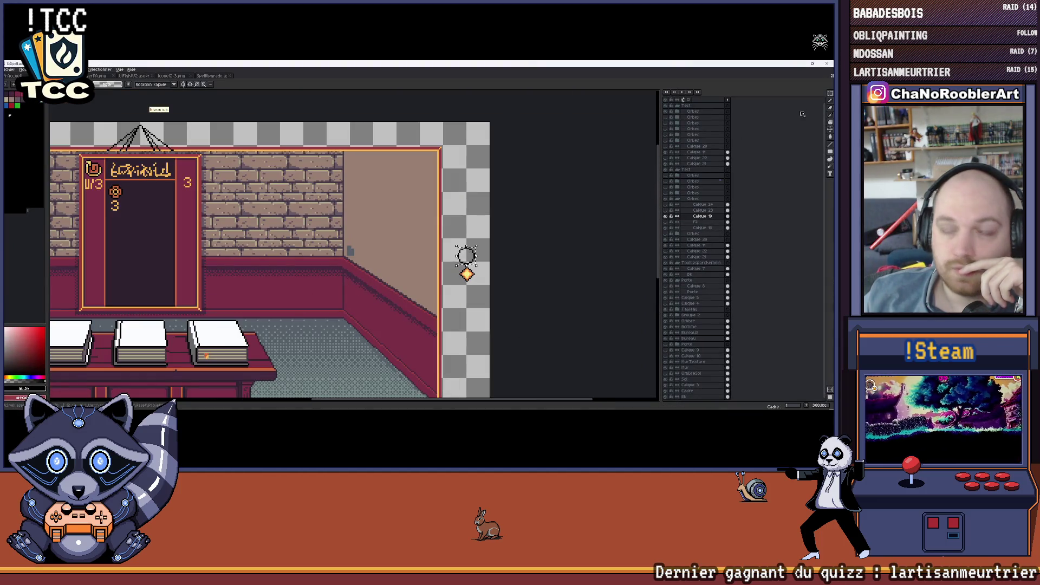
pyautogui.click(525, 402)
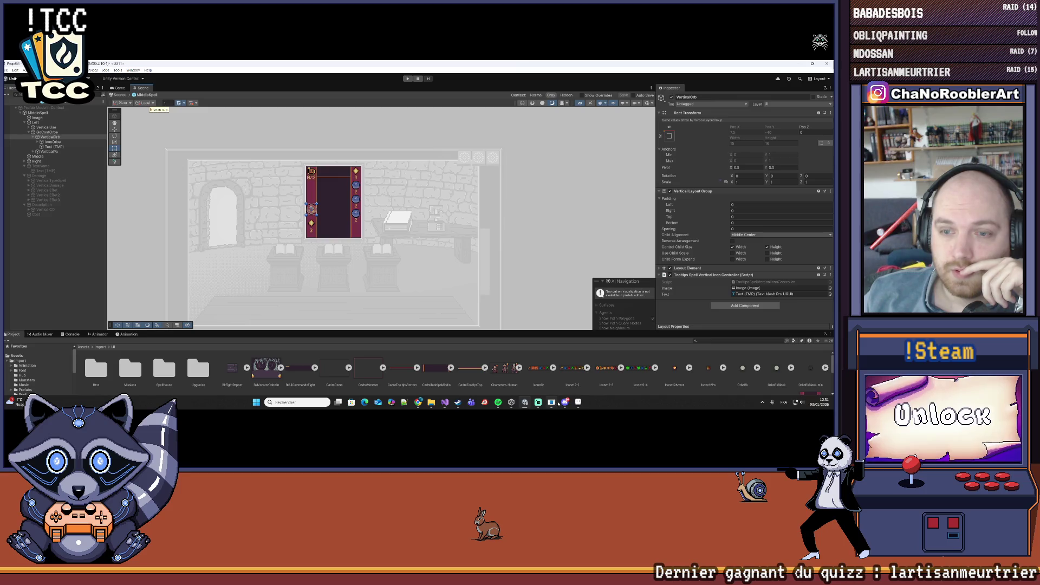
pyautogui.moveTo(522, 407)
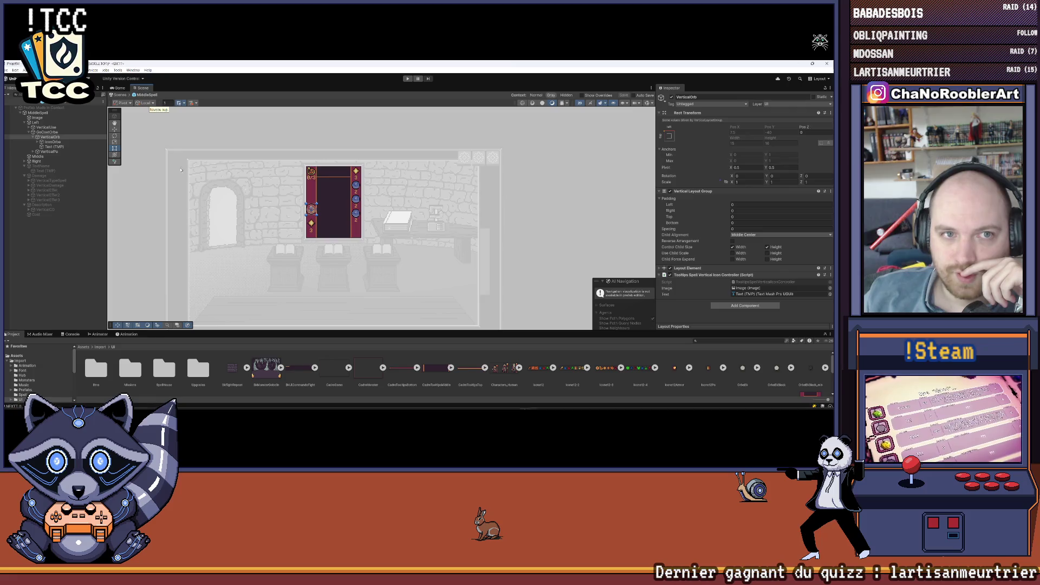
pyautogui.click(120, 88)
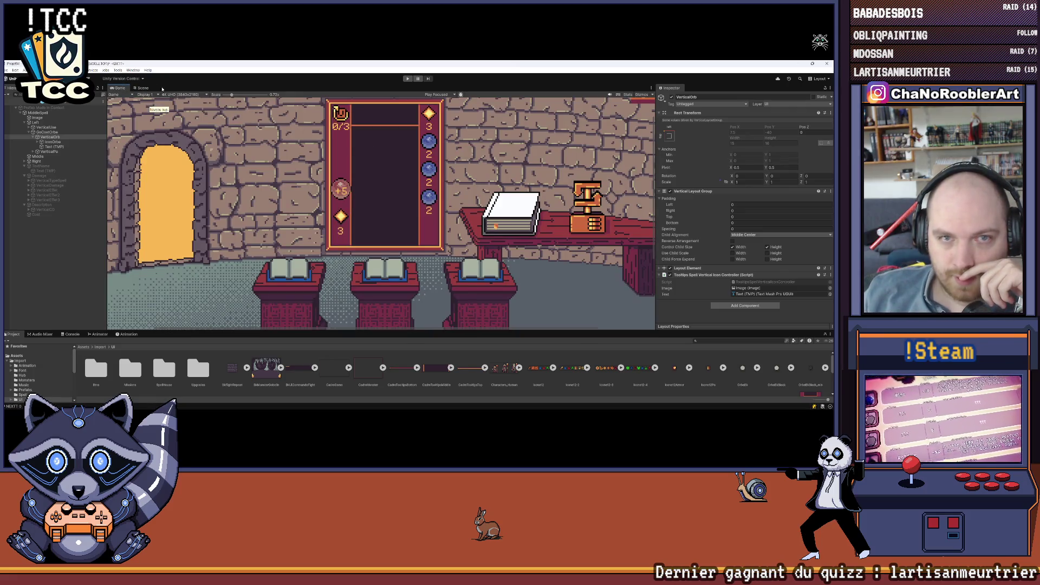
pyautogui.click(142, 88)
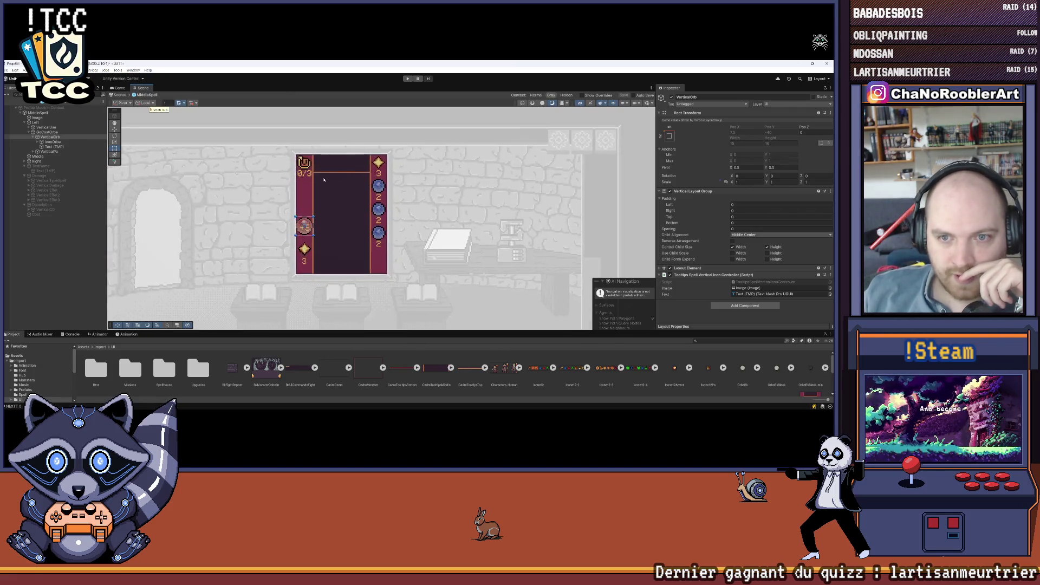
pyautogui.scroll(2, 323, 180)
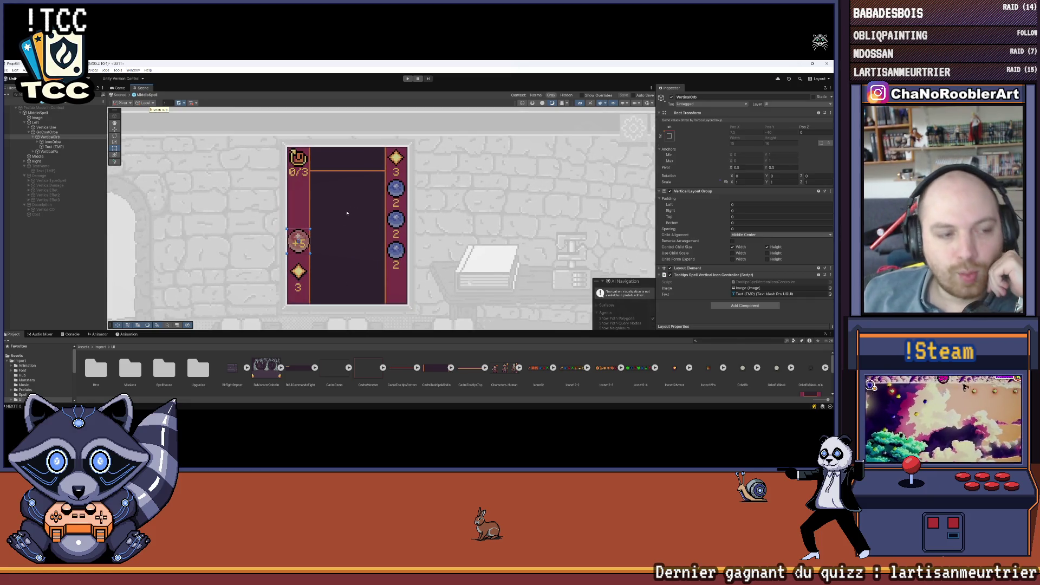
pyautogui.scroll(2, 352, 232)
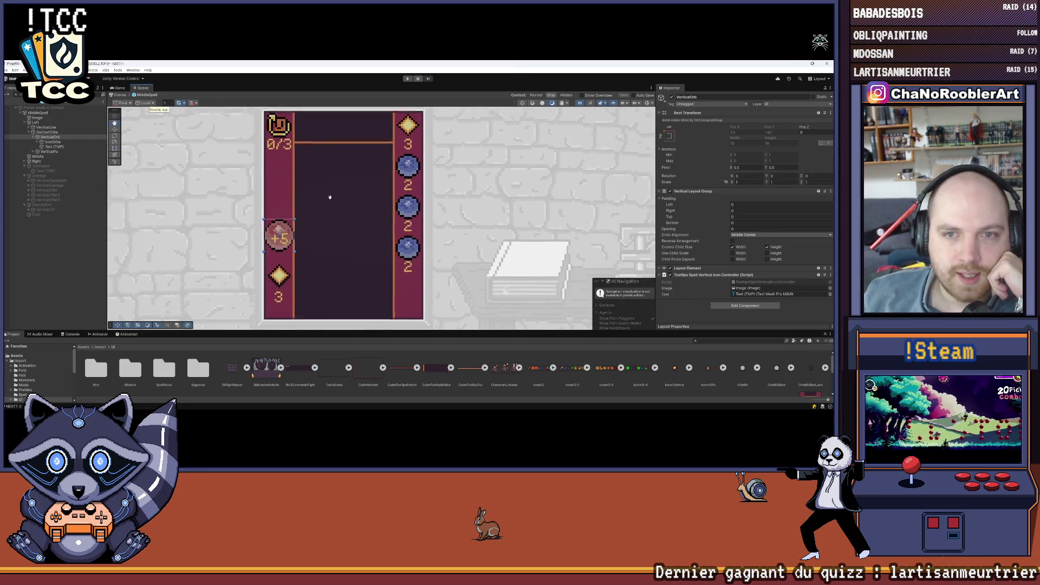
pyautogui.scroll(-1, 344, 185)
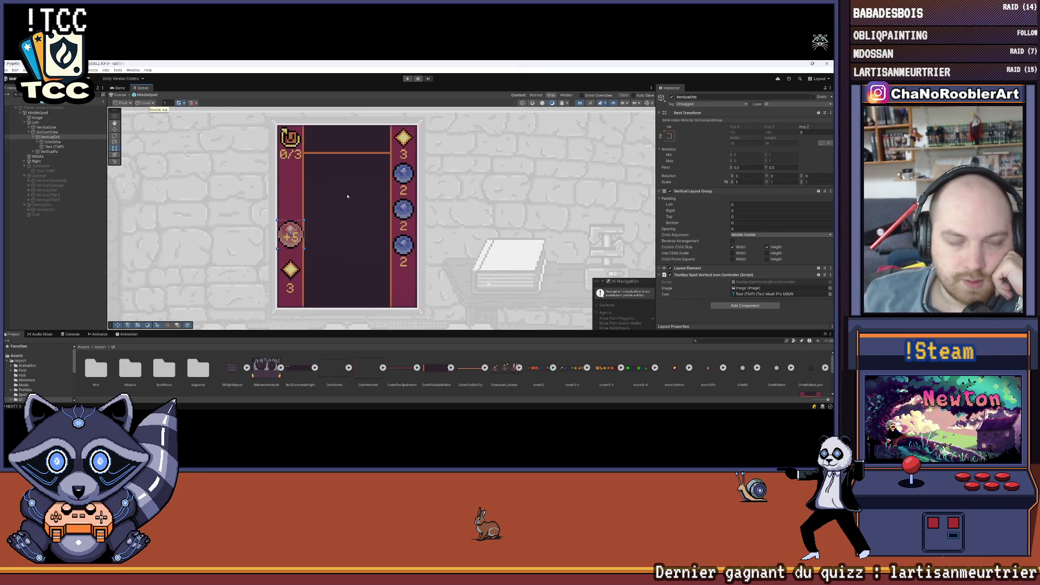
pyautogui.scroll(-5, 334, 181)
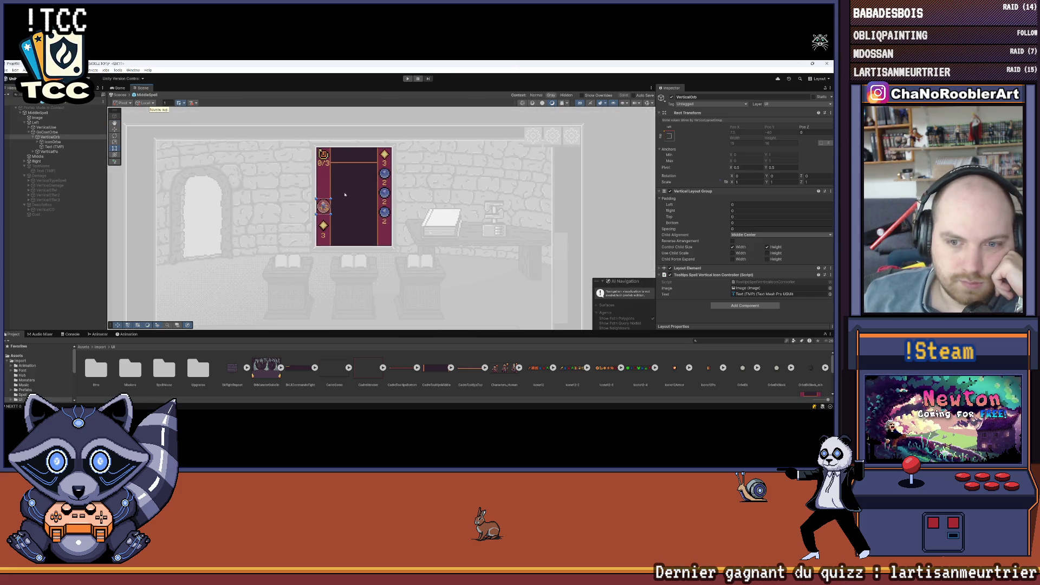
# Return to the pixel art room mockup and cycle to another open image
pyautogui.moveTo(521, 409)
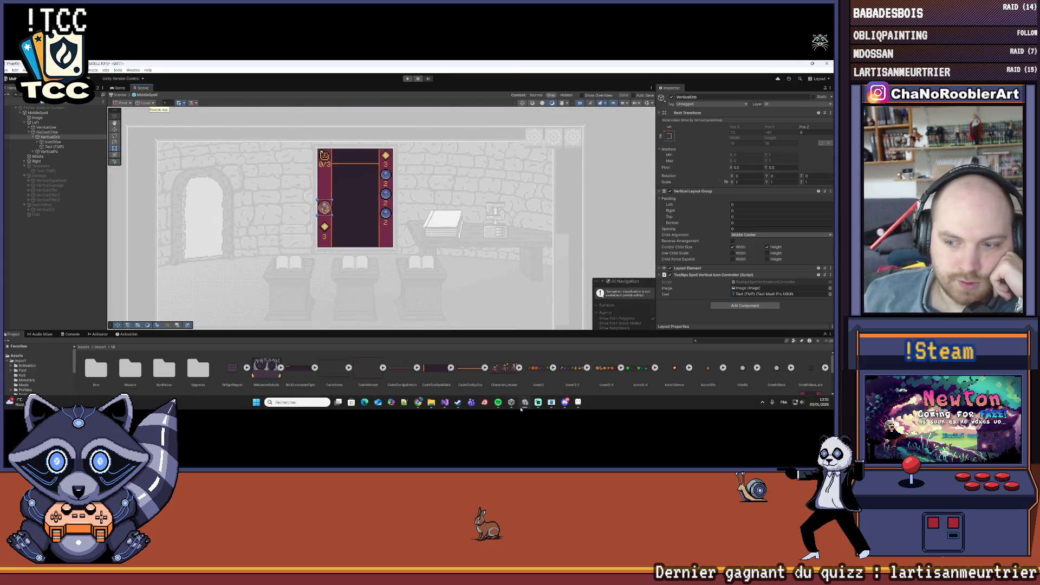
pyautogui.click(571, 400)
pyautogui.moveTo(297, 214)
pyautogui.mouseDown()
pyautogui.moveTo(356, 225)
pyautogui.moveTo(352, 233)
pyautogui.mouseUp()
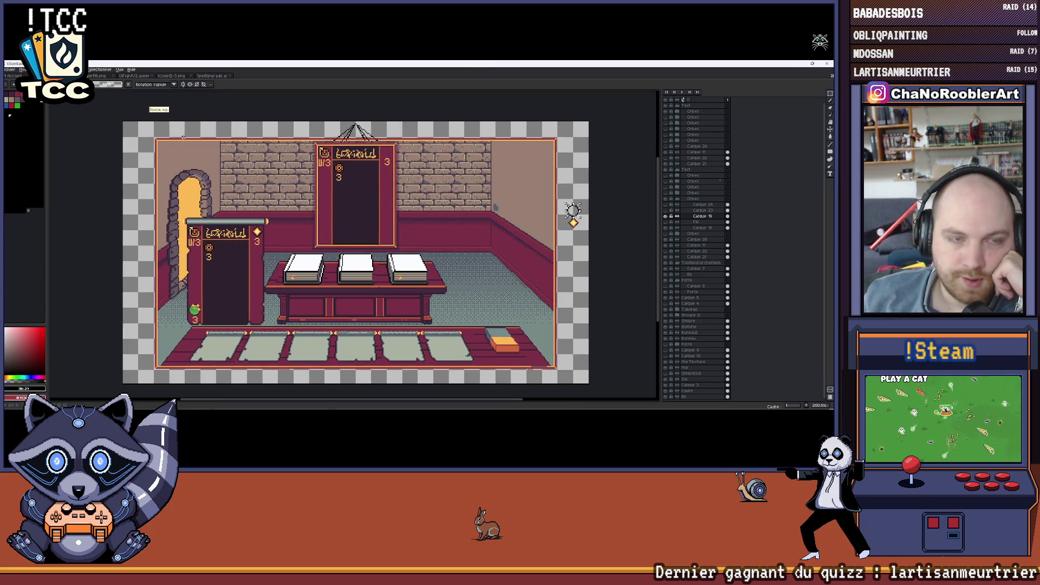
pyautogui.click(96, 76)
# Review Icone12-3.png and the SpellUpgrade.ase room scene, then minimize the pixel editor
pyautogui.click(133, 76)
pyautogui.click(164, 76)
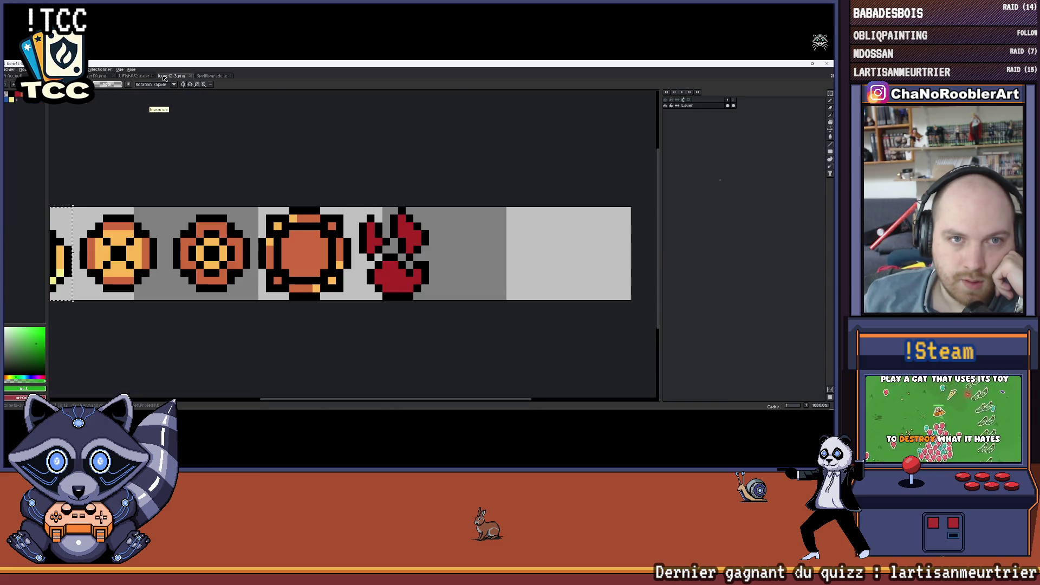
pyautogui.click(212, 76)
pyautogui.scroll(-1, 254, 217)
pyautogui.scroll(1, 264, 239)
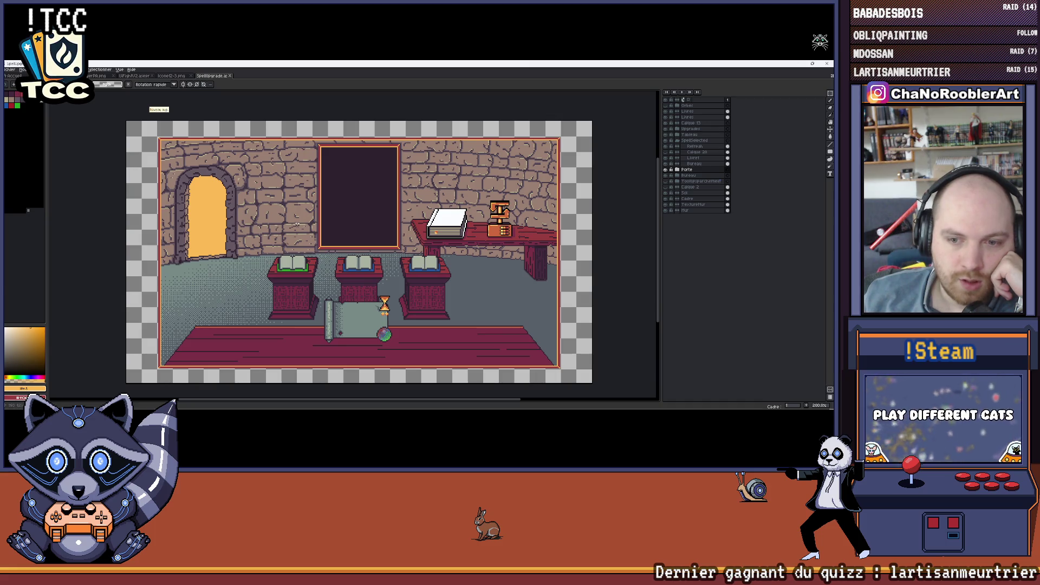
pyautogui.moveTo(427, 236)
pyautogui.mouseDown()
pyautogui.moveTo(422, 243)
pyautogui.moveTo(441, 250)
pyautogui.moveTo(348, 247)
pyautogui.mouseUp()
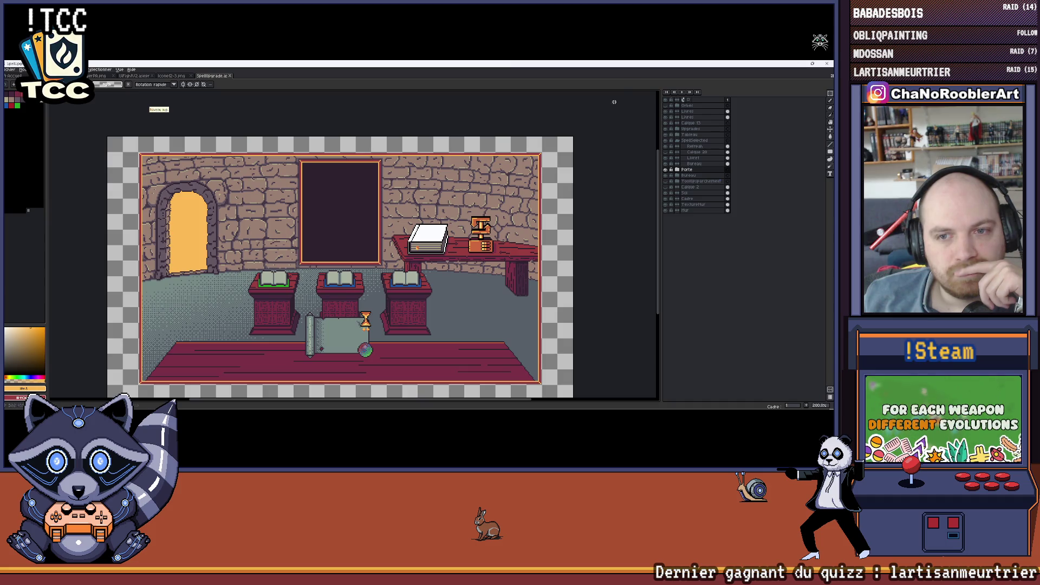
pyautogui.click(797, 64)
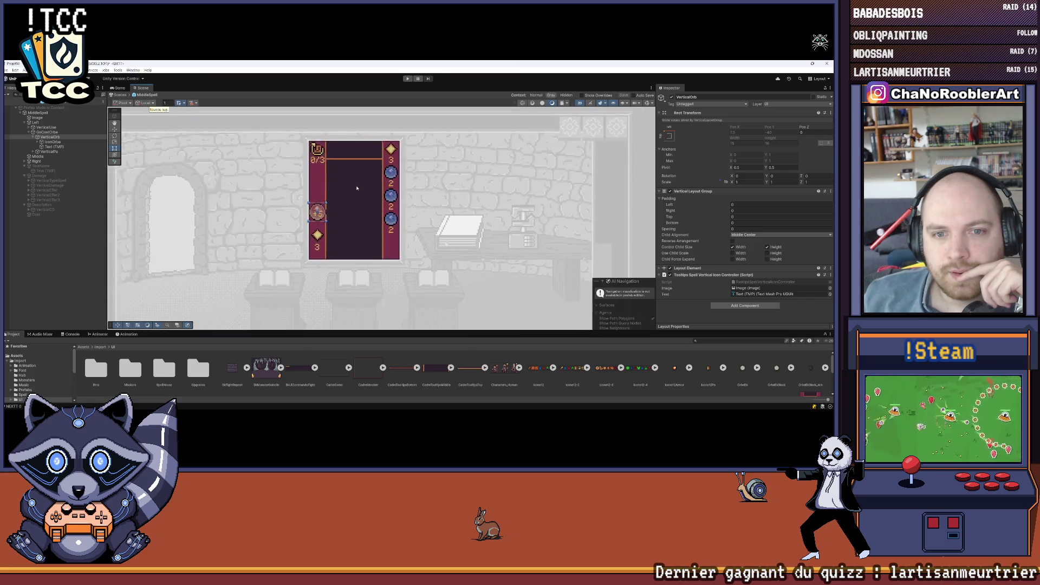
# Swap the IconOrbe background sprite to OrbeBkBlack_min
pyautogui.scroll(2, 337, 185)
pyautogui.scroll(2, 337, 186)
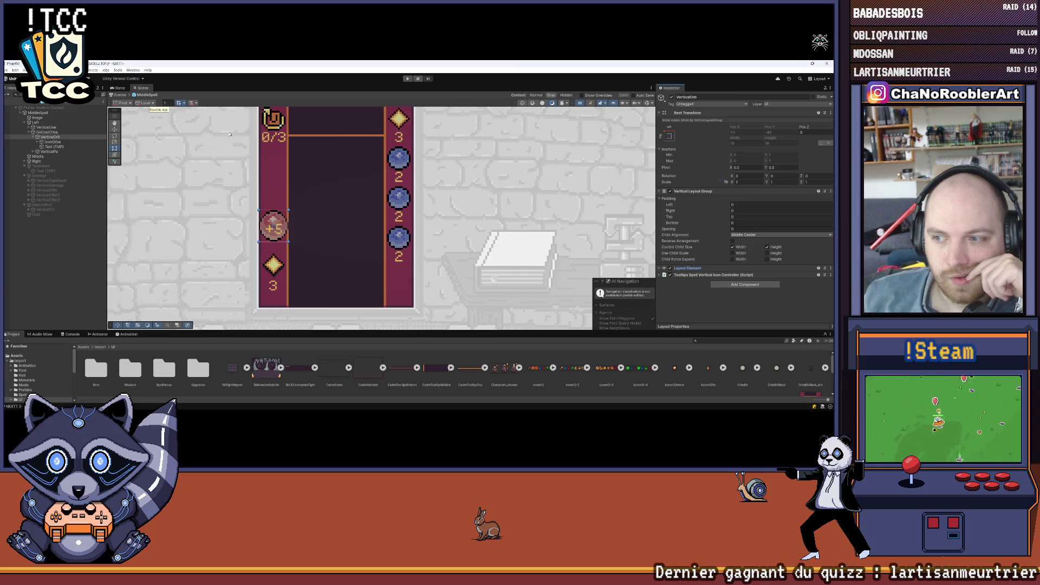
pyautogui.click(37, 143)
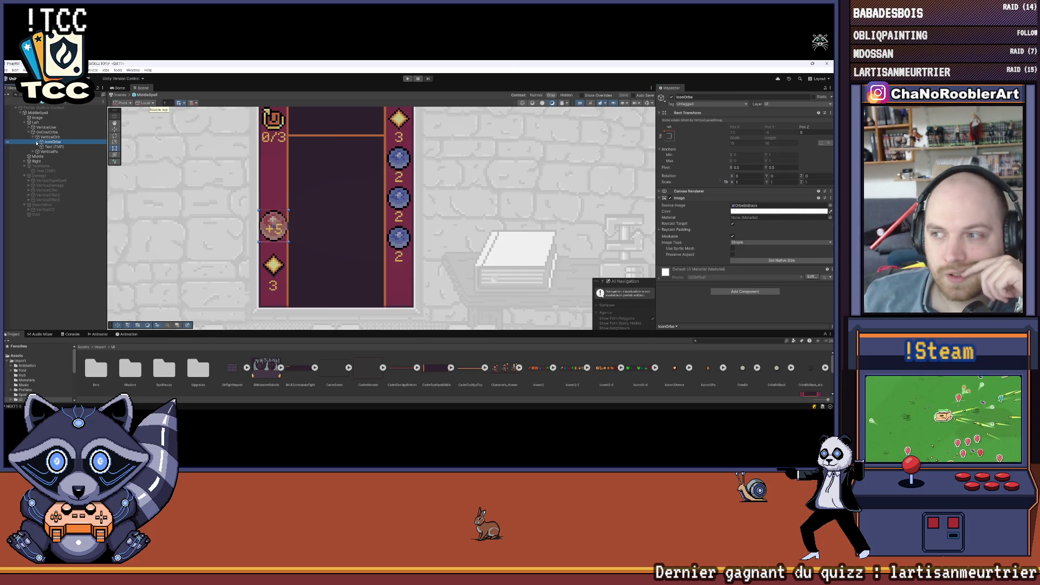
pyautogui.click(38, 142)
pyautogui.click(54, 146)
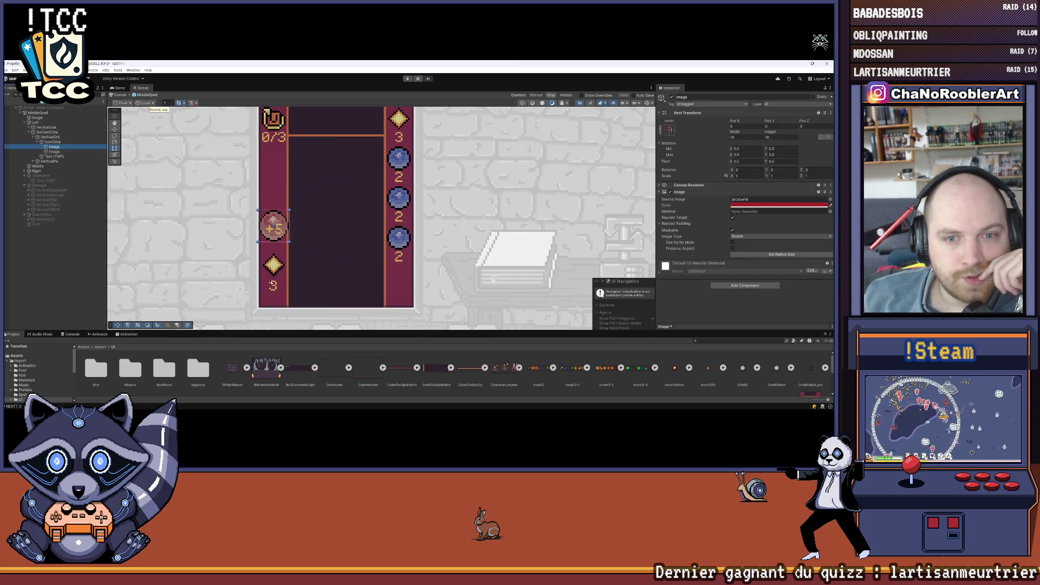
pyautogui.moveTo(270, 331); pyautogui.dragTo(271, 276)
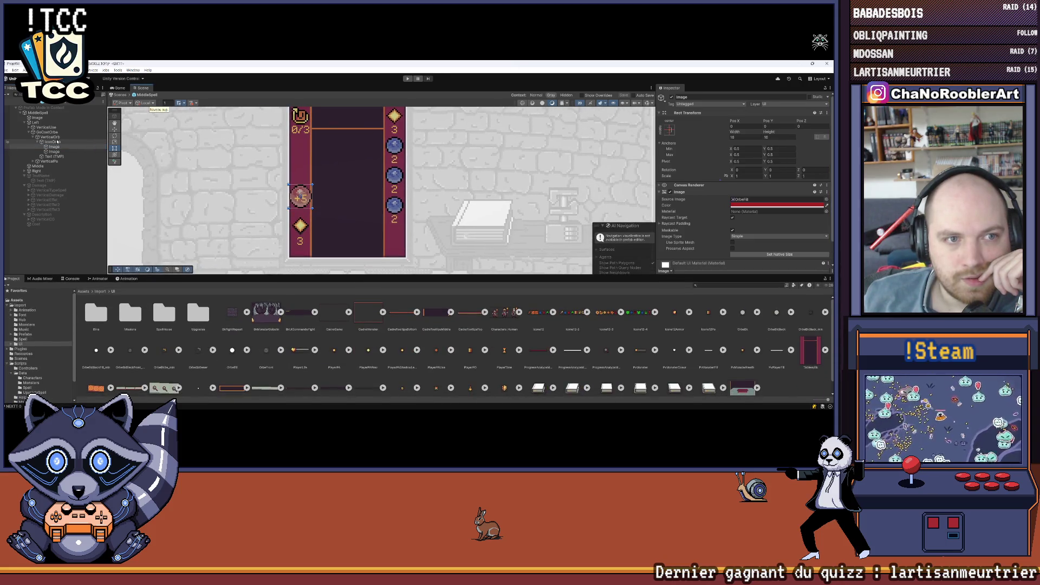
pyautogui.click(57, 142)
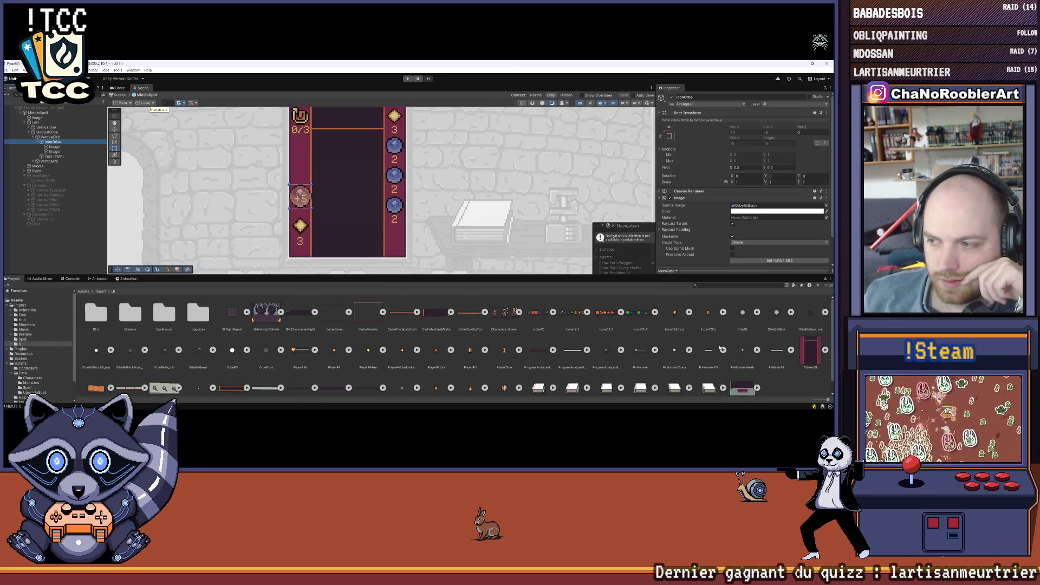
pyautogui.scroll(-2, 752, 188)
pyautogui.moveTo(752, 188); pyautogui.dragTo(753, 189)
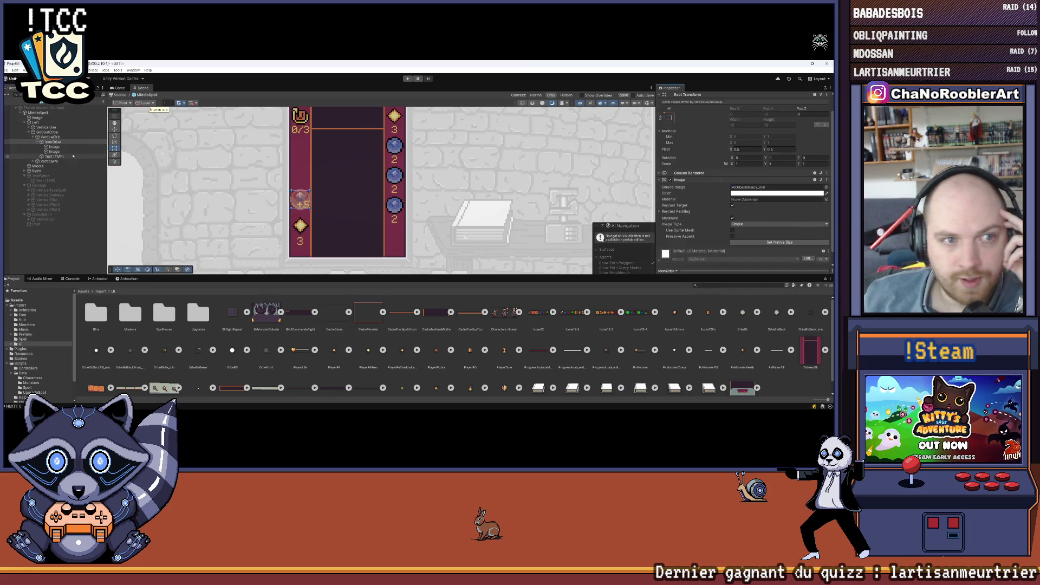
# Set fill and front sprites to OrbeBkBlackFill_min and OrbeBlkBlackFront_min at native 12×12
pyautogui.click(54, 147)
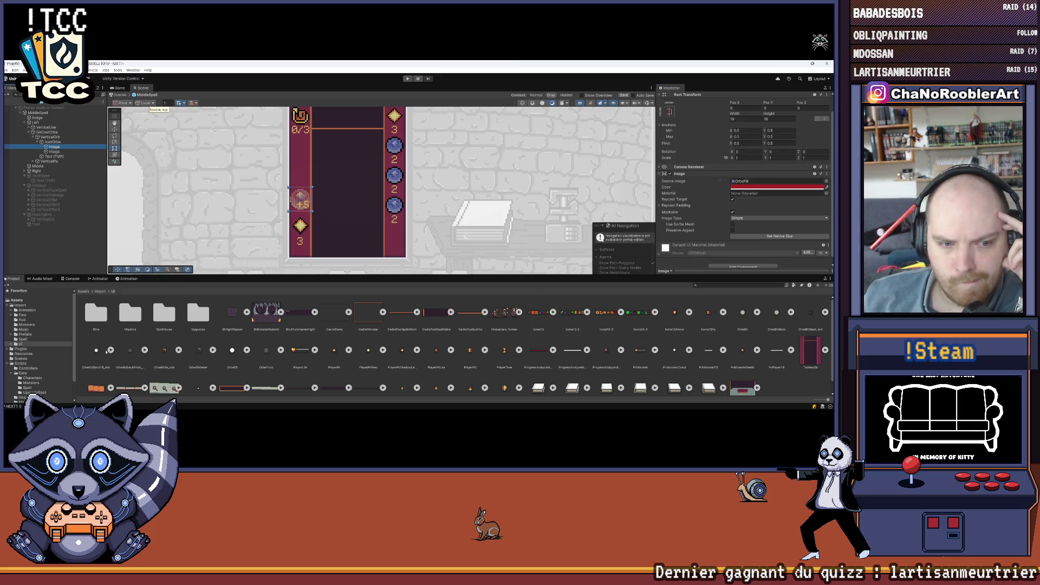
pyautogui.moveTo(106, 352)
pyautogui.mouseDown()
pyautogui.moveTo(487, 260)
pyautogui.moveTo(753, 181)
pyautogui.mouseUp()
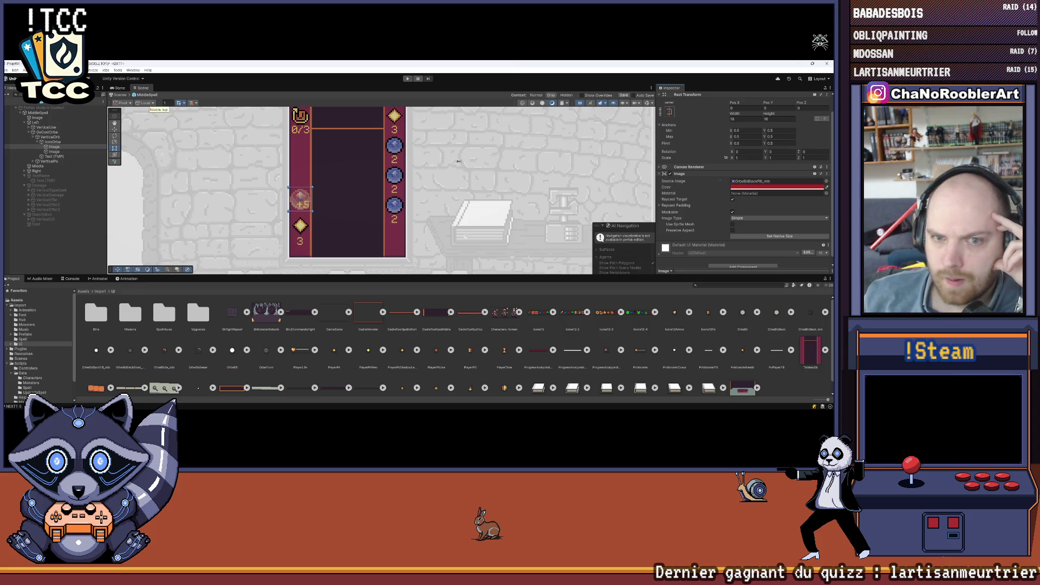
pyautogui.click(761, 237)
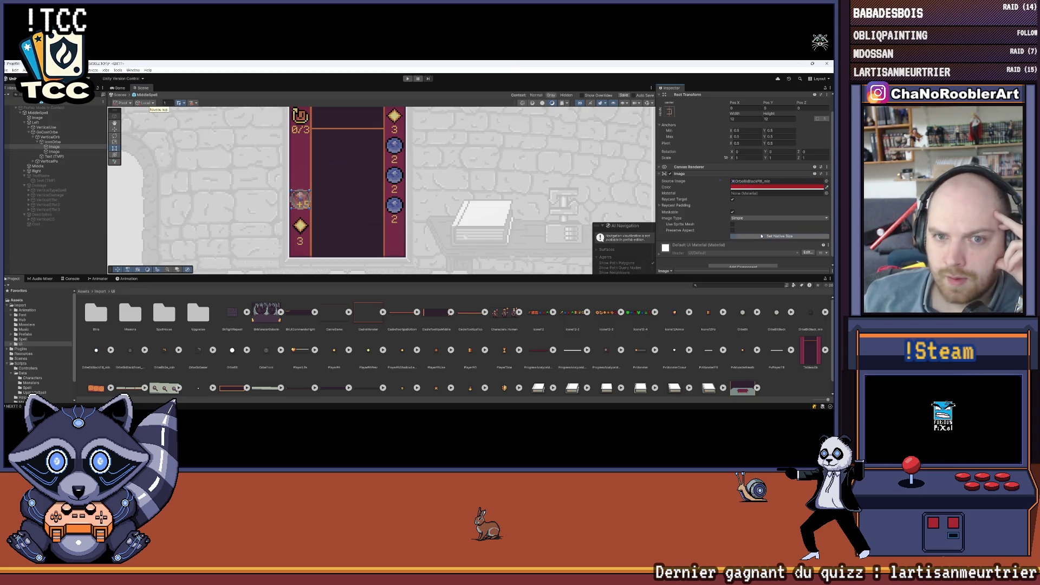
pyautogui.click(60, 142)
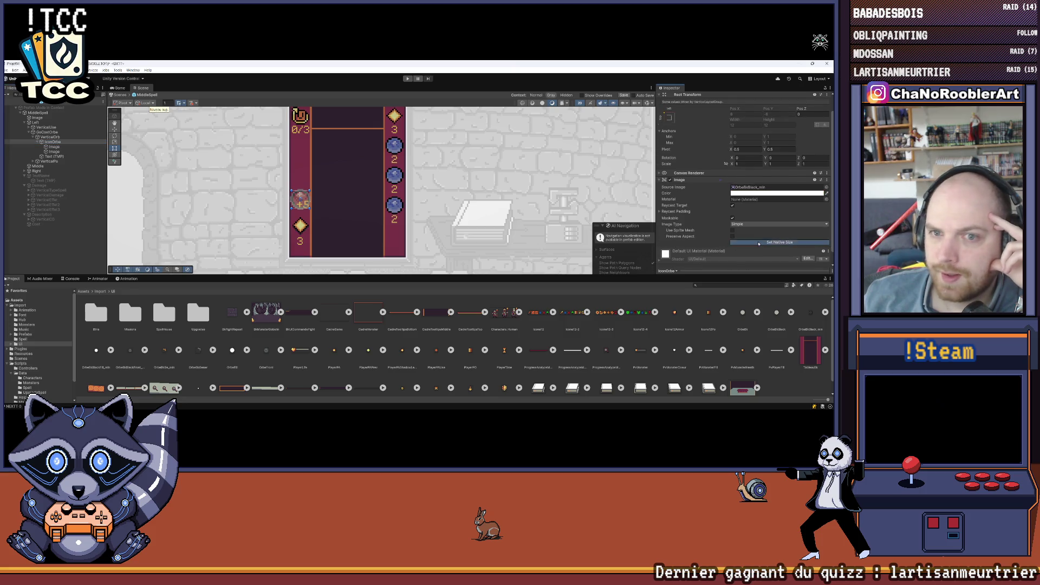
pyautogui.click(87, 152)
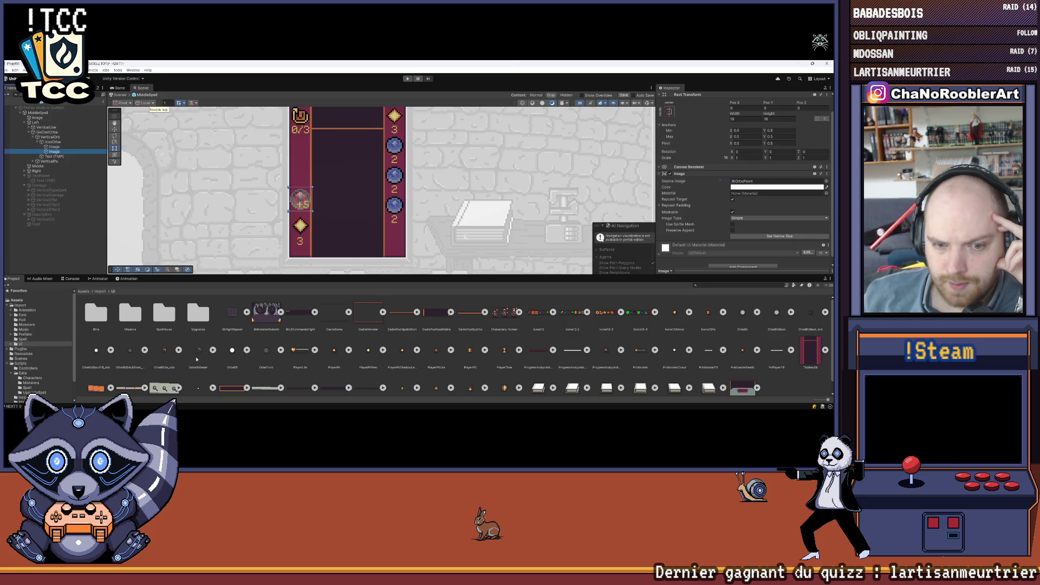
pyautogui.moveTo(129, 351)
pyautogui.mouseDown()
pyautogui.moveTo(325, 281)
pyautogui.moveTo(762, 184)
pyautogui.mouseUp()
pyautogui.click(779, 236)
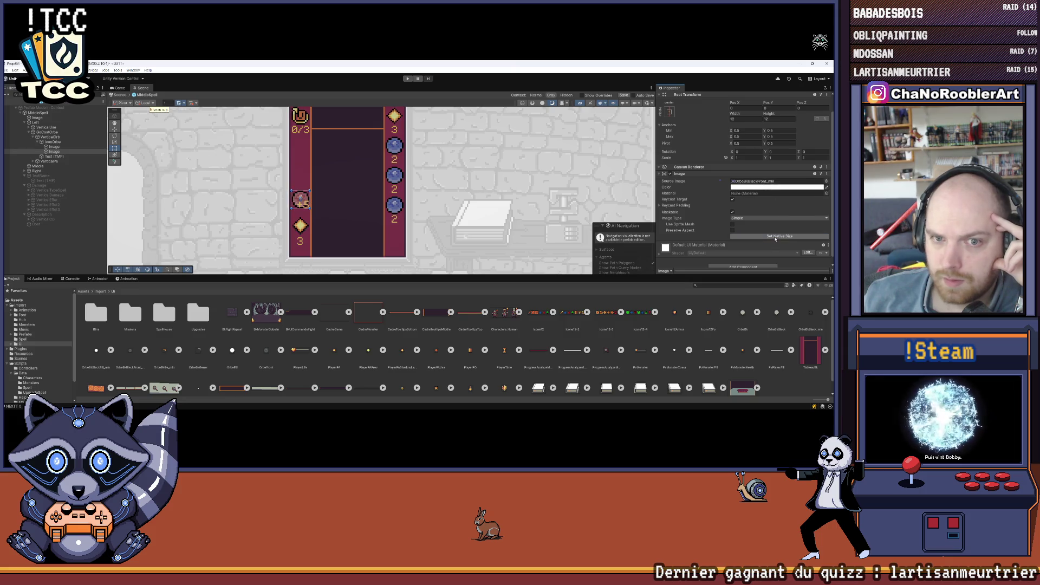
# Select the left-column orb icon and collapse its child objects
pyautogui.click(185, 143)
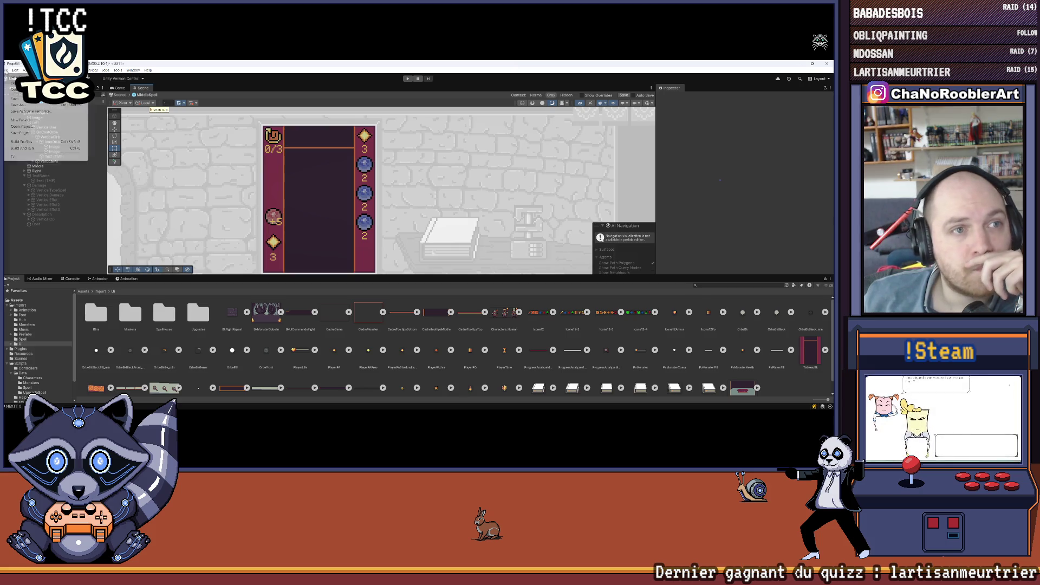
pyautogui.click(48, 143)
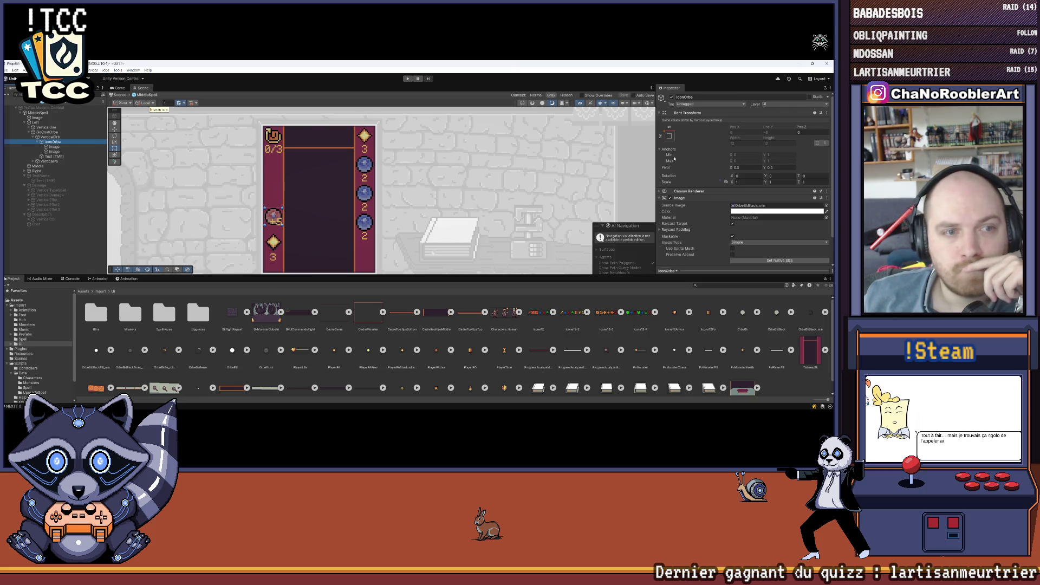
pyautogui.scroll(-3, 674, 157)
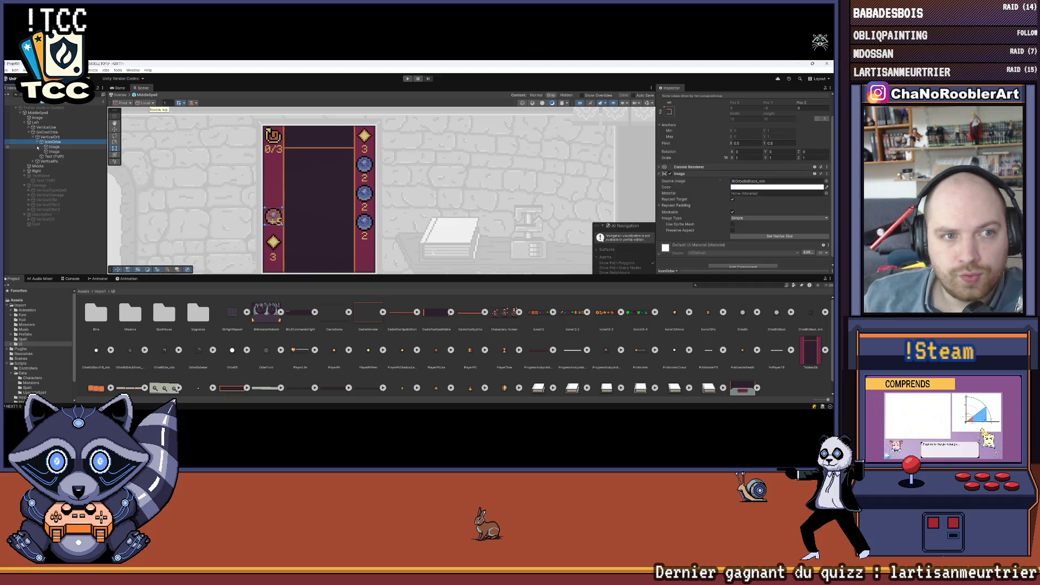
pyautogui.click(37, 143)
pyautogui.scroll(-1, 738, 249)
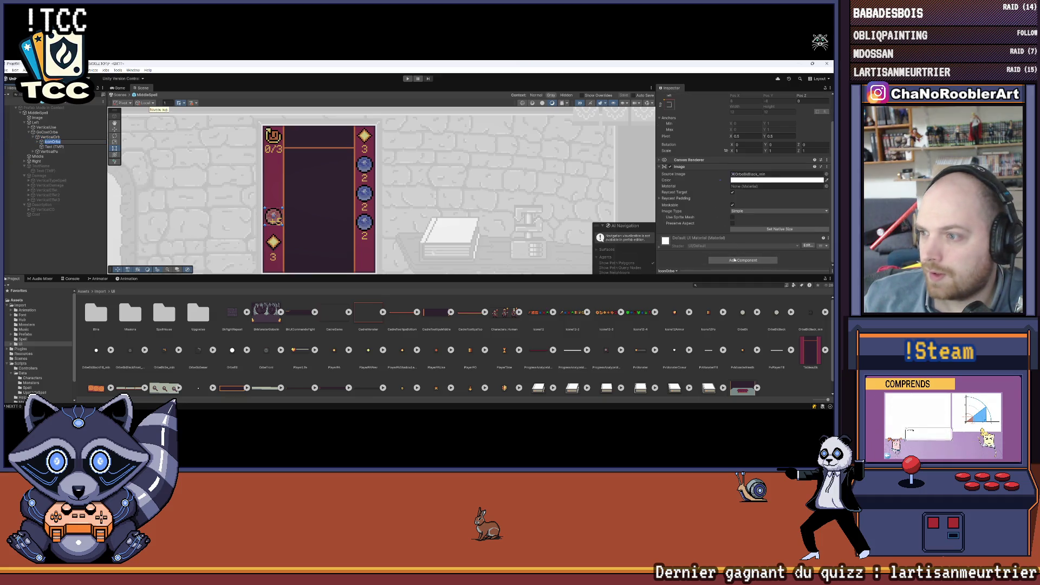
# Add a Vertical Layout Group to the orb icon, then remove it again
pyautogui.click(739, 260)
pyautogui.write('ver')
pyautogui.click(737, 281)
pyautogui.rightClick(696, 239)
pyautogui.click(727, 252)
# Add a Layout Element to the orb icon and expand its size settings
pyautogui.click(729, 260)
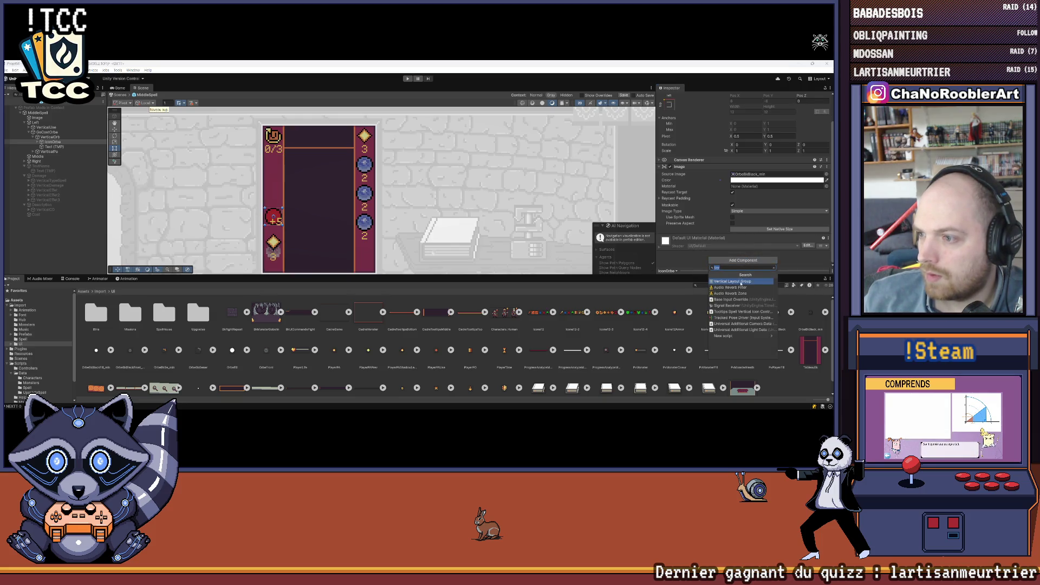
pyautogui.write('la')
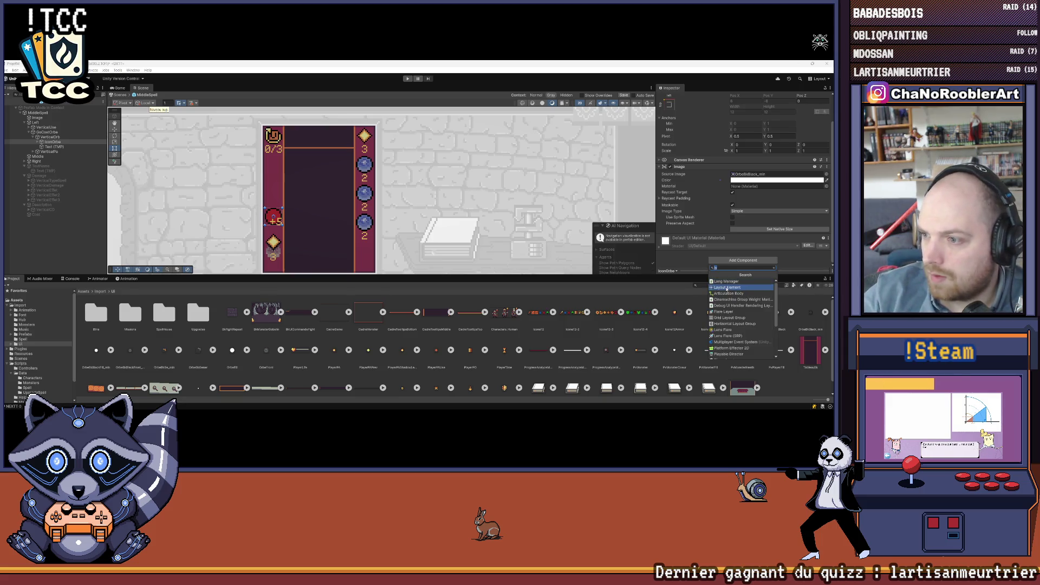
pyautogui.click(726, 287)
pyautogui.moveTo(594, 284); pyautogui.dragTo(594, 363)
pyautogui.click(659, 269)
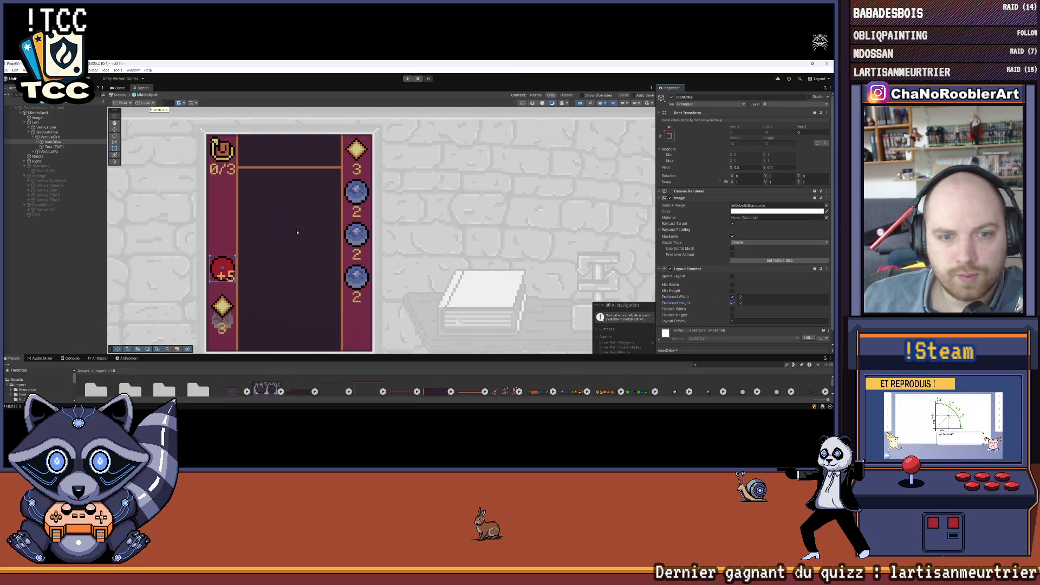
# Reset the second orb image layer of the left-column icon to its native size
pyautogui.moveTo(297, 232); pyautogui.dragTo(309, 221)
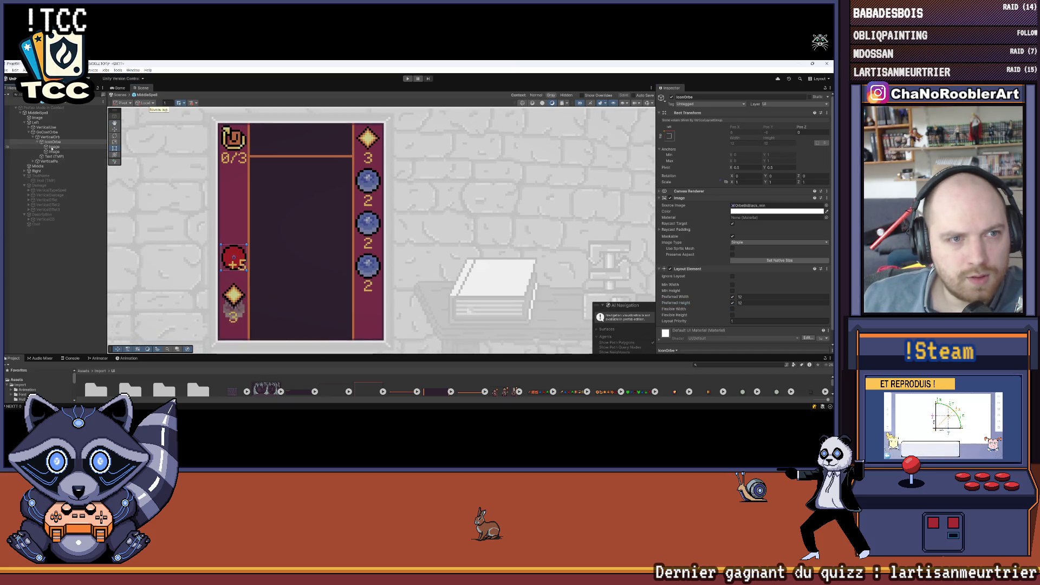
pyautogui.click(52, 148)
pyautogui.click(58, 156)
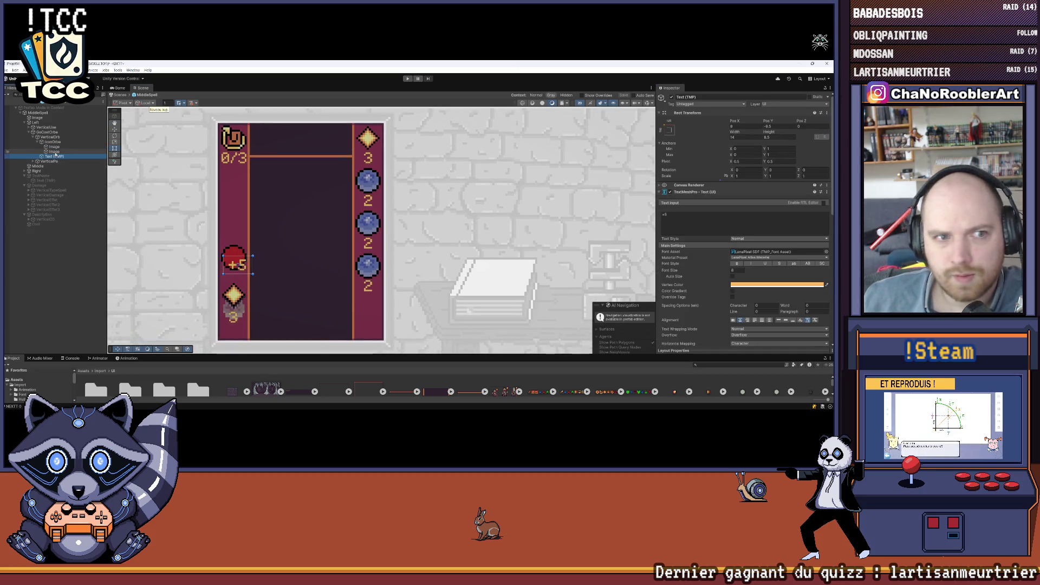
pyautogui.click(57, 152)
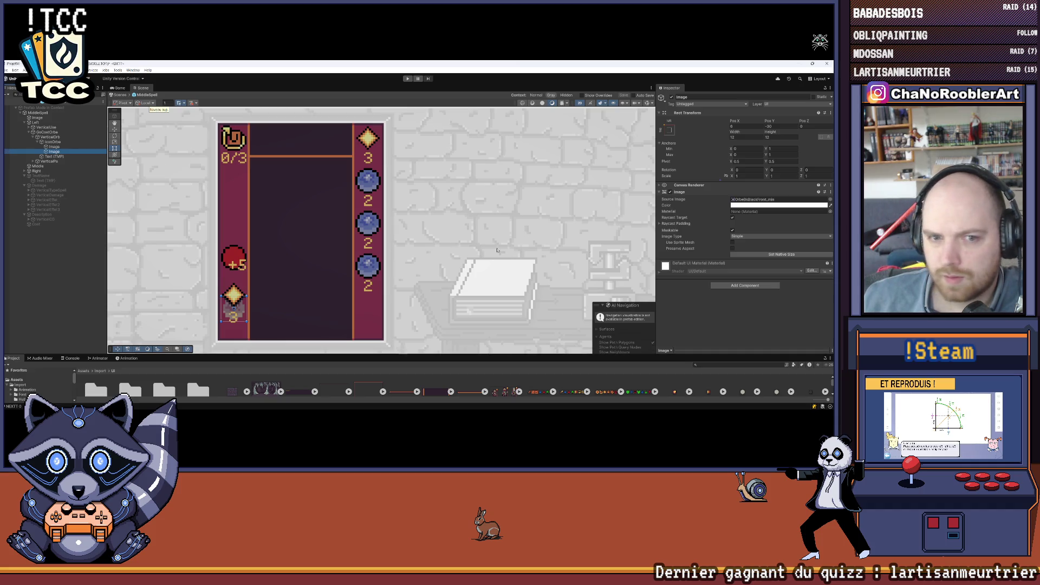
pyautogui.click(775, 256)
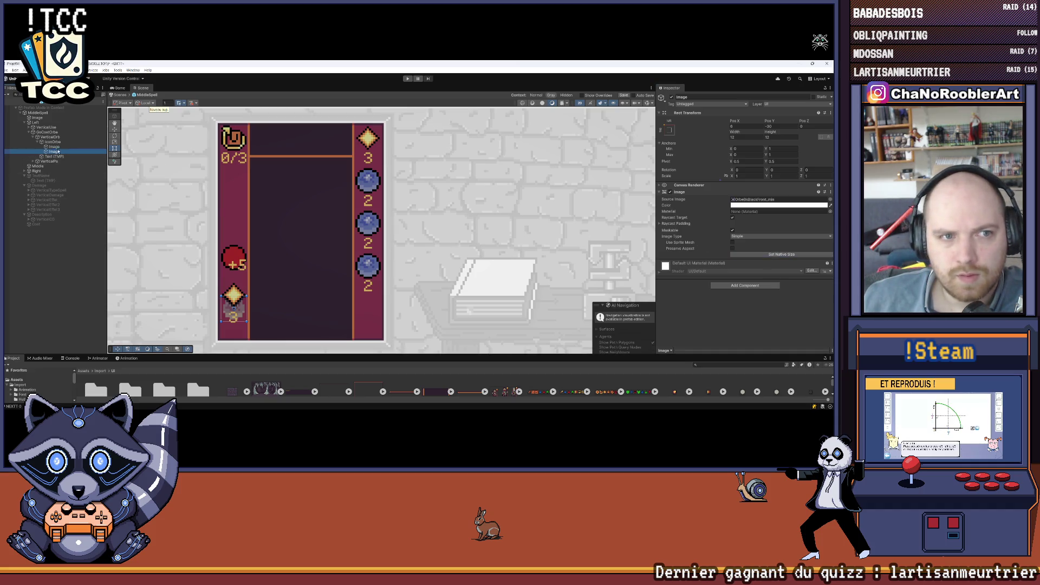
# Anchor the red fill orb layer to the icon's middle-center
pyautogui.click(54, 147)
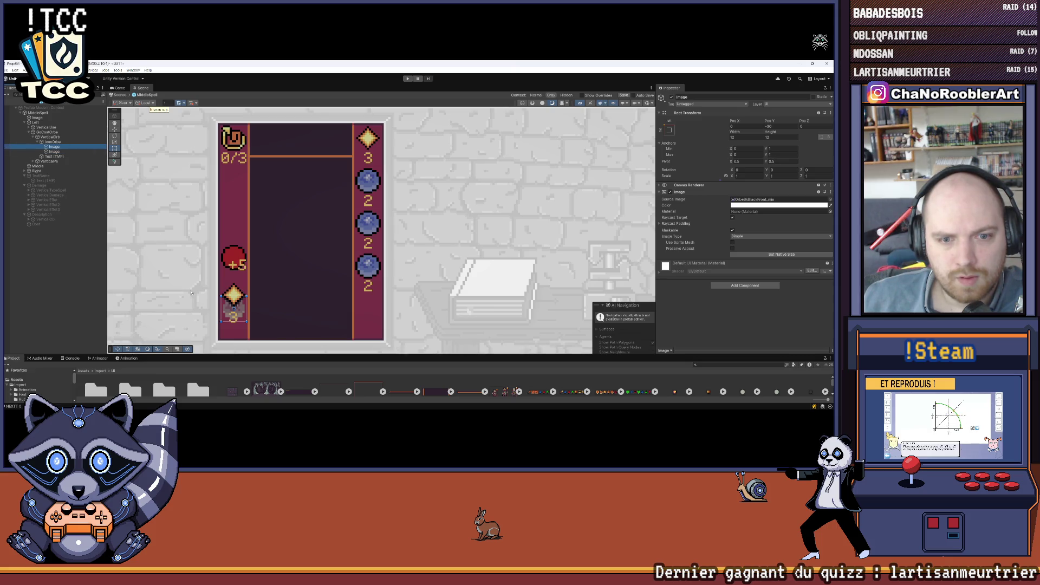
pyautogui.click(54, 142)
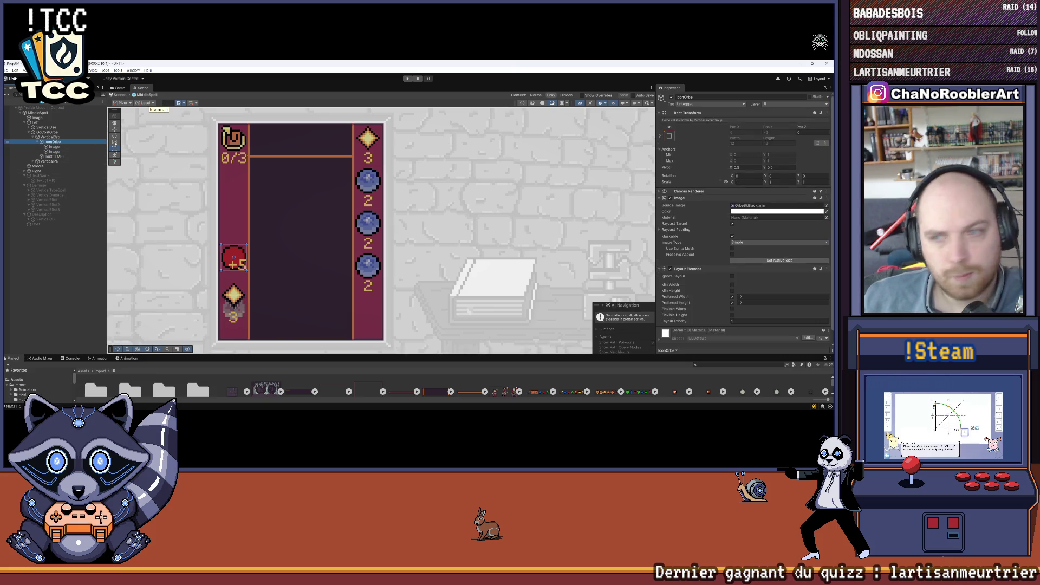
pyautogui.scroll(-1, 752, 230)
pyautogui.click(57, 147)
pyautogui.click(60, 152)
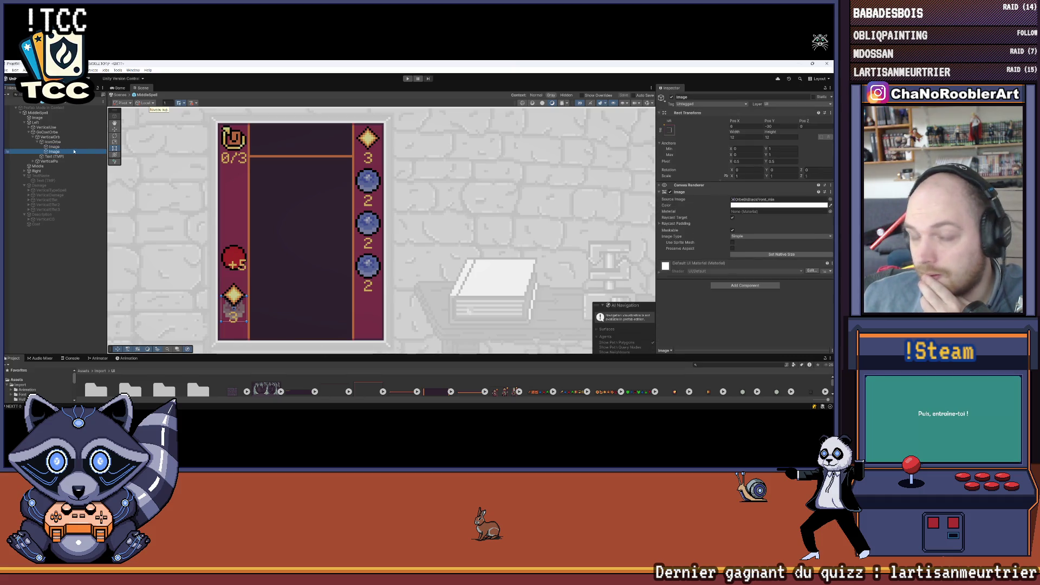
pyautogui.click(65, 146)
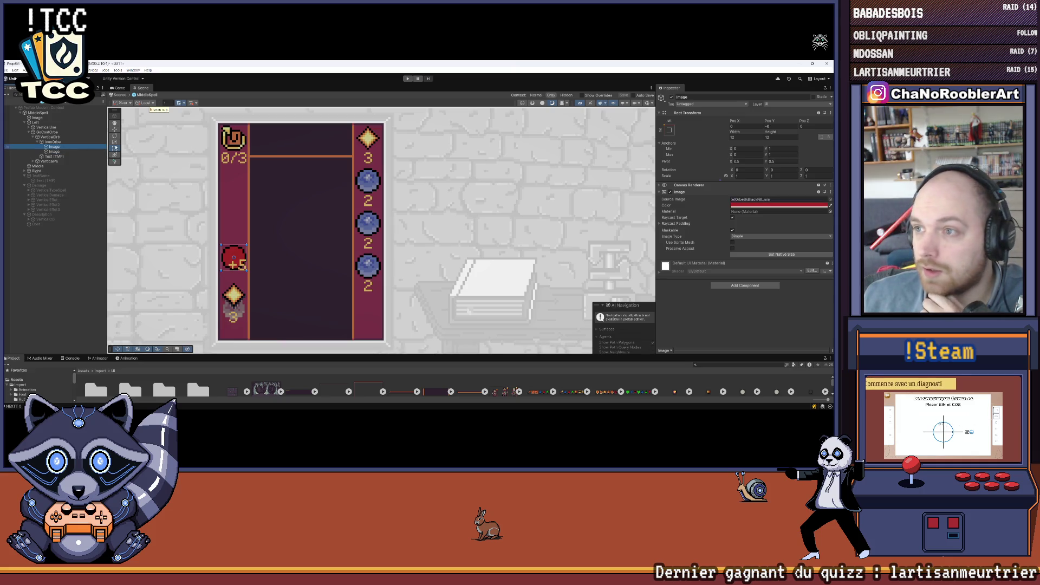
pyautogui.click(670, 130)
pyautogui.keyDown('alt'); pyautogui.keyDown('shift'); pyautogui.click(699, 187); pyautogui.keyUp('shift'); pyautogui.keyUp('alt')
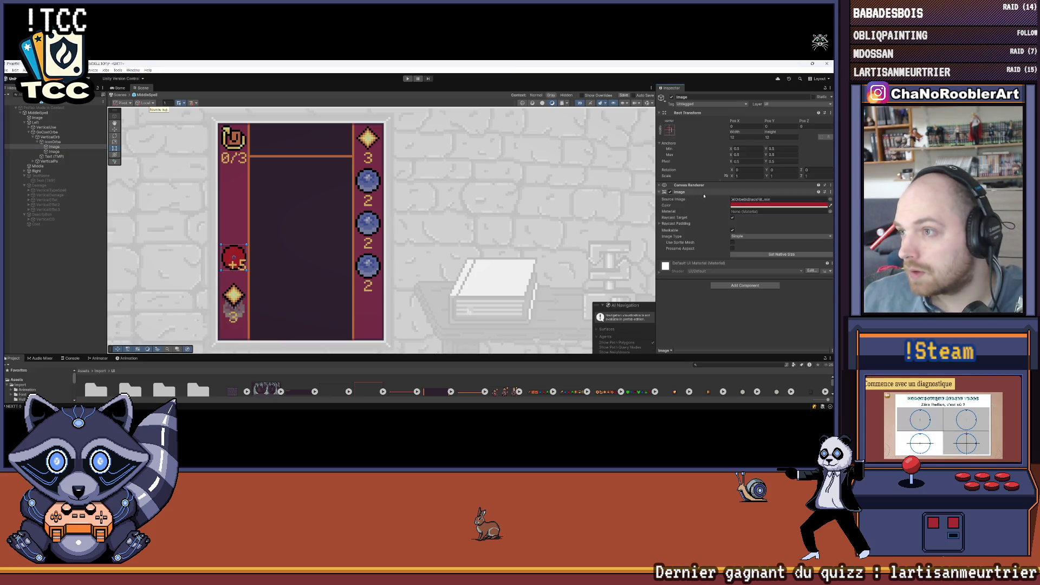
# Anchor the front orb layer to middle-center with Pos Y 0
pyautogui.click(55, 152)
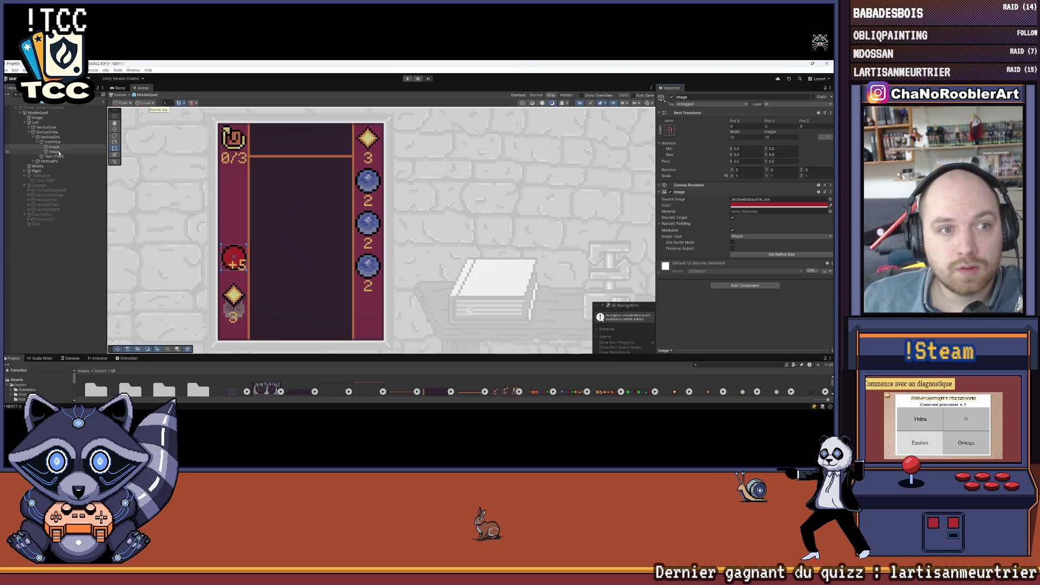
pyautogui.click(669, 130)
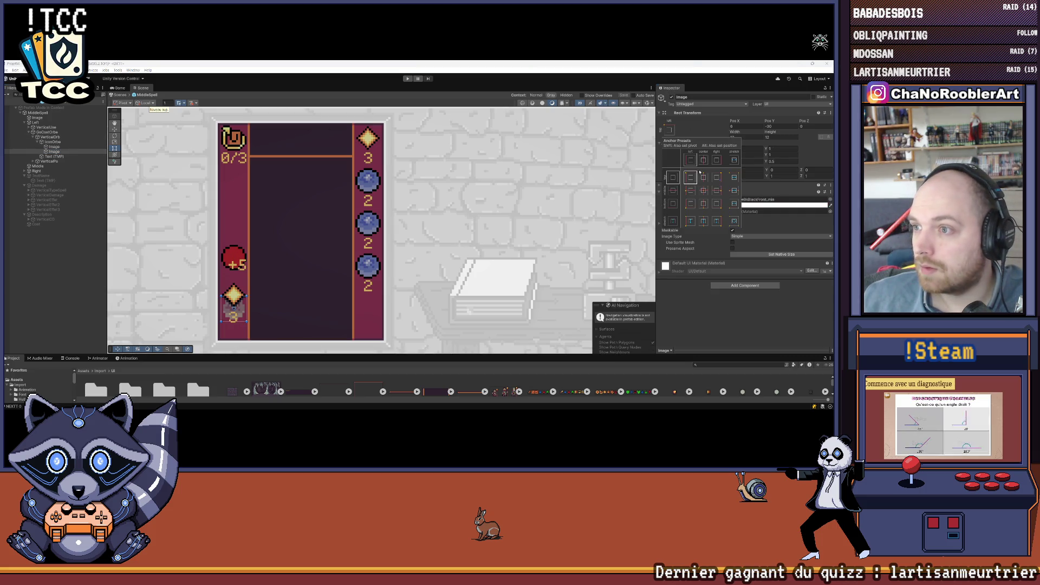
pyautogui.click(699, 187)
pyautogui.click(780, 127)
pyautogui.write('0')
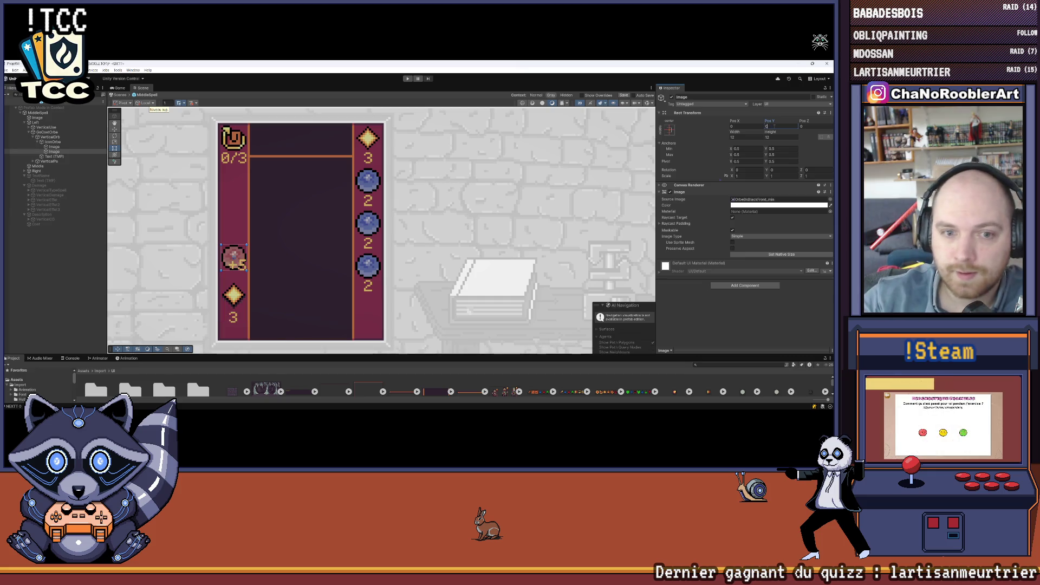
pyautogui.click(167, 248)
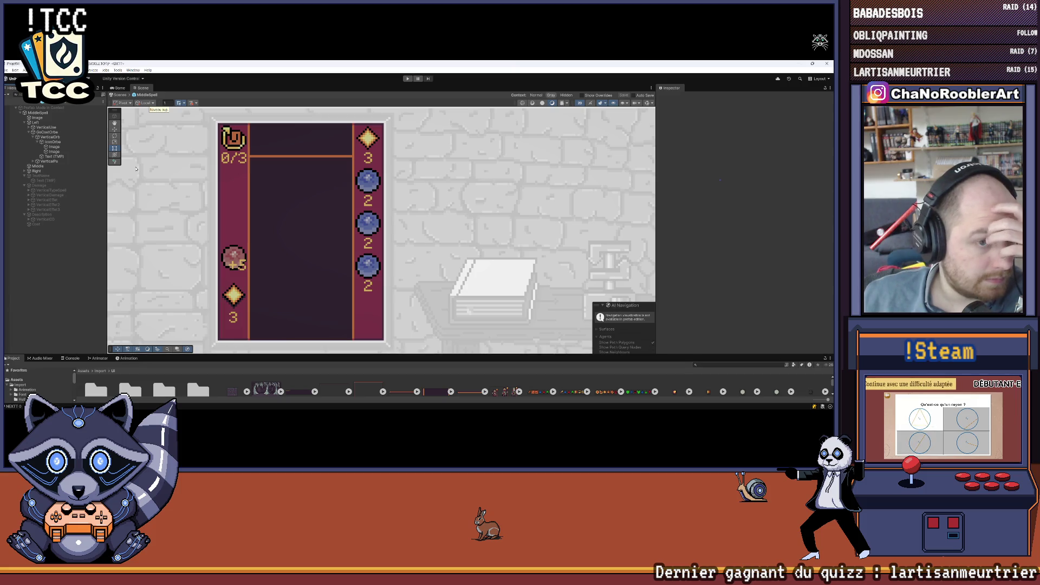
# Change the orb's +5 label text to 5
pyautogui.click(54, 157)
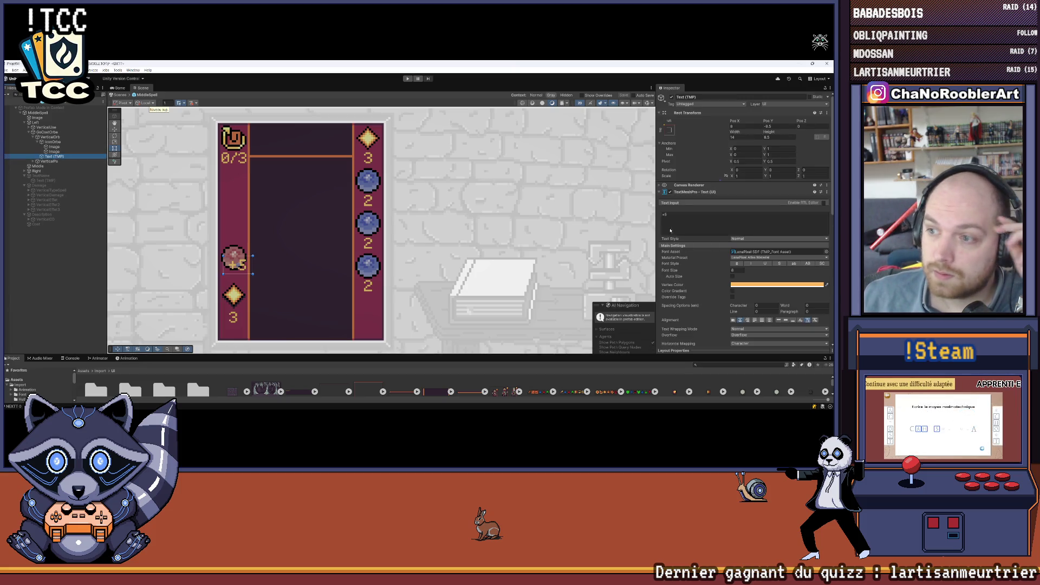
pyautogui.write('5')
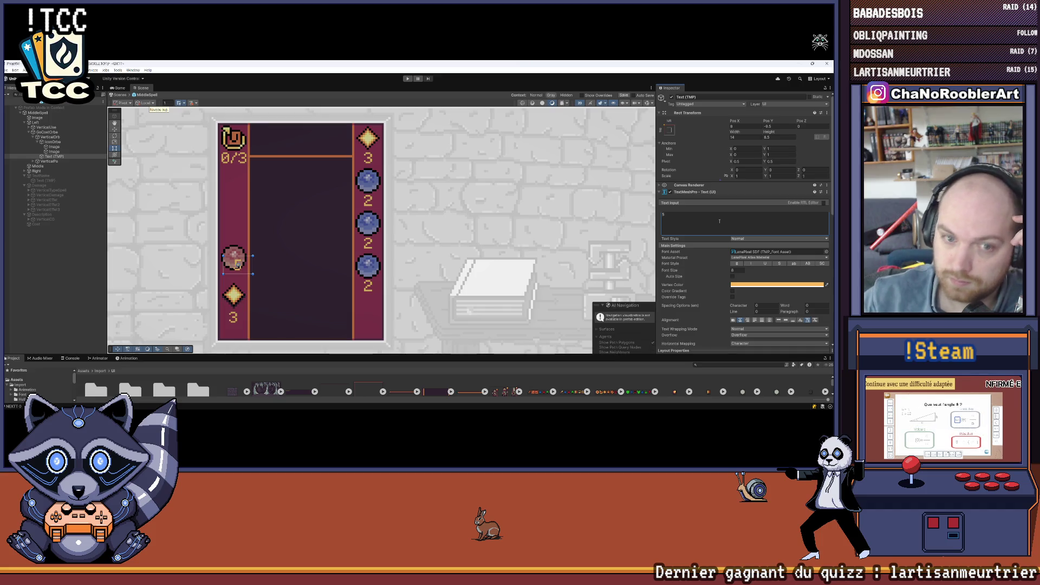
pyautogui.click(81, 277)
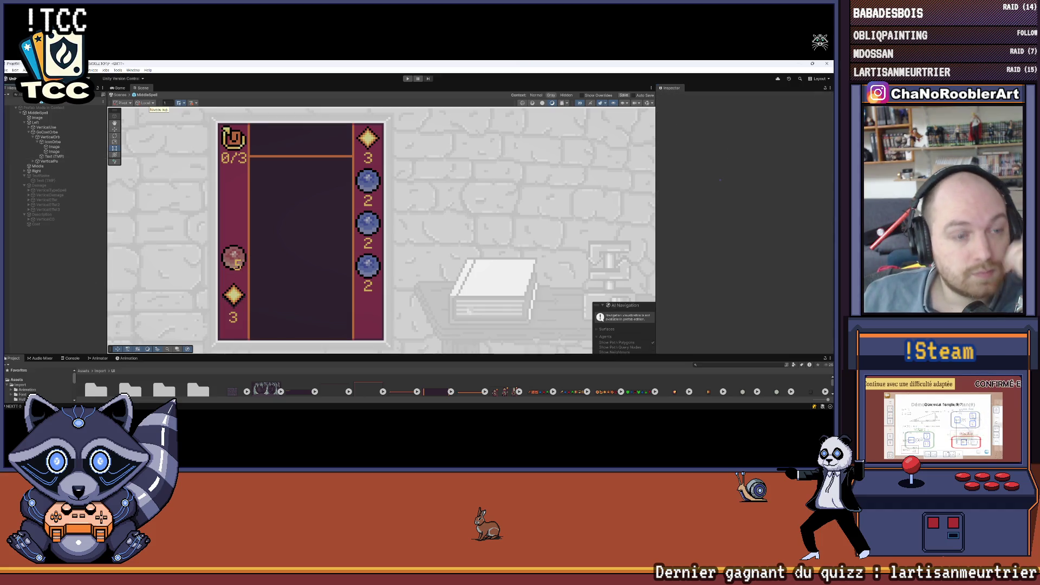
# Save the scene with File > Save
pyautogui.click(11, 70)
pyautogui.click(14, 99)
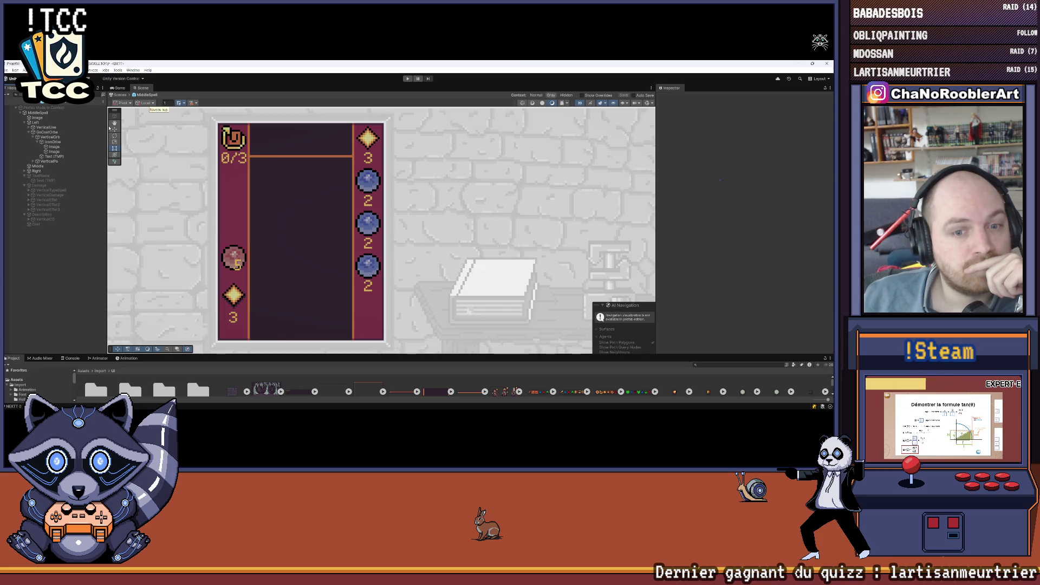
pyautogui.click(50, 136)
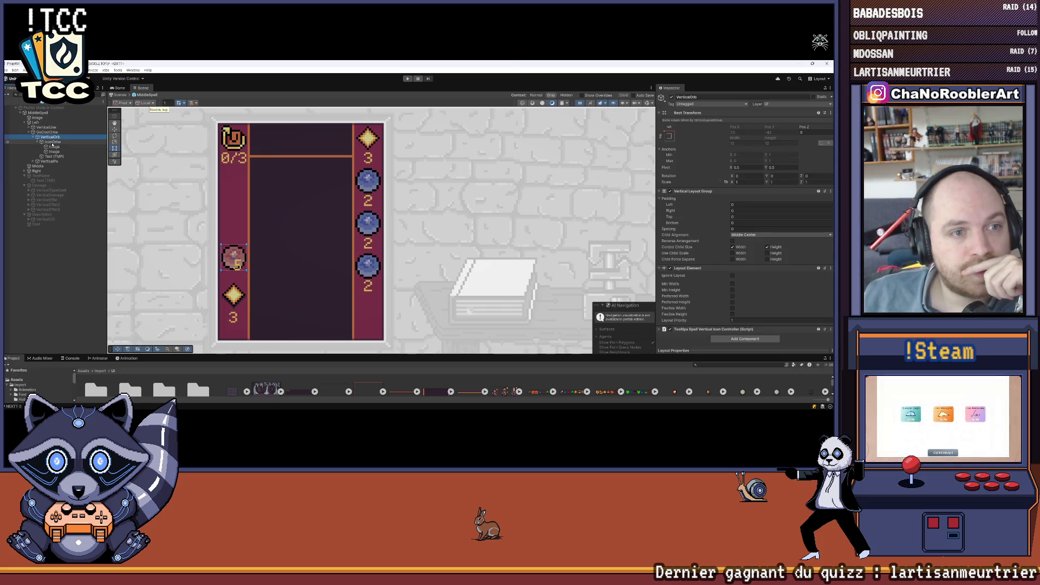
pyautogui.click(44, 142)
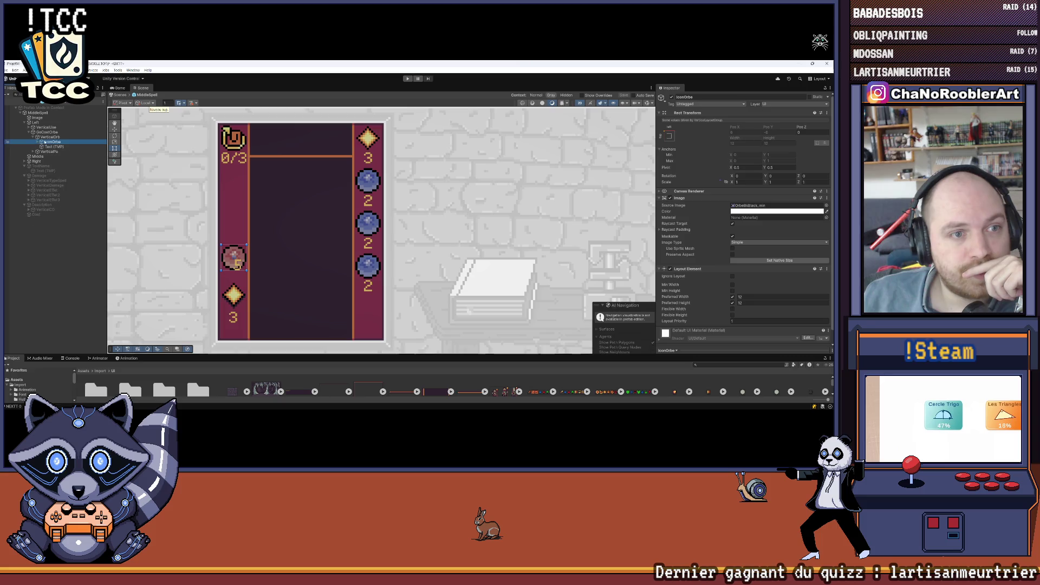
# Create an empty child named Text under VerticalOrb, placed above the label
pyautogui.rightClick(50, 137)
pyautogui.click(66, 243)
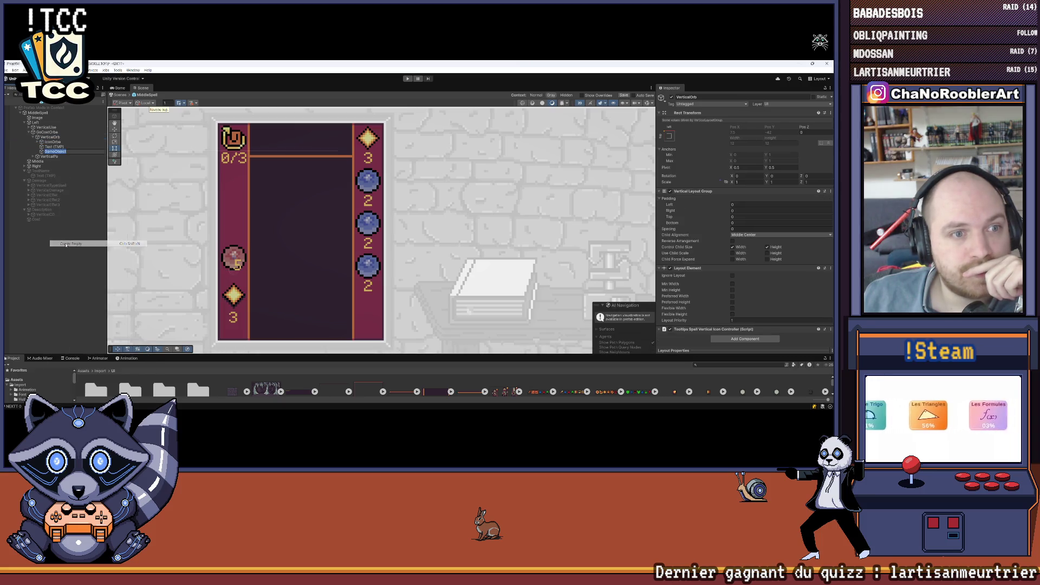
pyautogui.moveTo(54, 152); pyautogui.dragTo(50, 145)
pyautogui.rightClick(47, 148)
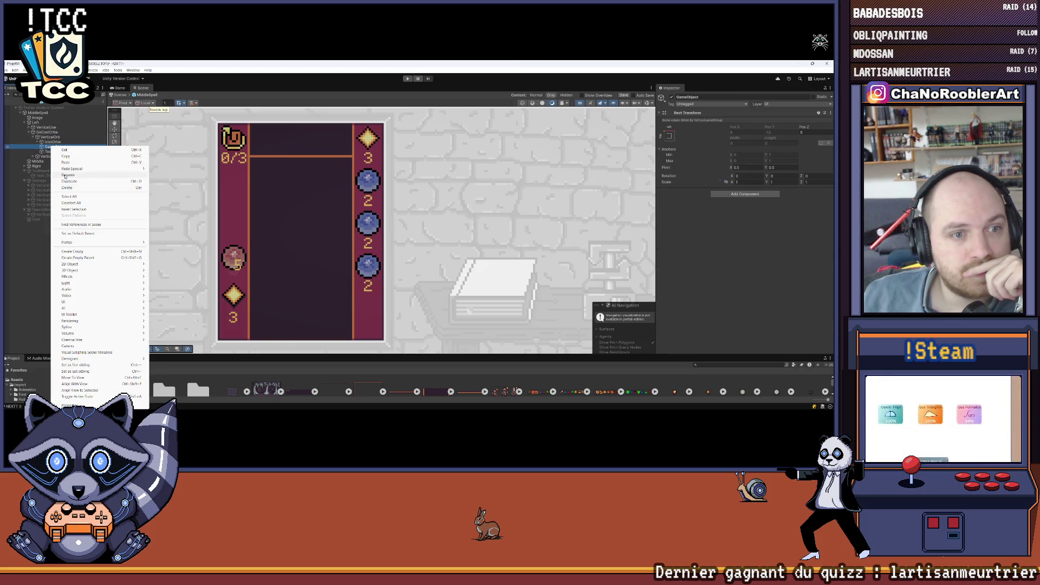
pyautogui.click(67, 181)
pyautogui.write('I')
pyautogui.write('t')
pyautogui.press('Return')
# Add a Layout Element to Text with preferred width 16 and height 8
pyautogui.click(738, 194)
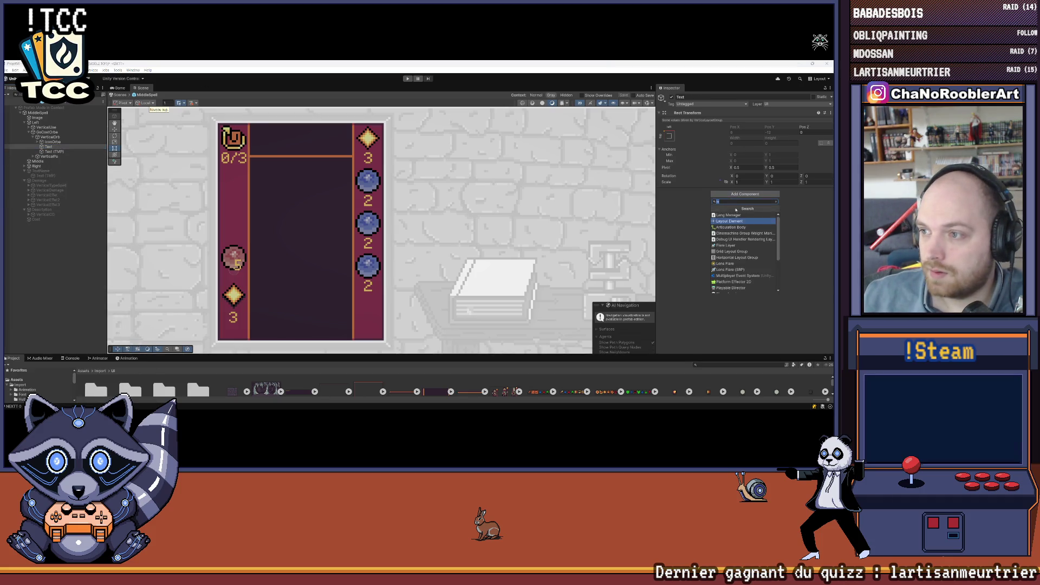
pyautogui.click(52, 152)
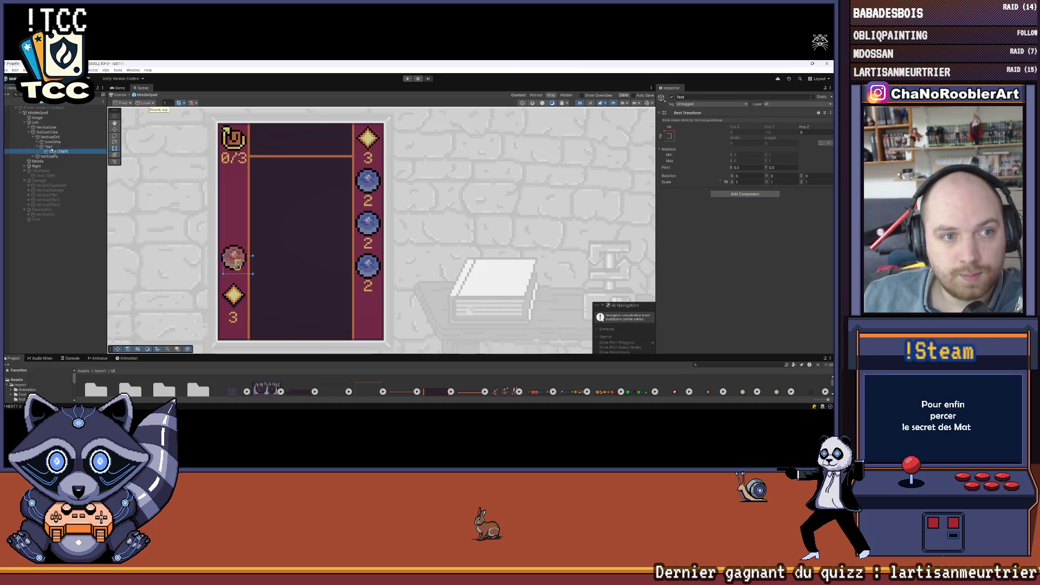
pyautogui.click(52, 148)
pyautogui.click(732, 194)
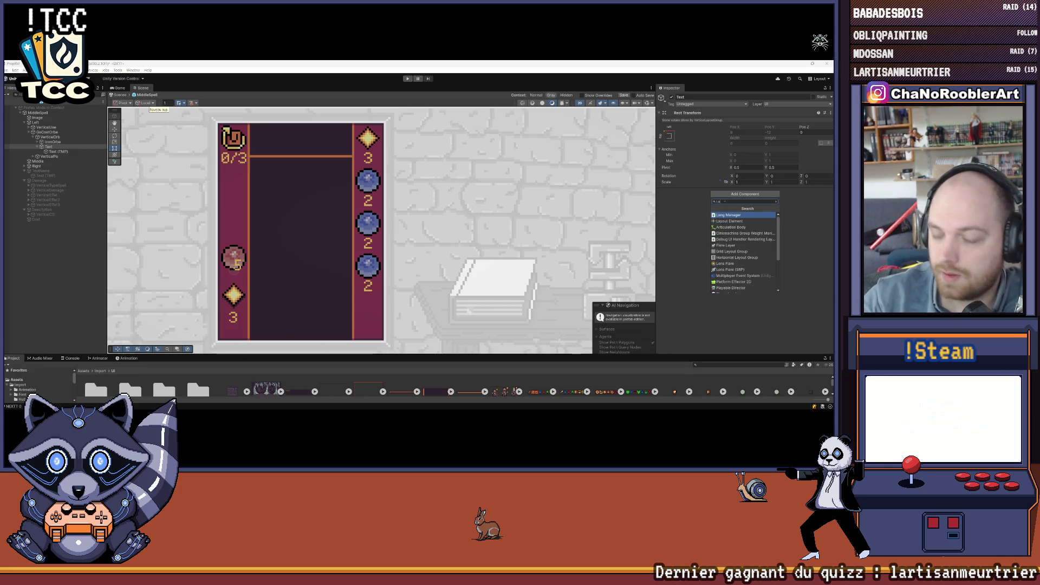
pyautogui.write('y')
pyautogui.press('Return')
pyautogui.click(733, 219)
pyautogui.write('16')
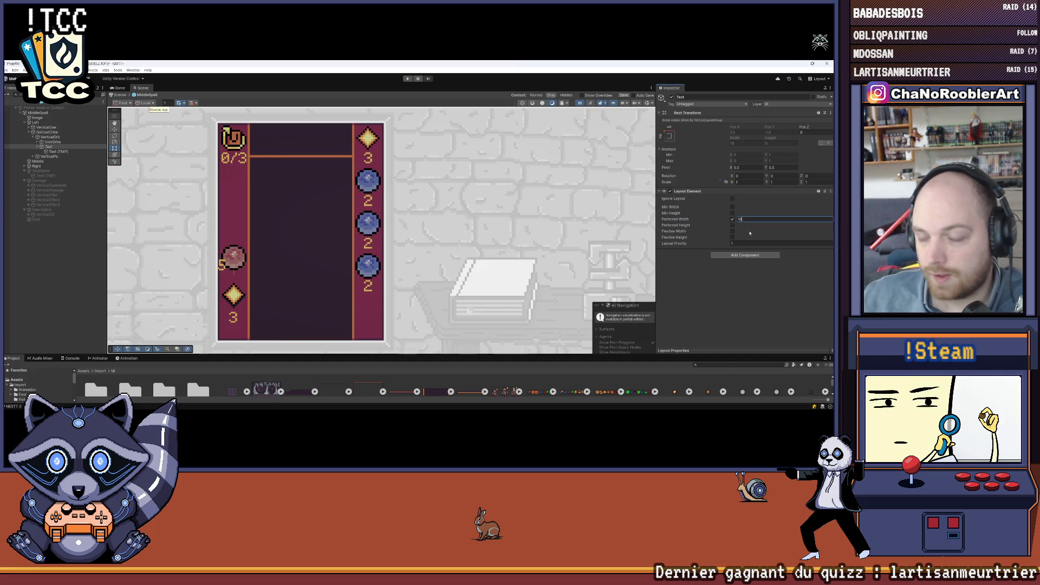
pyautogui.click(732, 225)
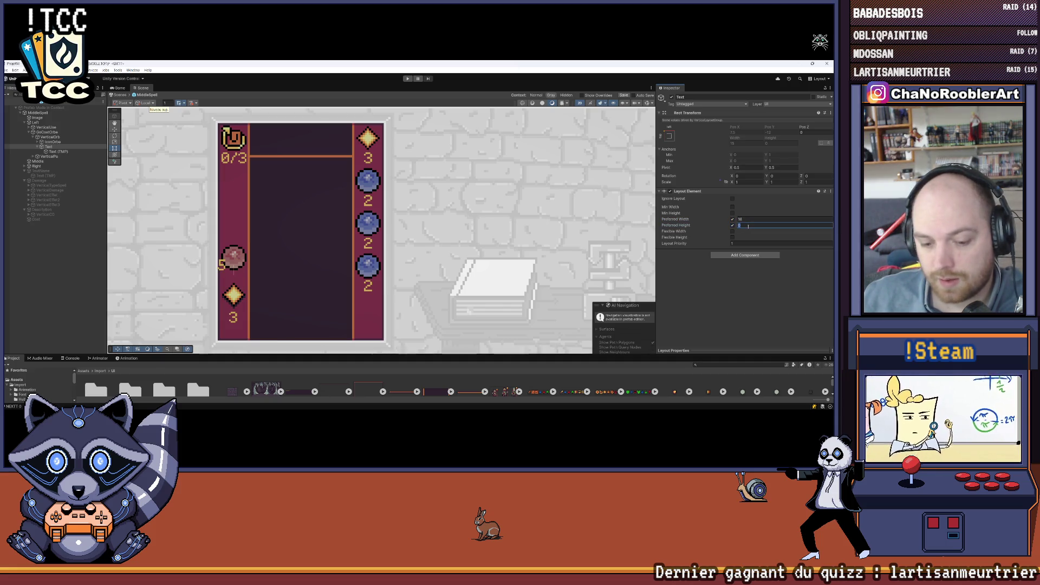
pyautogui.write('8')
pyautogui.press('Return')
# Set Text (TMP) anchors to stretch-stretch with all offsets at 0
pyautogui.click(57, 151)
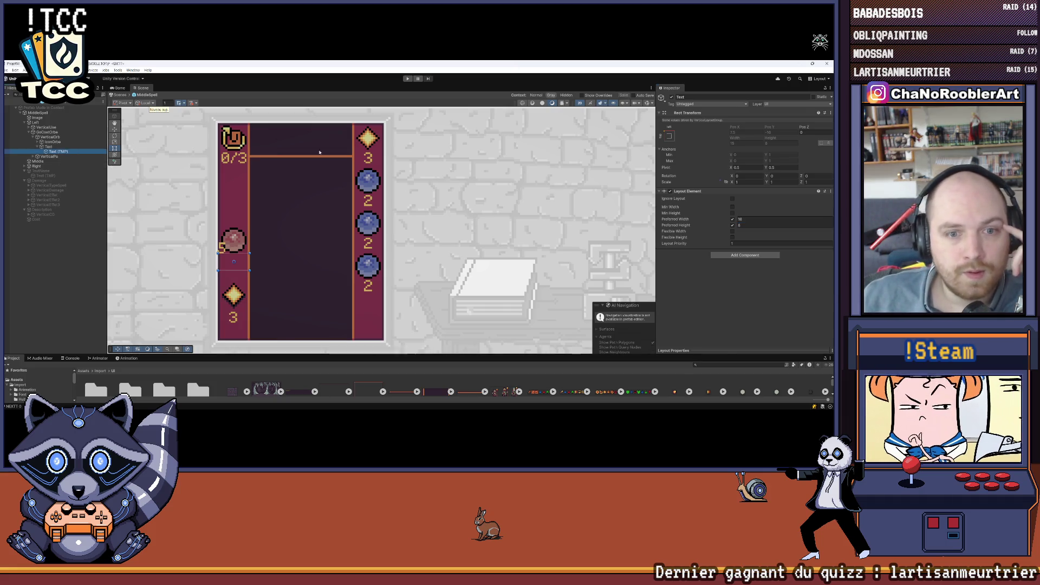
pyautogui.click(669, 130)
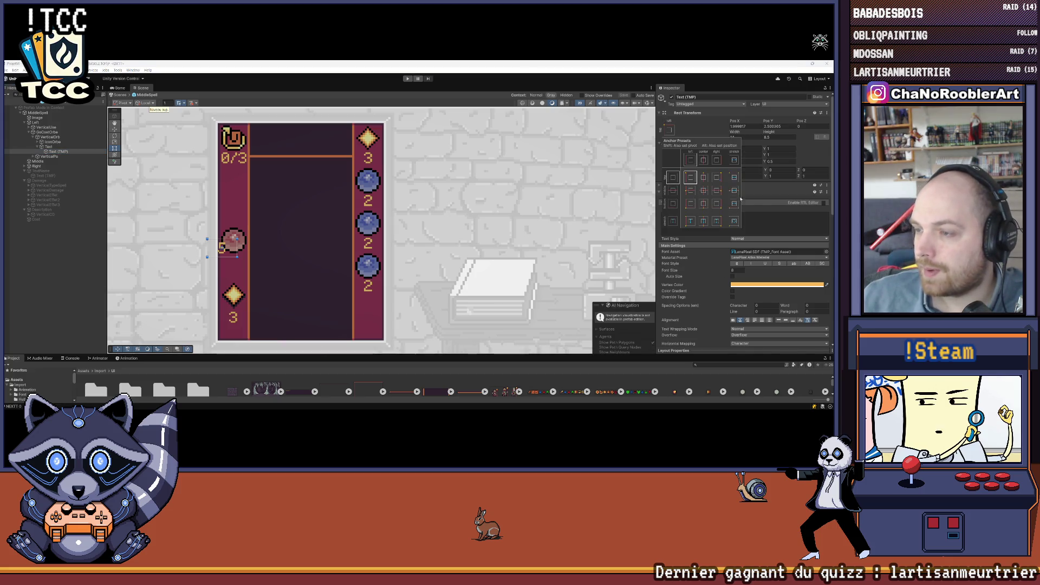
pyautogui.click(734, 221)
pyautogui.click(753, 126)
pyautogui.write('0')
pyautogui.press('Tab')
pyautogui.write('0')
pyautogui.press('Tab')
pyautogui.write('0')
pyautogui.press('Tab')
pyautogui.write('0')
pyautogui.press('Tab')
# Change the vertical alignment of the 5 in Text (TMP)
pyautogui.scroll(-3, 760, 276)
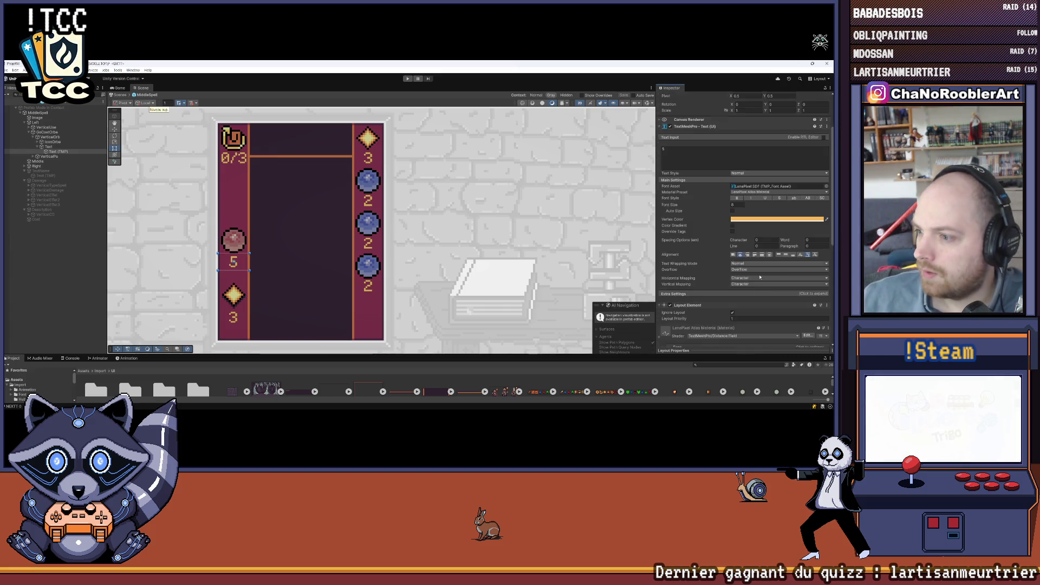
pyautogui.click(778, 254)
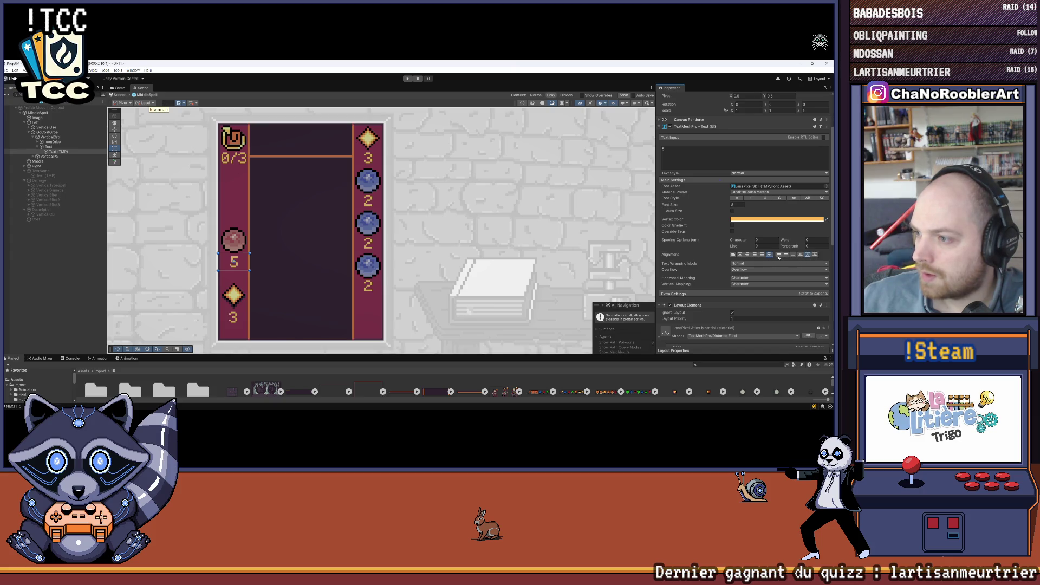
pyautogui.click(83, 296)
pyautogui.scroll(-3, 321, 211)
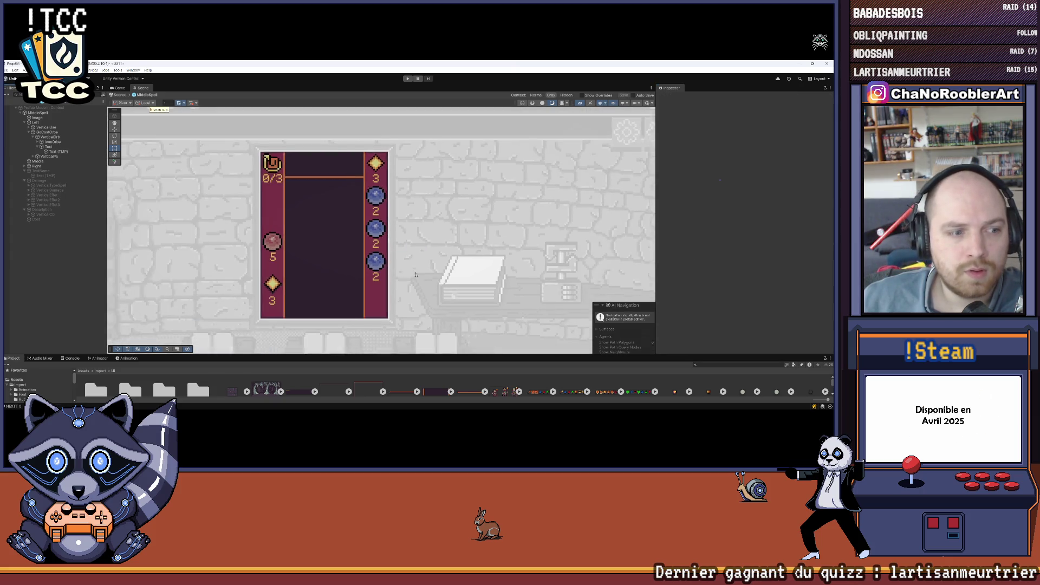
# Collapse VerticalOrb, then select and expand the VerticalPa column in the Hierarchy
pyautogui.scroll(2, 321, 210)
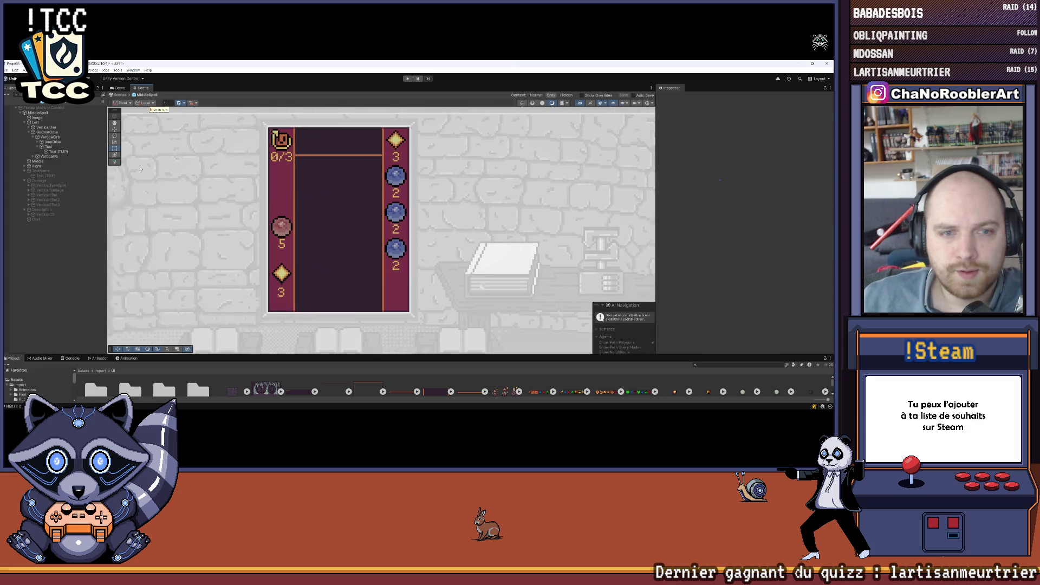
pyautogui.click(33, 137)
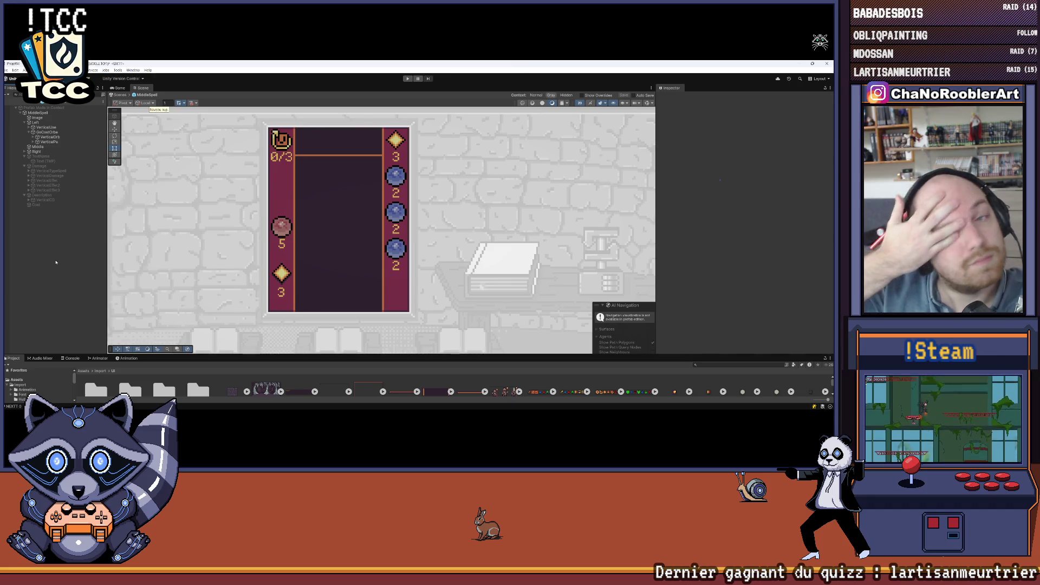
pyautogui.click(32, 142)
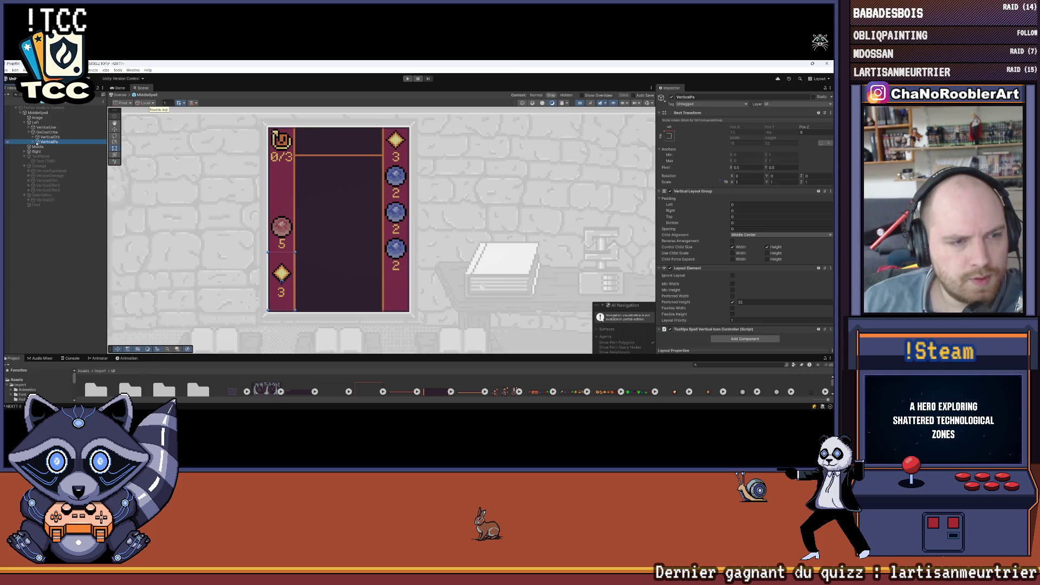
pyautogui.click(35, 143)
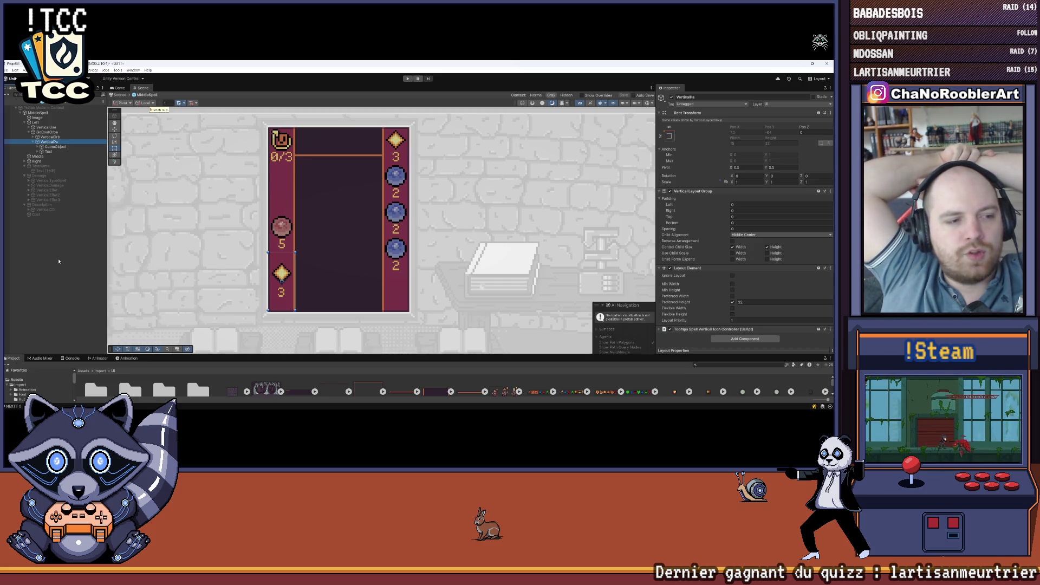
# Remove VerticalPa's fixed preferred height of 32 and save the scene
pyautogui.moveTo(449, 411)
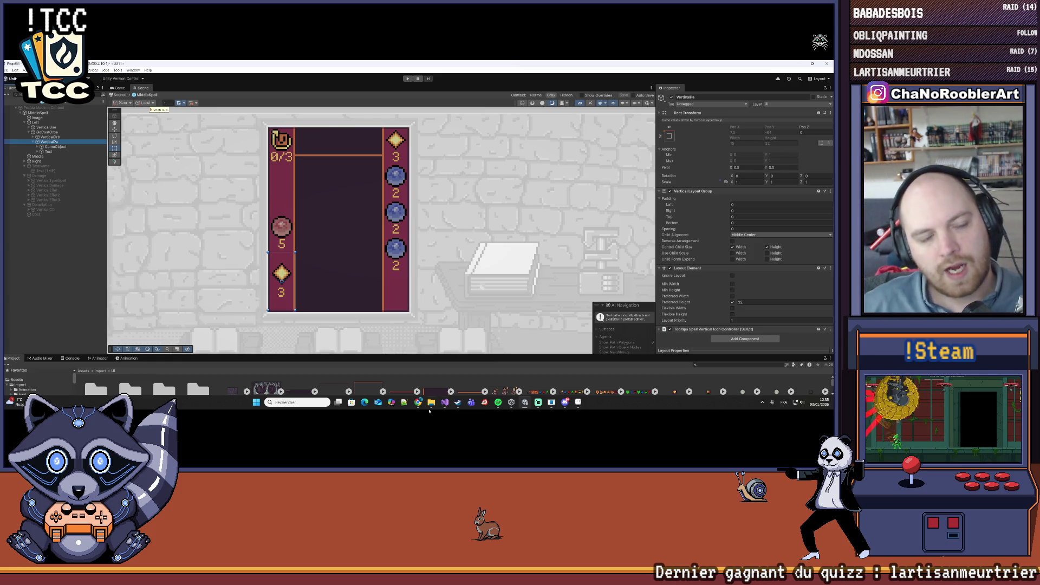
pyautogui.click(92, 284)
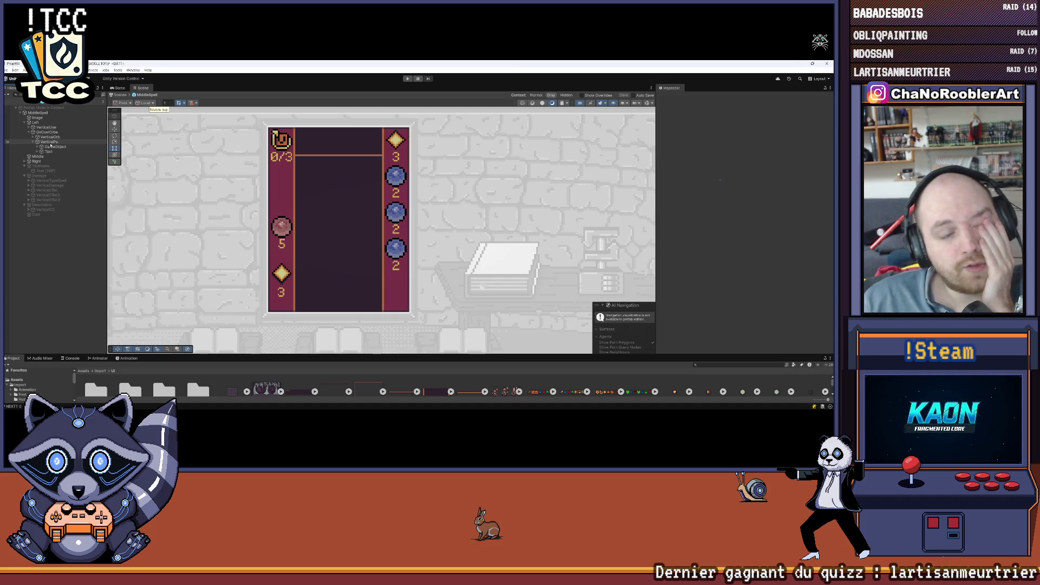
pyautogui.click(48, 146)
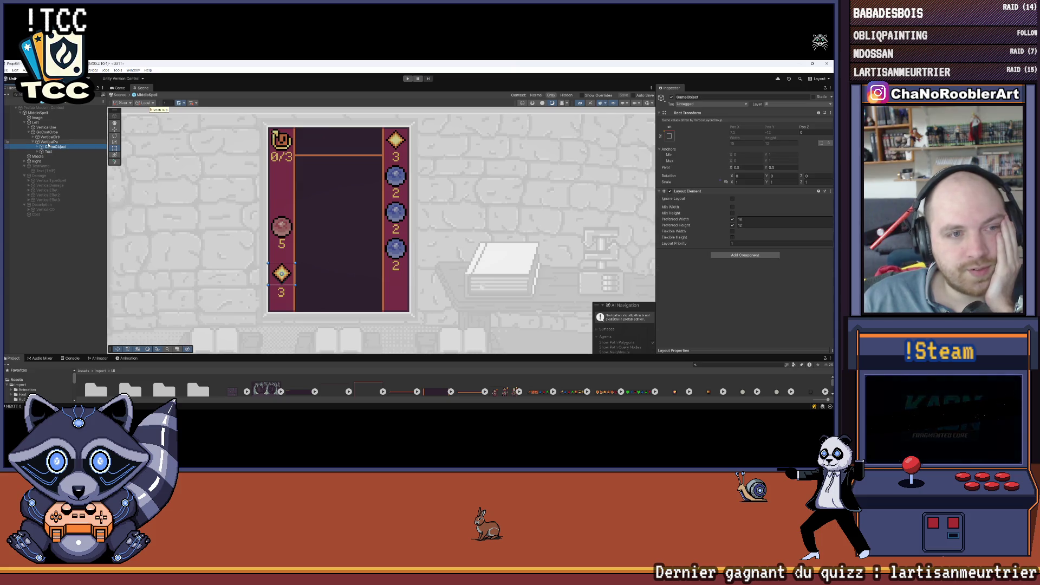
pyautogui.press('Up')
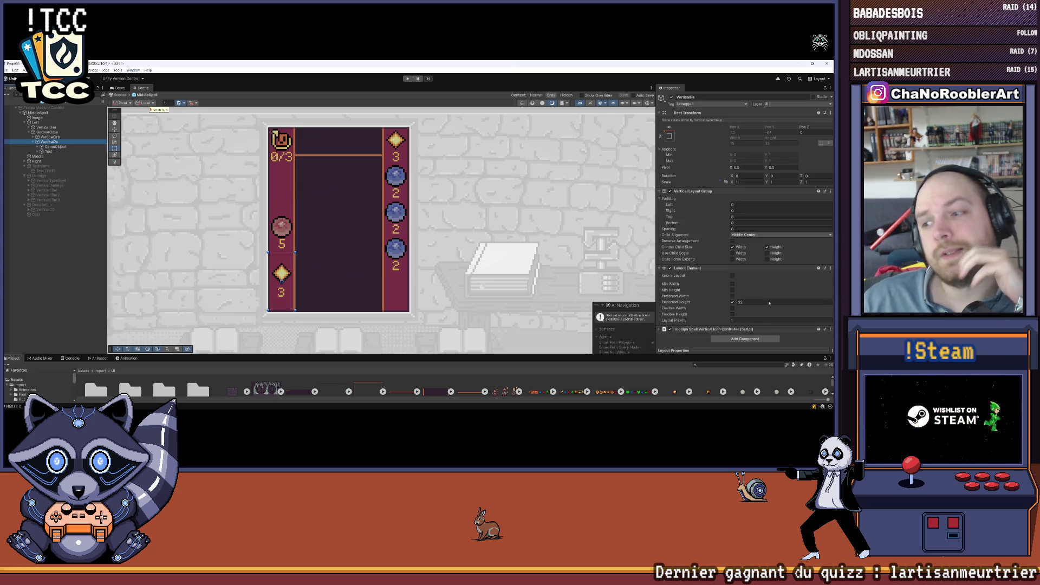
pyautogui.click(733, 302)
pyautogui.click(732, 302)
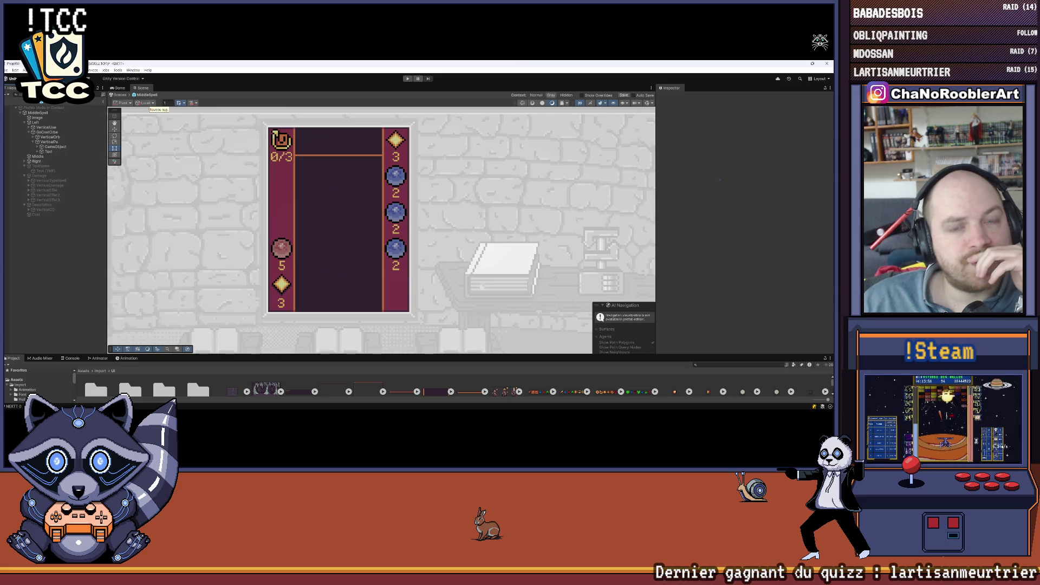
pyautogui.click(7, 70)
pyautogui.click(16, 100)
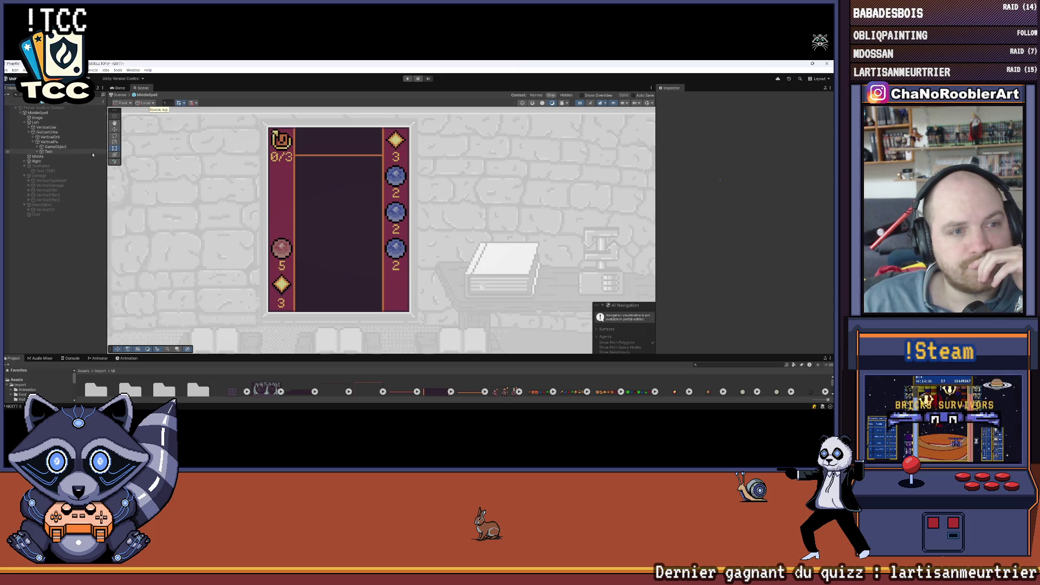
# Set the diamond slot GameObject's preferred width to 12 and enlarge the Project panel
pyautogui.click(38, 147)
pyautogui.click(48, 146)
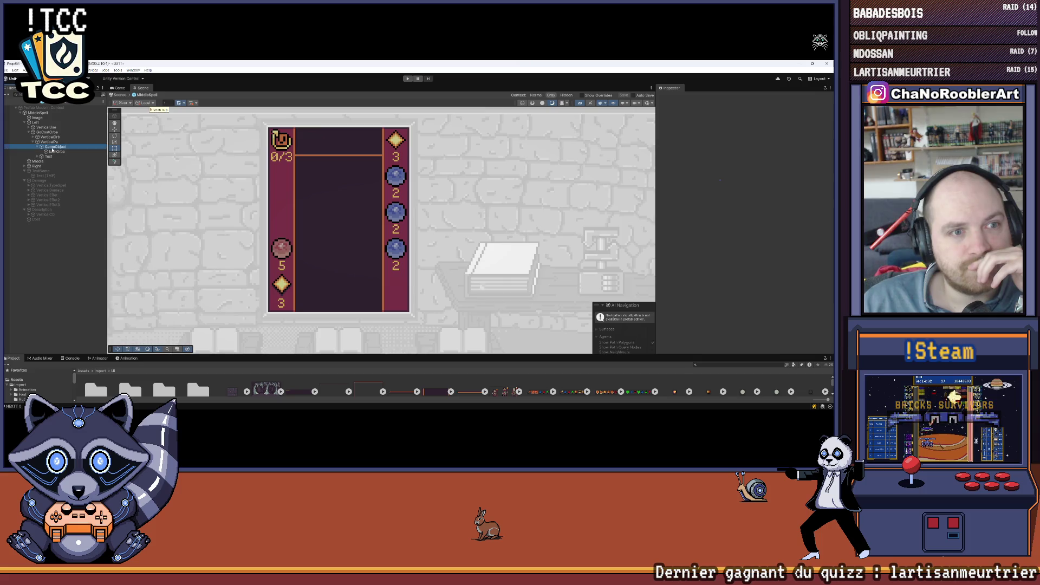
pyautogui.click(56, 152)
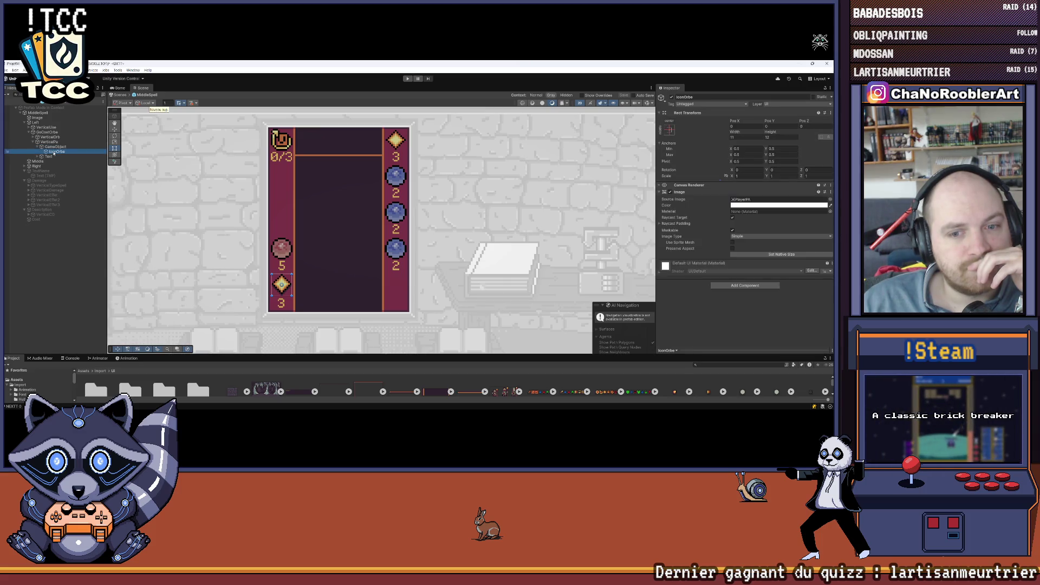
pyautogui.click(53, 147)
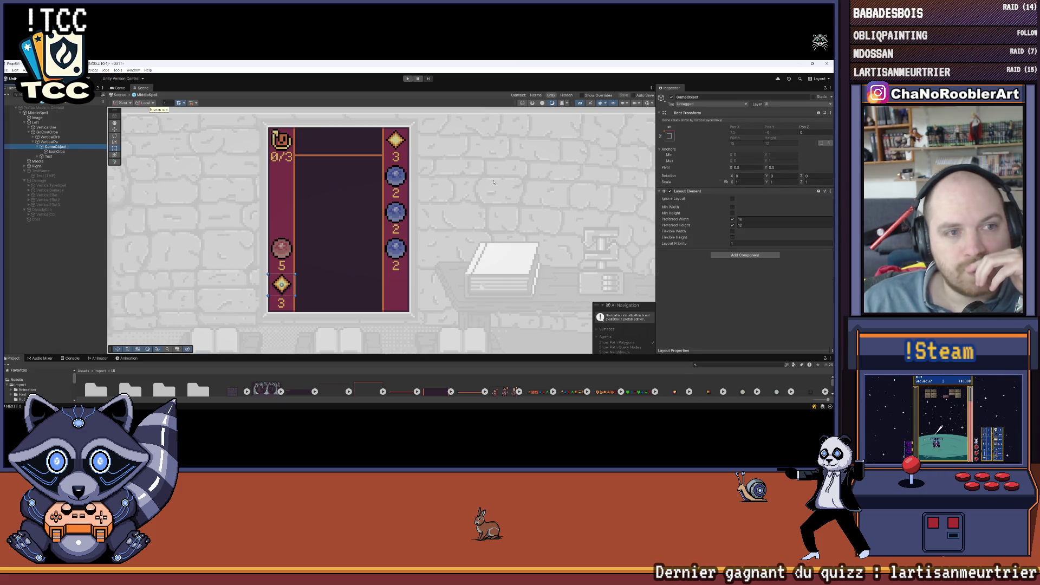
pyautogui.click(760, 218)
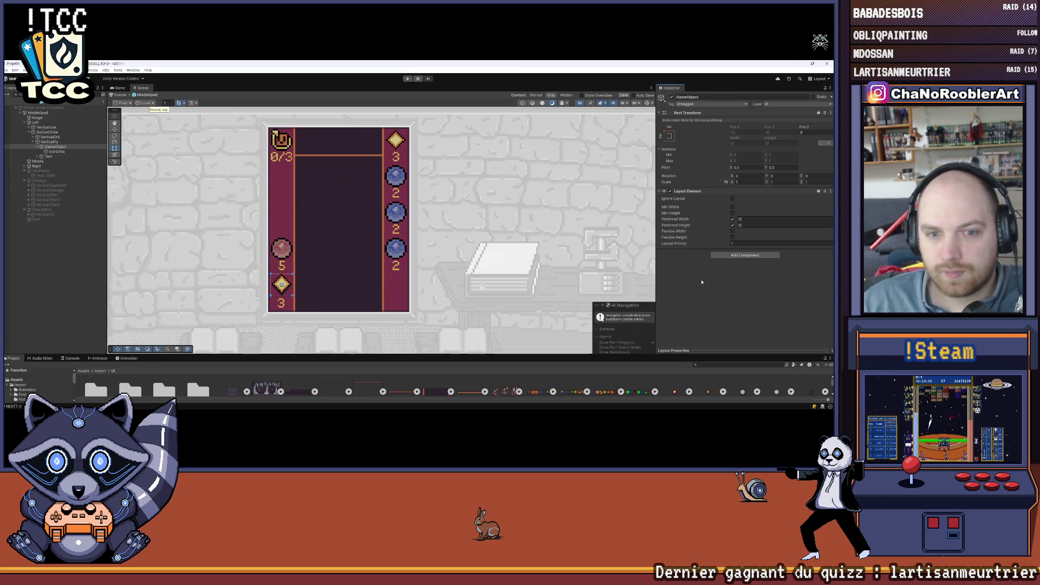
pyautogui.click(57, 146)
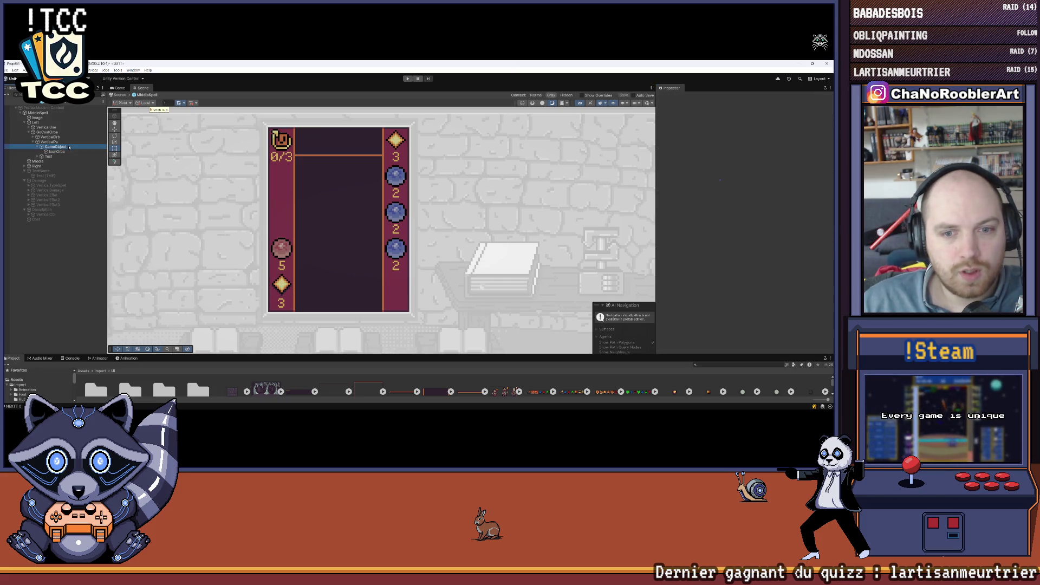
pyautogui.moveTo(361, 355)
pyautogui.mouseDown()
pyautogui.moveTo(411, 292)
pyautogui.moveTo(470, 275)
pyautogui.mouseUp()
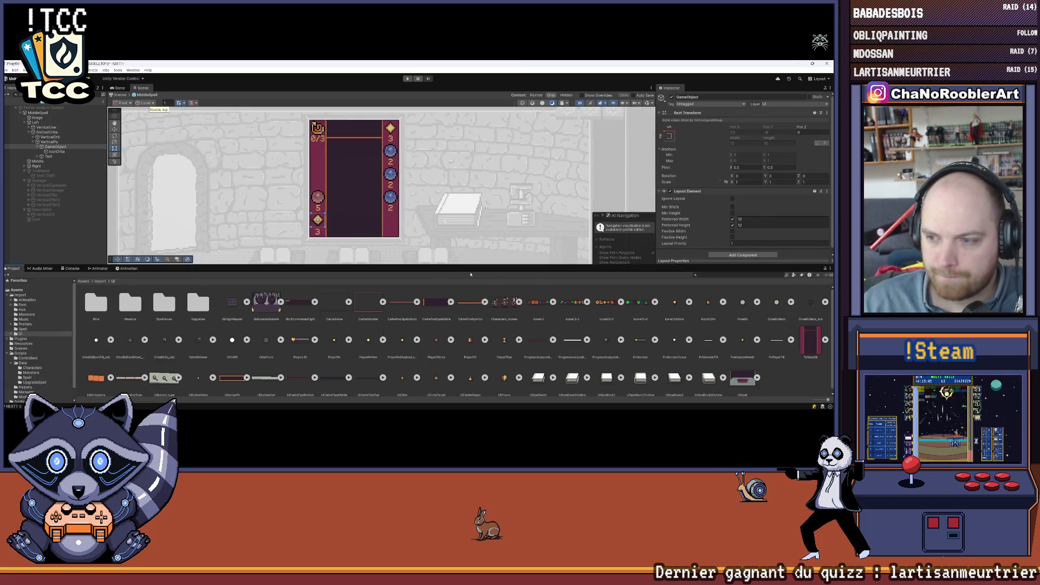
pyautogui.scroll(-1, 687, 316)
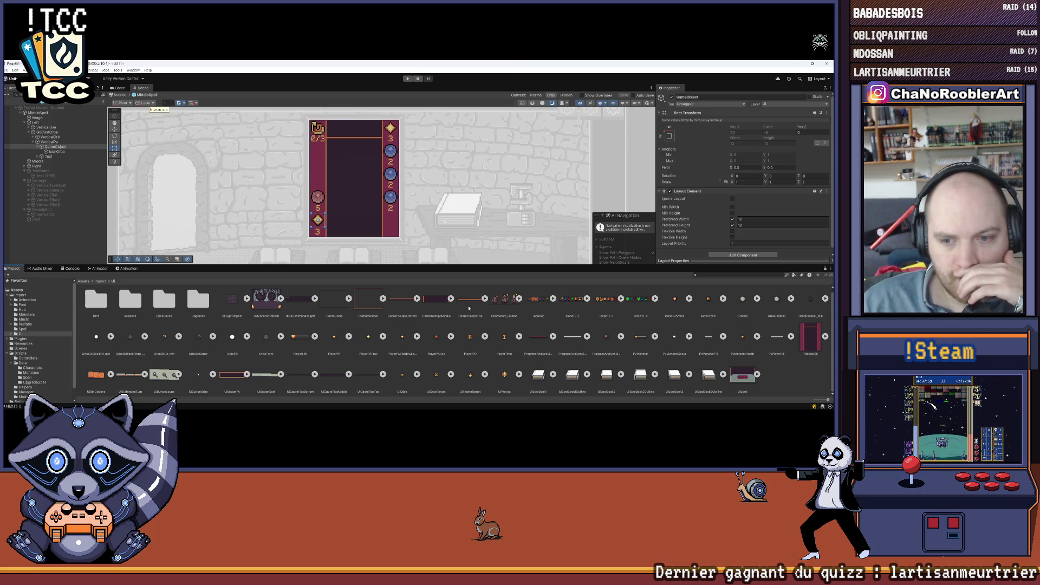
pyautogui.scroll(-2, 390, 136)
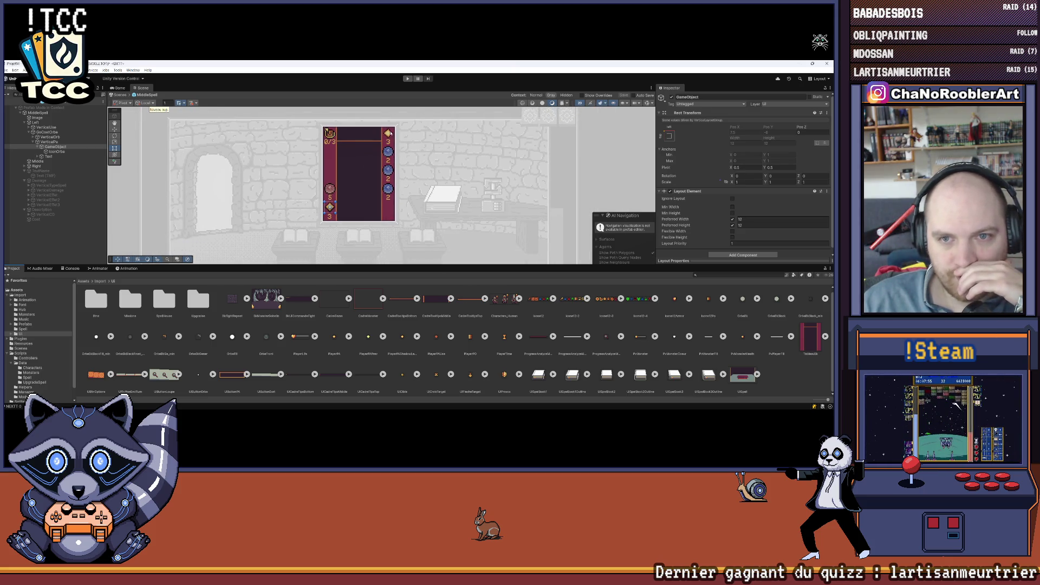
pyautogui.scroll(-1, 367, 183)
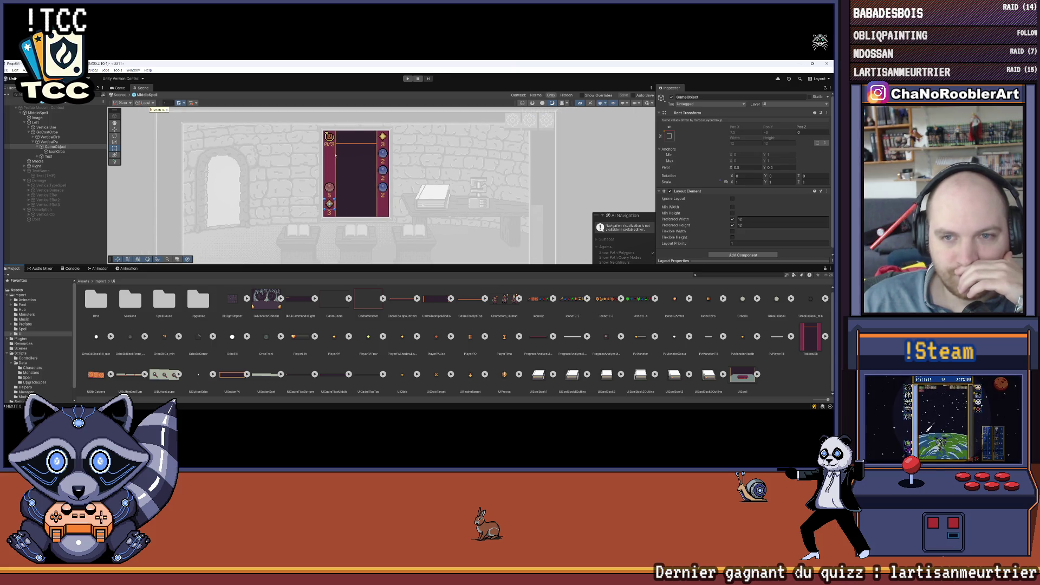
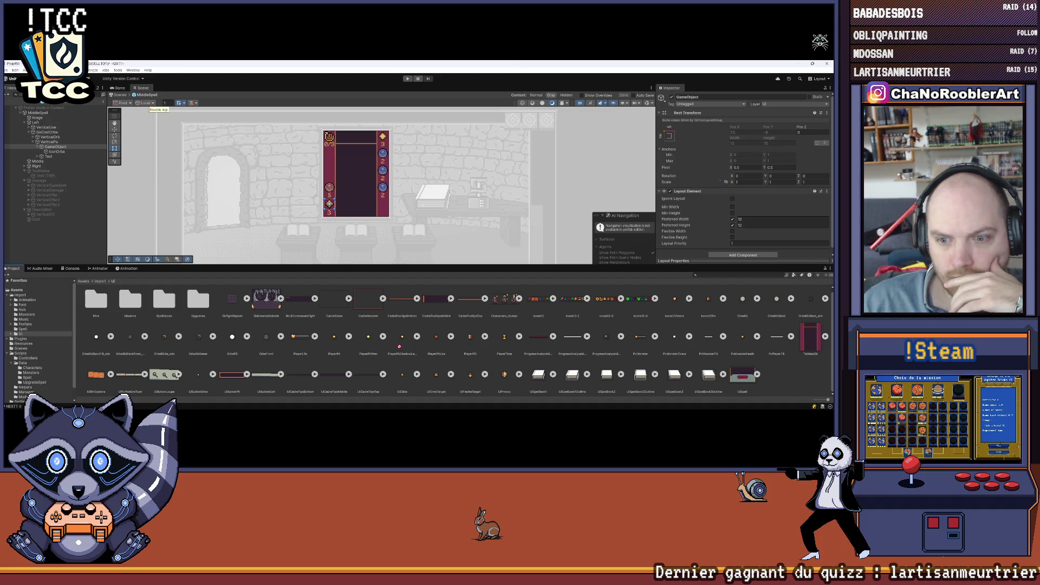
# Assign the PlayerPAShadowLess sprite to IconOrbe's Image and set it to native size
pyautogui.press('Down')
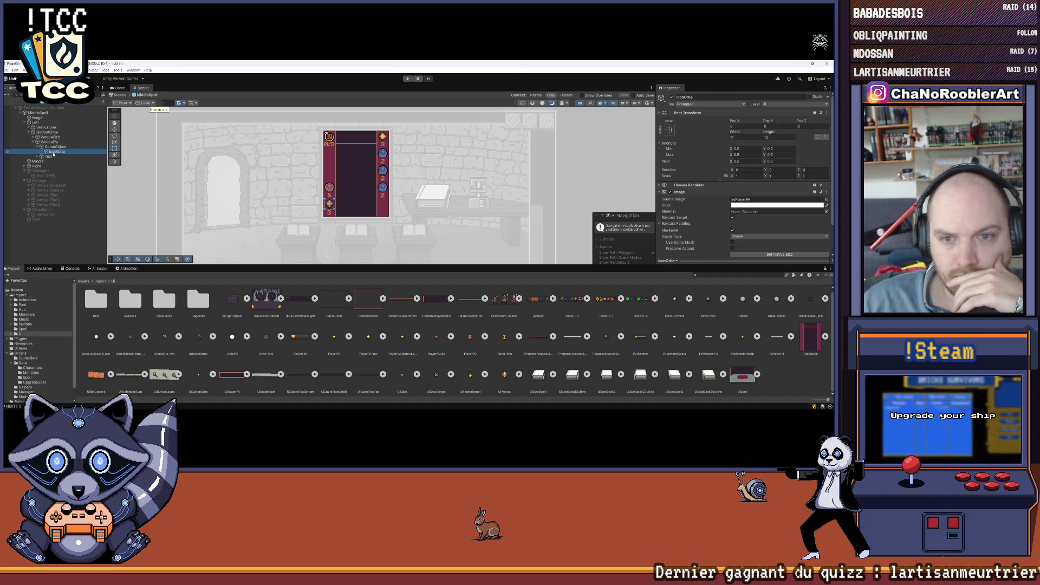
pyautogui.moveTo(402, 337); pyautogui.dragTo(753, 200)
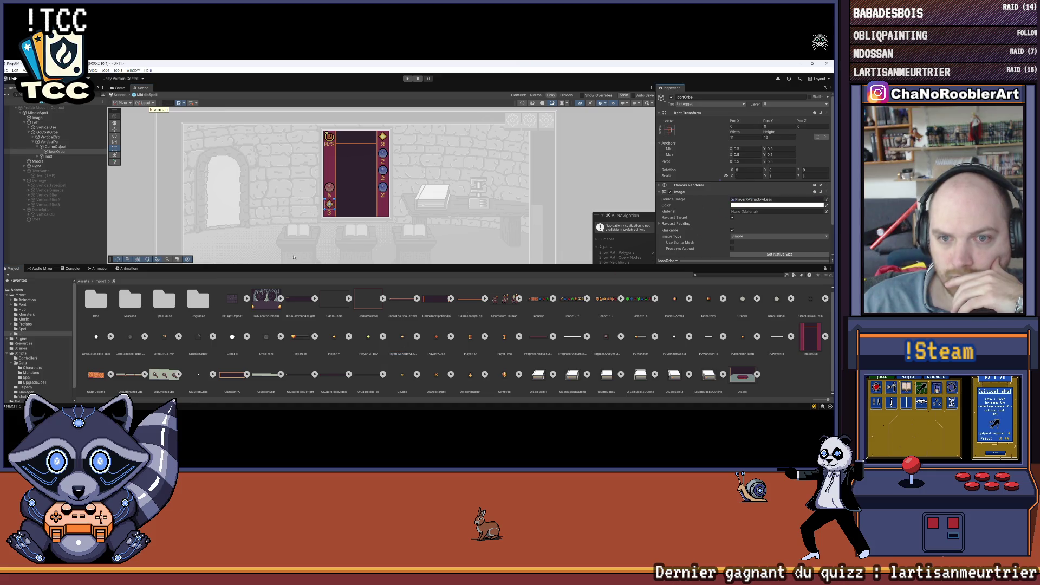
pyautogui.click(770, 254)
# Enlarge the scene view and reselect the IconOrbe object in the Hierarchy
pyautogui.moveTo(123, 265); pyautogui.dragTo(123, 309)
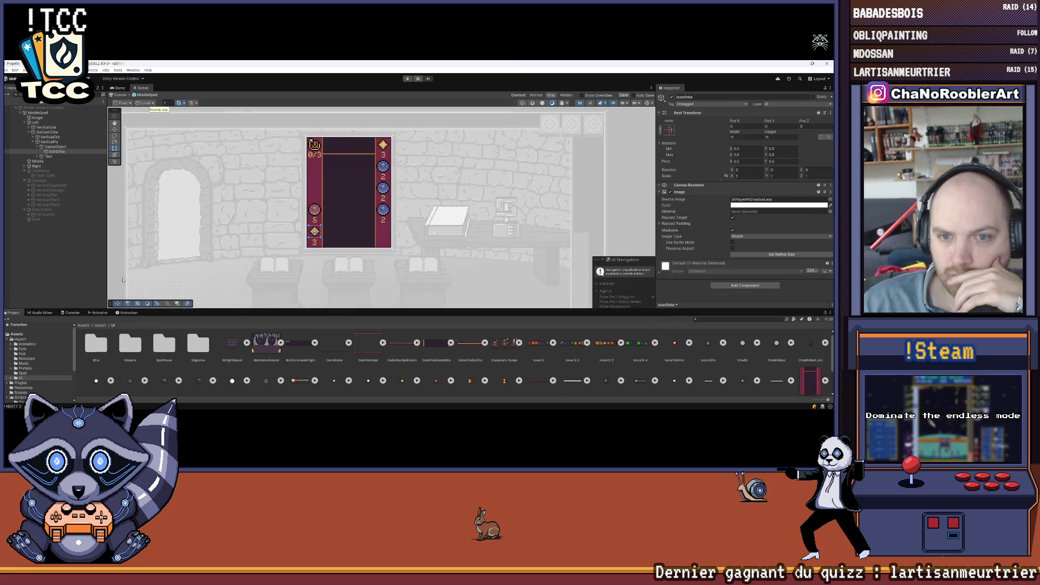
pyautogui.click(123, 280)
pyautogui.scroll(5, 330, 229)
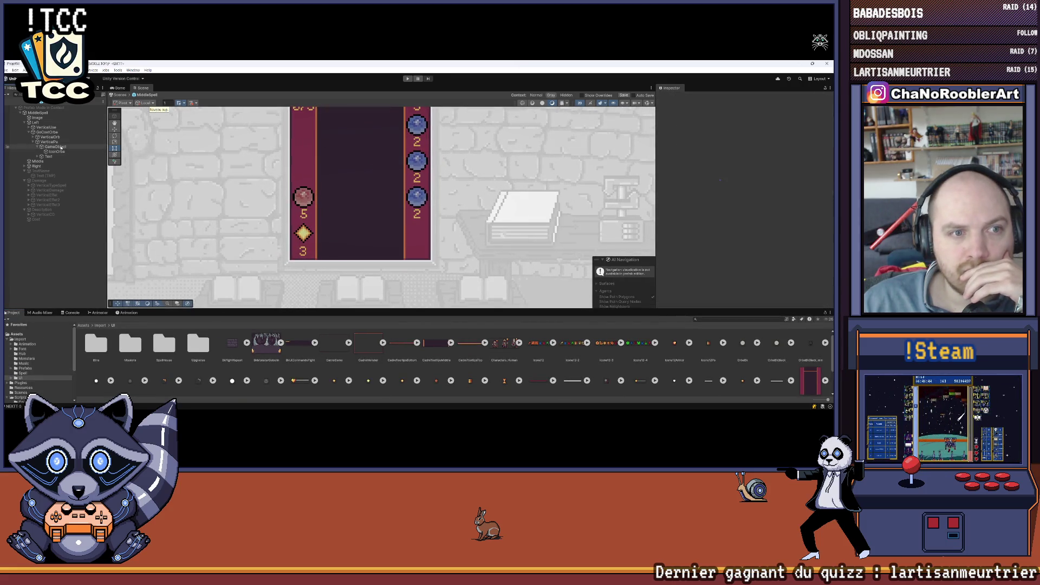
pyautogui.click(57, 152)
pyautogui.click(54, 147)
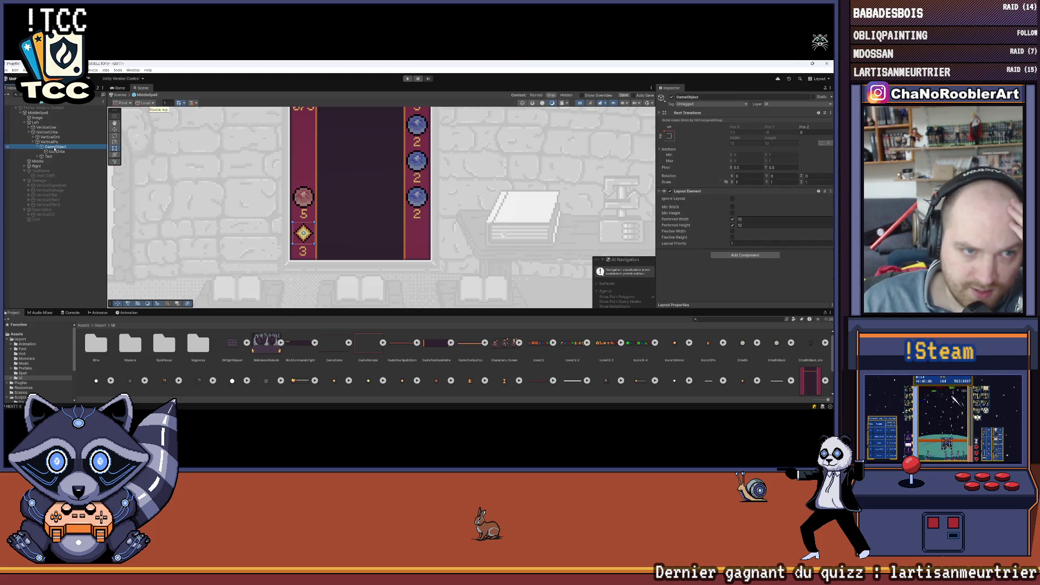
pyautogui.click(54, 152)
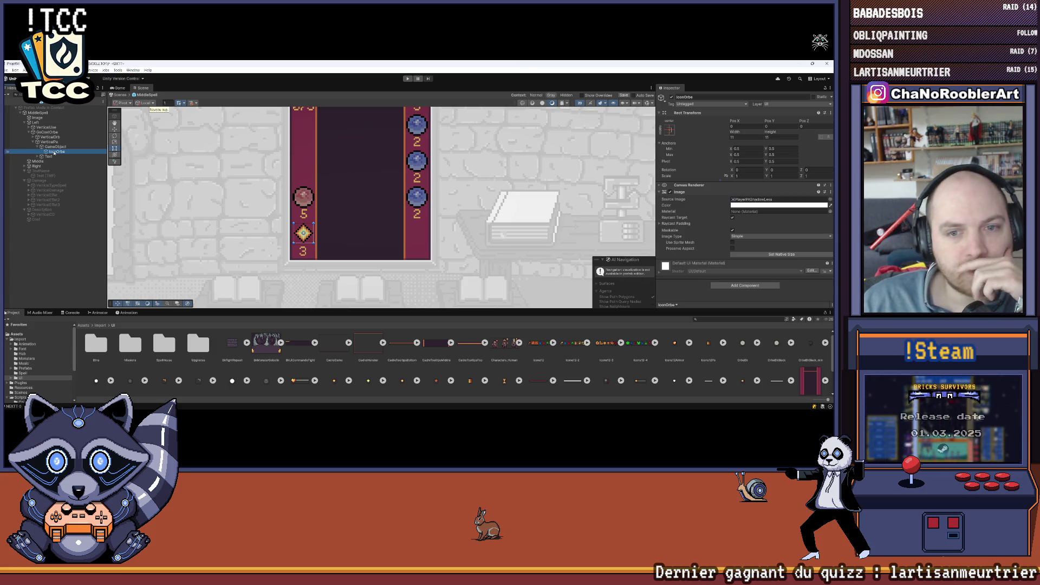
# Change the vertical alignment of the Text (TMP) count under Text so the 3 moves
pyautogui.click(43, 157)
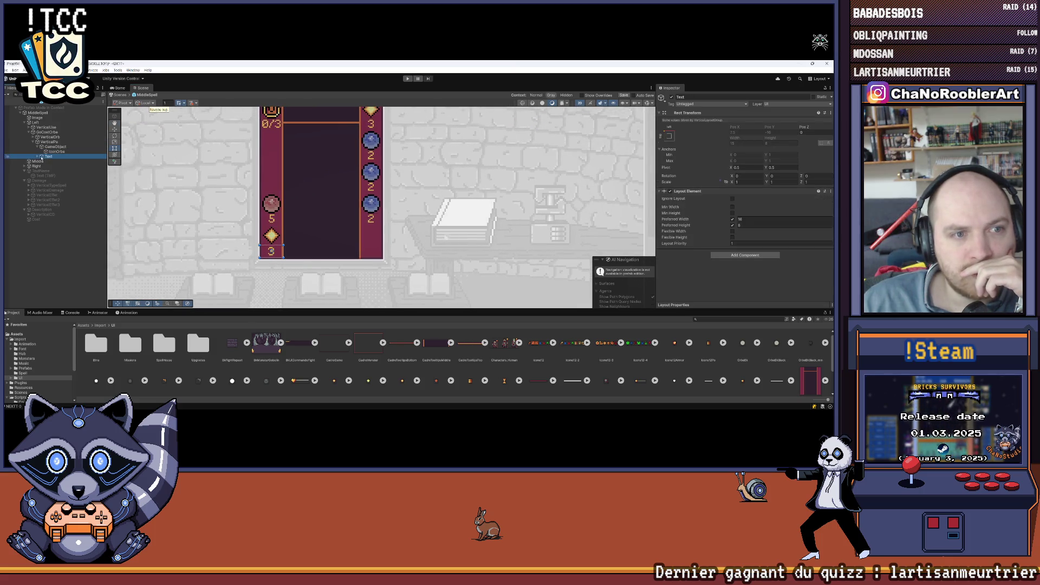
pyautogui.click(38, 157)
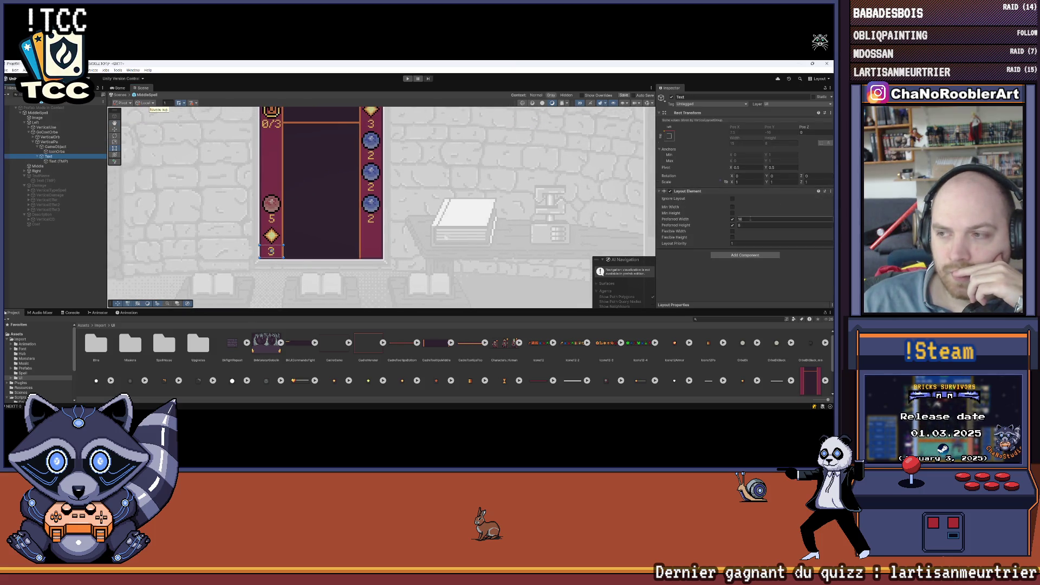
pyautogui.click(58, 161)
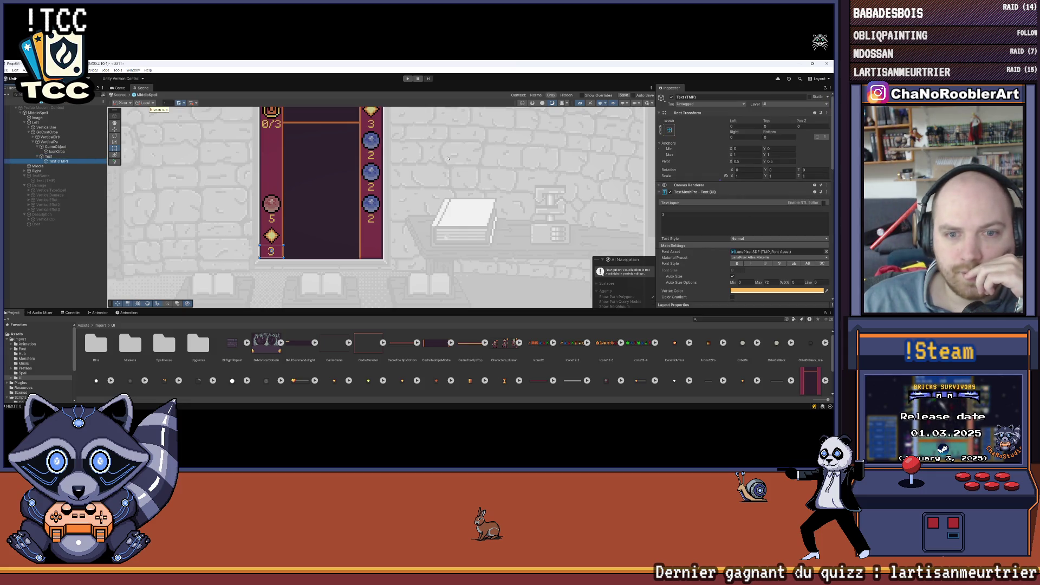
pyautogui.scroll(-3, 754, 231)
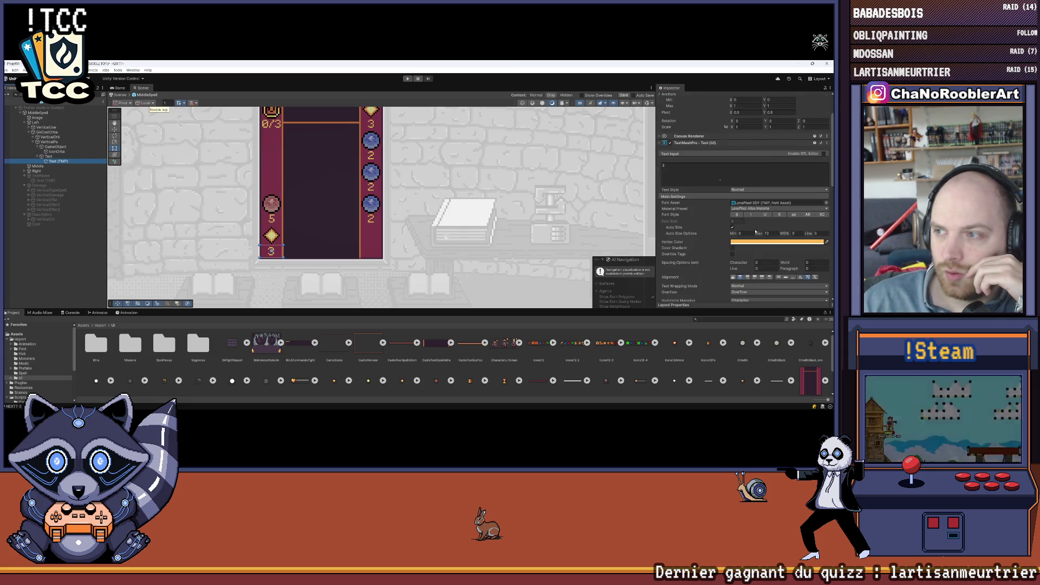
pyautogui.scroll(-5, 755, 231)
pyautogui.click(769, 212)
pyautogui.click(779, 212)
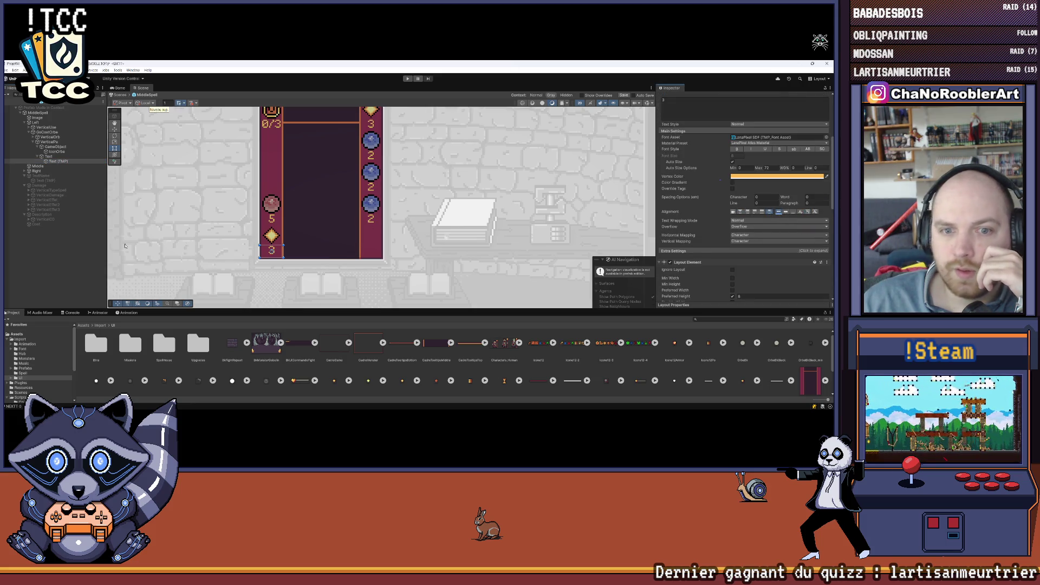
pyautogui.click(45, 270)
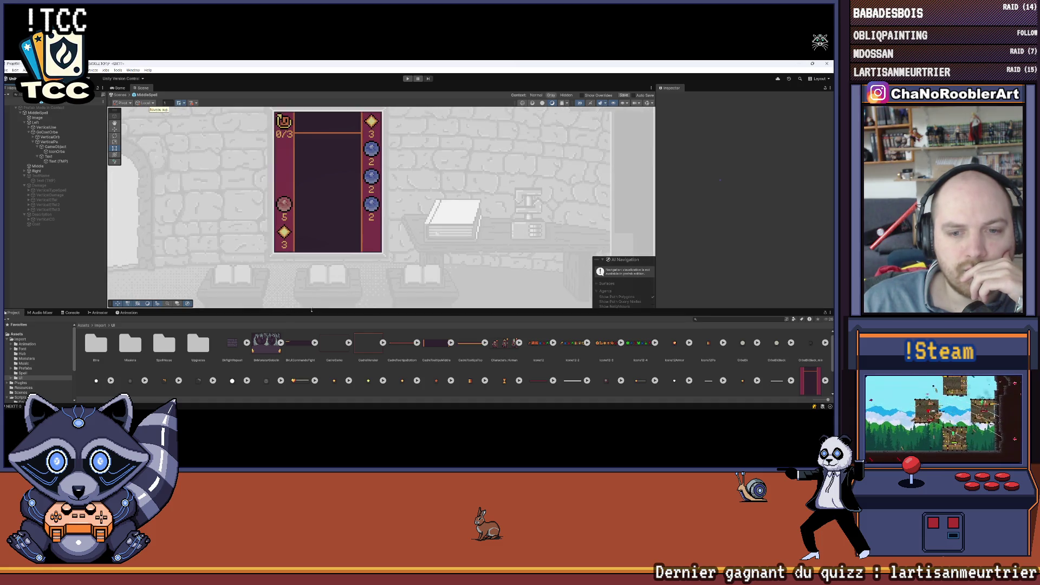
# Enlarge the scene view and fold the GameObject, Text and VerticalPa hierarchy entries
pyautogui.moveTo(312, 310); pyautogui.dragTo(311, 348)
pyautogui.scroll(2, 312, 249)
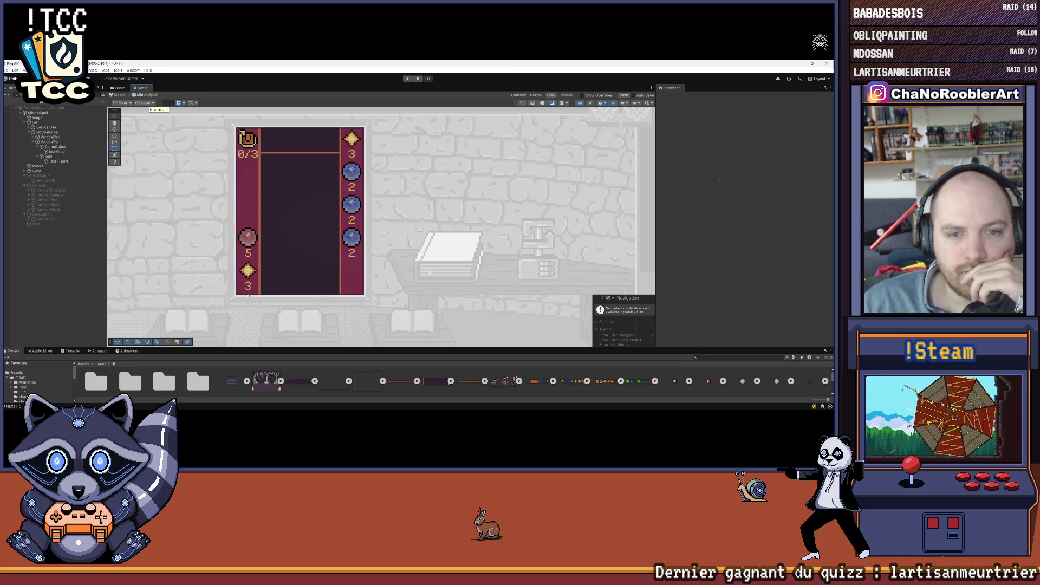
pyautogui.click(37, 147)
pyautogui.click(38, 152)
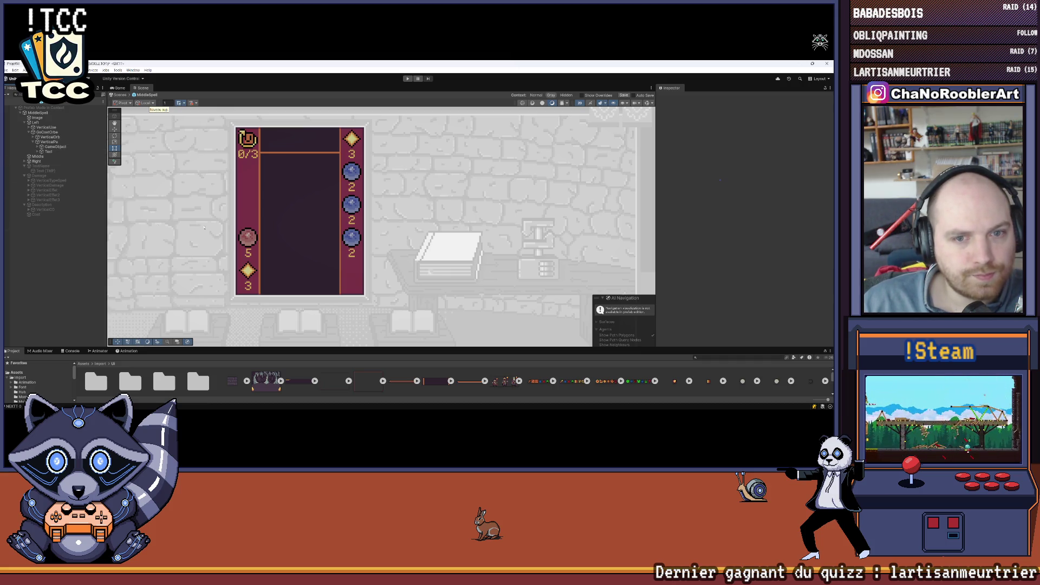
pyautogui.scroll(-2, 336, 247)
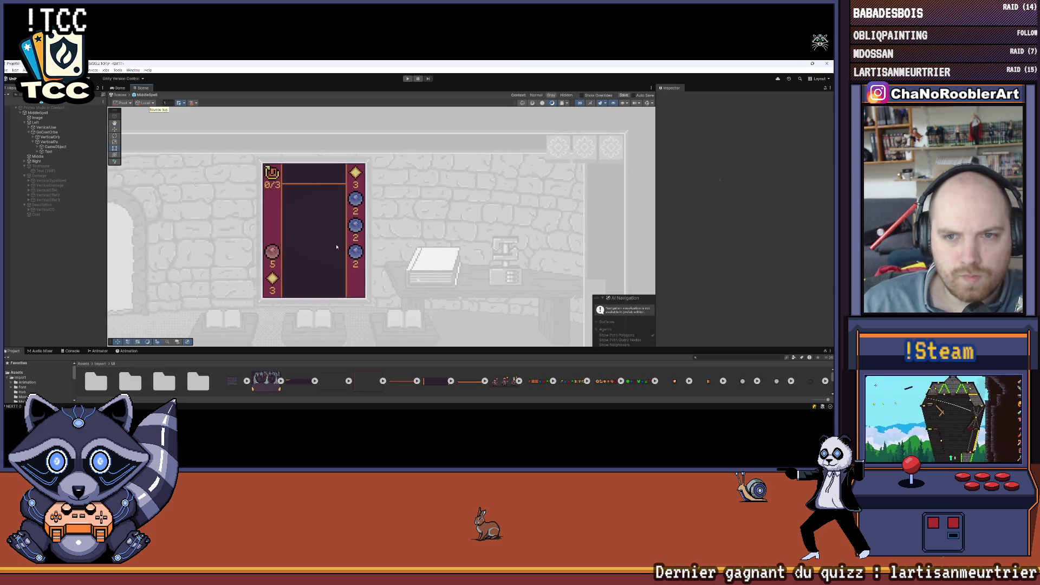
pyautogui.scroll(3, 337, 247)
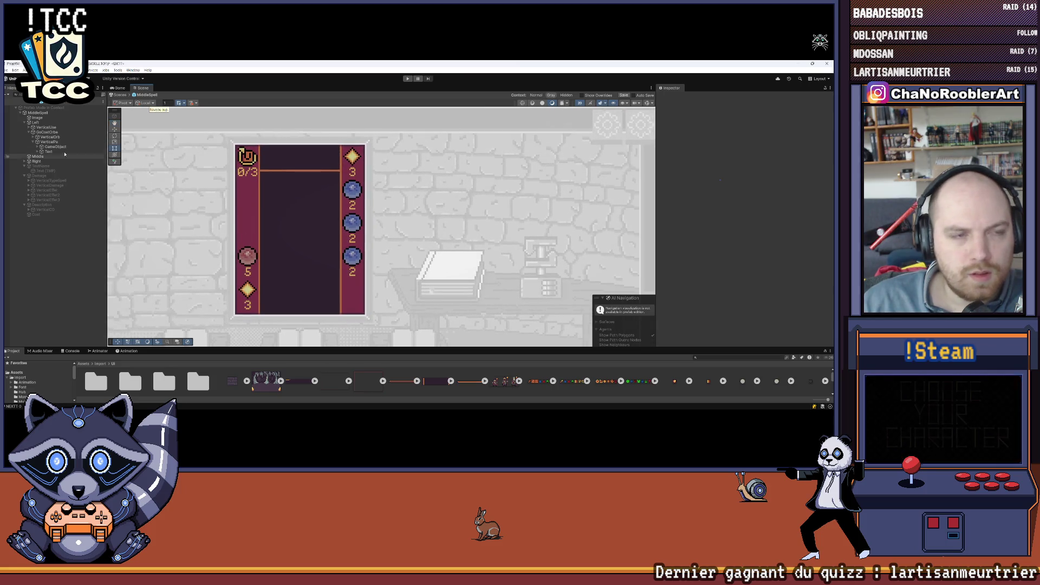
pyautogui.click(33, 142)
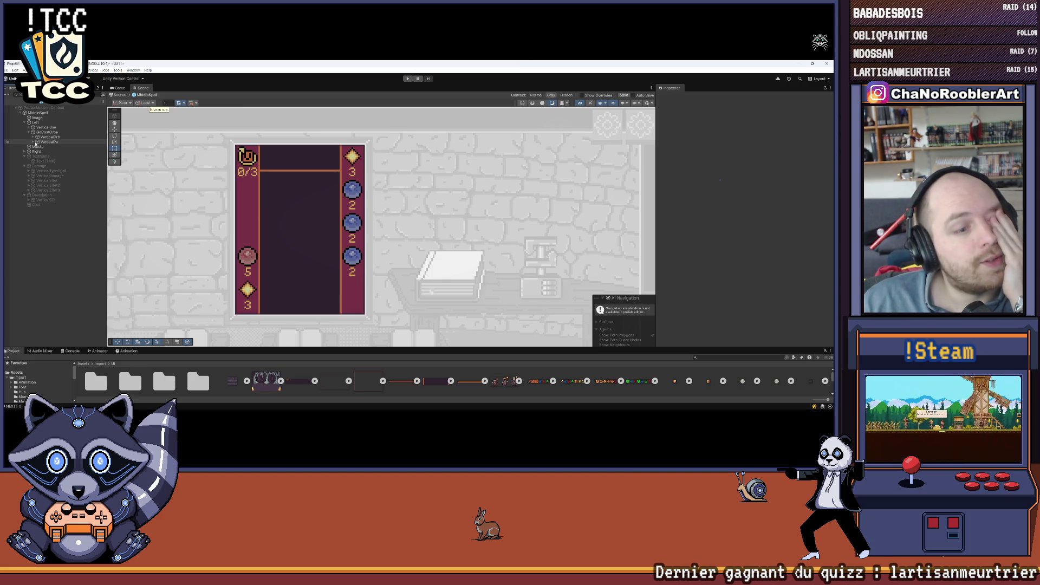
# Duplicate the first Image layer under VerticalOrb > IconOrbe
pyautogui.click(33, 137)
pyautogui.click(37, 142)
pyautogui.click(54, 147)
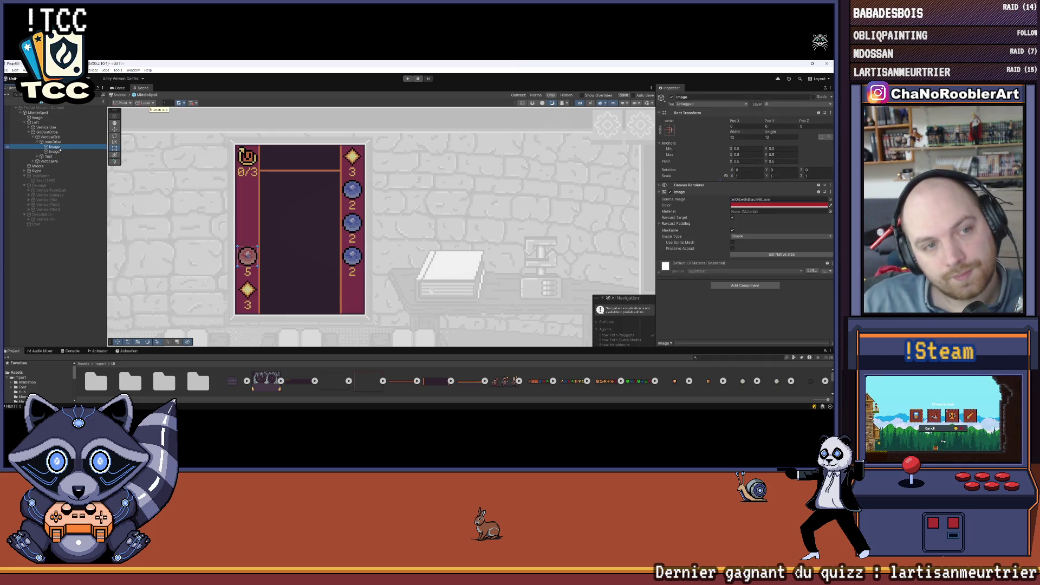
pyautogui.hotkey('ctrl', 'd')
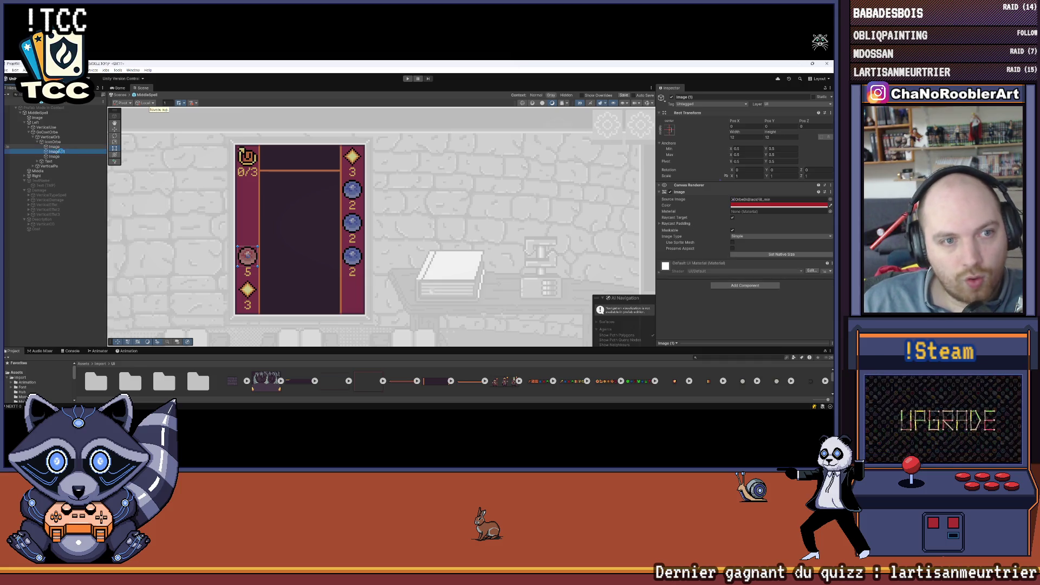
# Give the duplicated Image a different sprite and a new brownish colour
pyautogui.scroll(-1, 321, 247)
pyautogui.moveTo(384, 349); pyautogui.dragTo(384, 298)
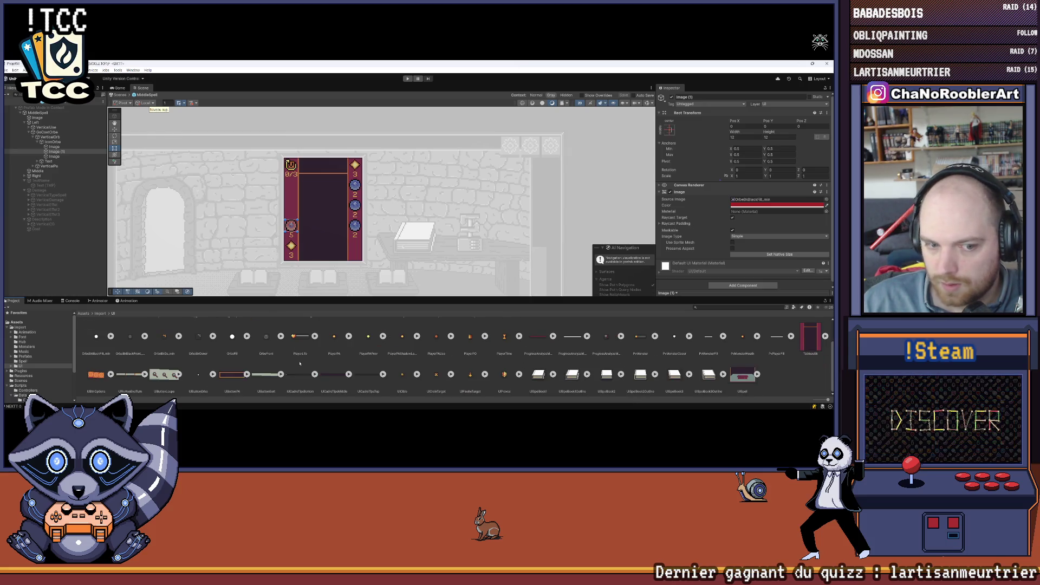
pyautogui.scroll(1, 238, 363)
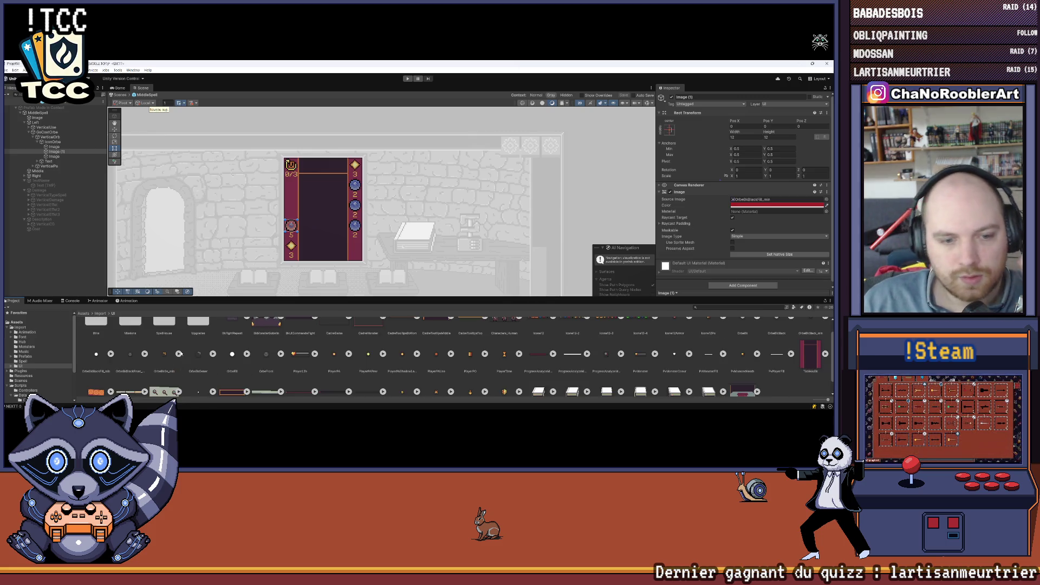
pyautogui.moveTo(746, 201); pyautogui.dragTo(748, 201)
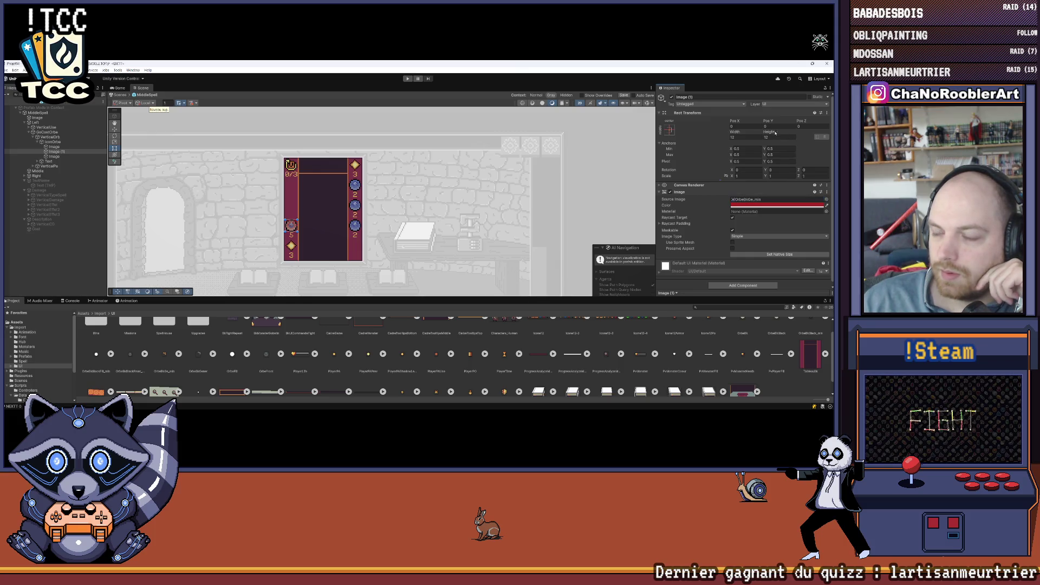
pyautogui.scroll(-1, 766, 171)
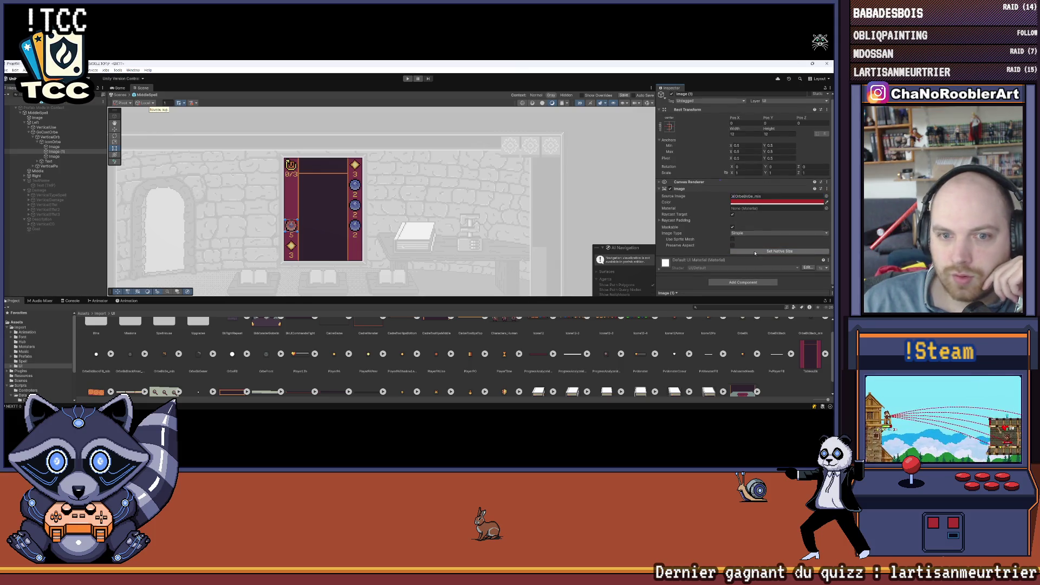
pyautogui.scroll(5, 298, 219)
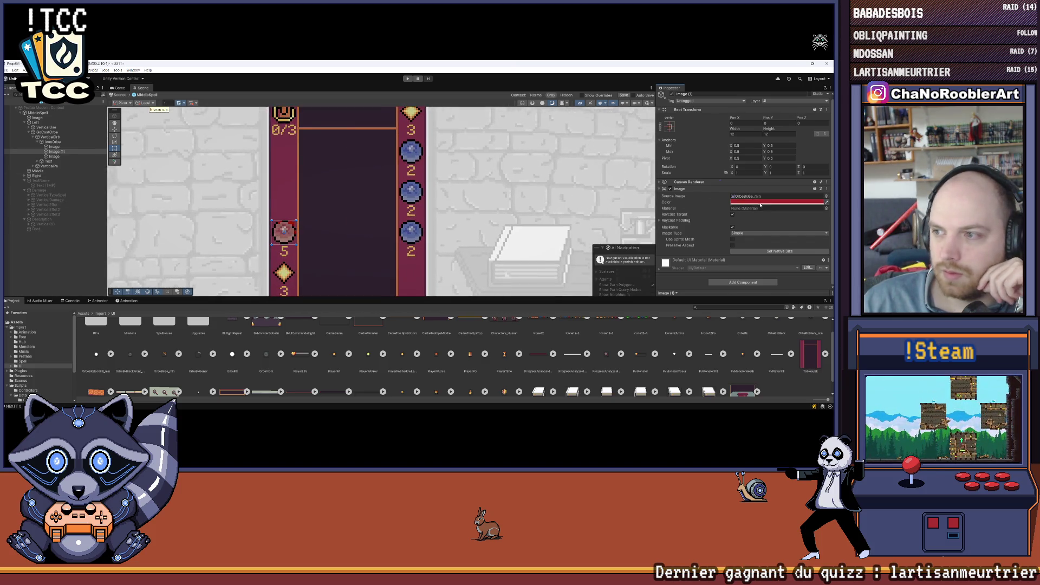
pyautogui.click(760, 203)
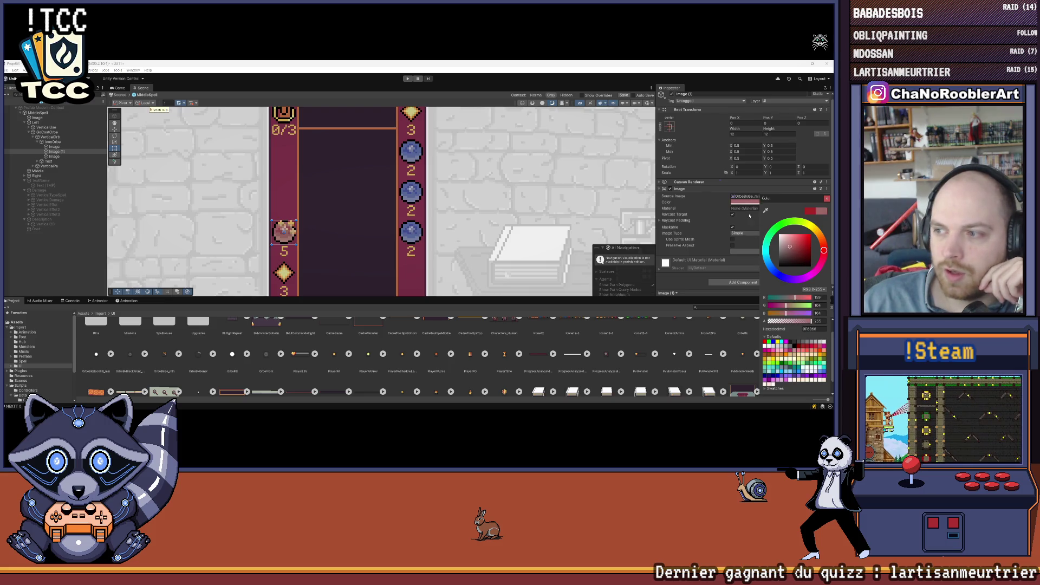
pyautogui.click(250, 243)
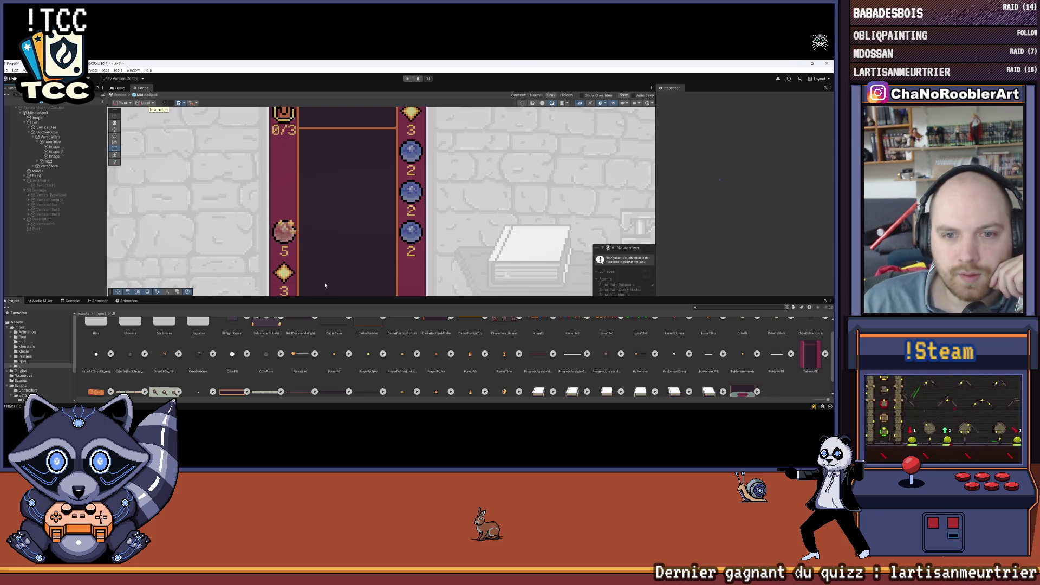
pyautogui.moveTo(312, 297); pyautogui.dragTo(312, 345)
pyautogui.scroll(-3, 196, 205)
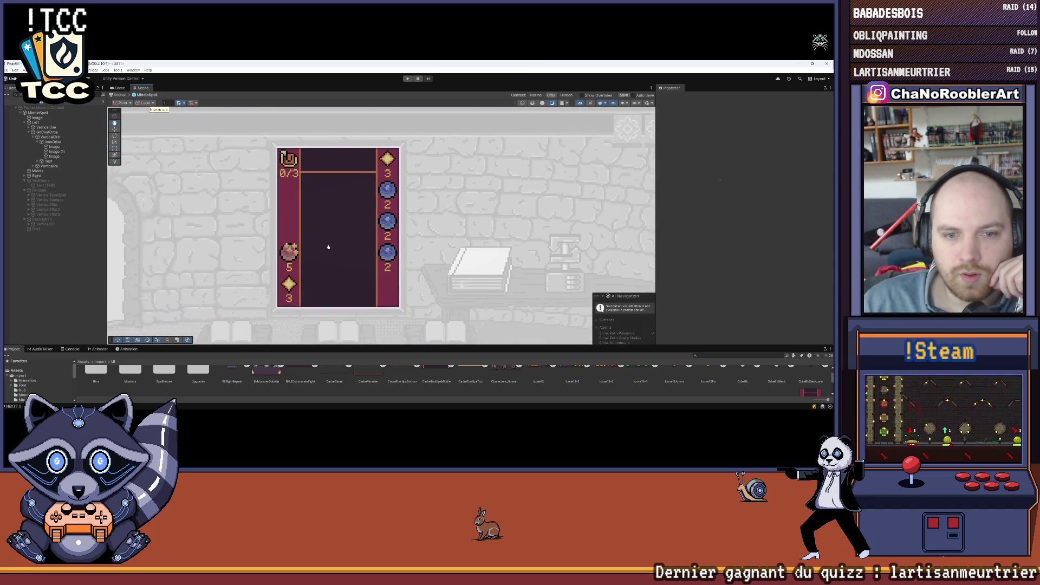
# Reorder Image (1) below the other Image so its gold overlay renders above the red orb
pyautogui.scroll(3, 293, 256)
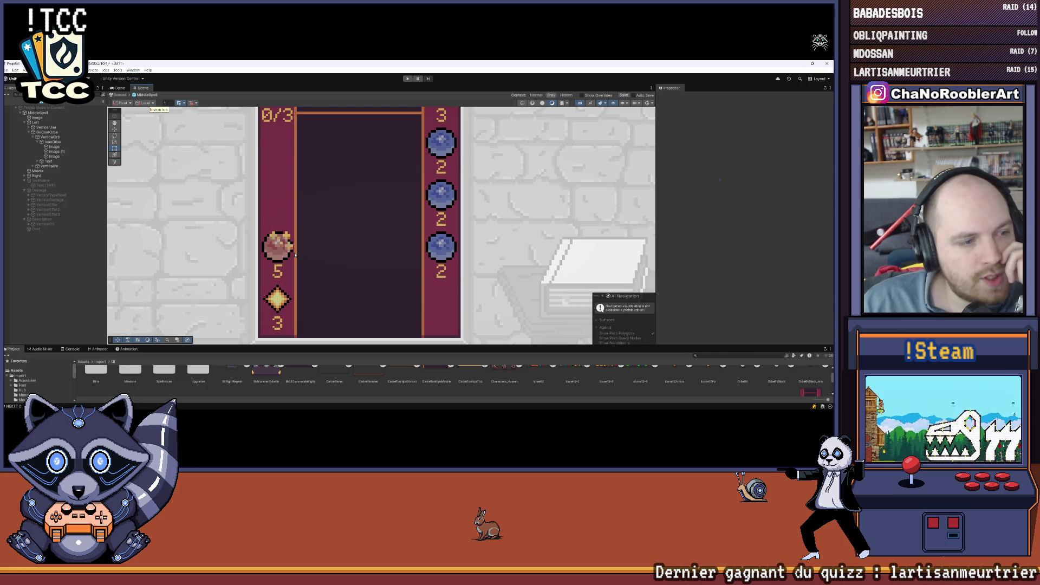
pyautogui.scroll(-1, 294, 254)
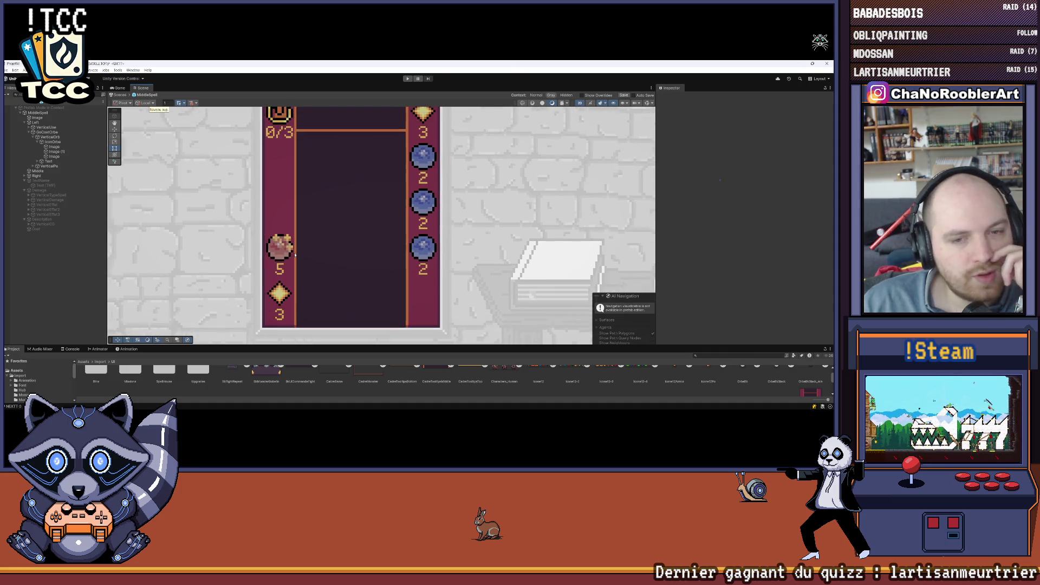
pyautogui.scroll(3, 295, 239)
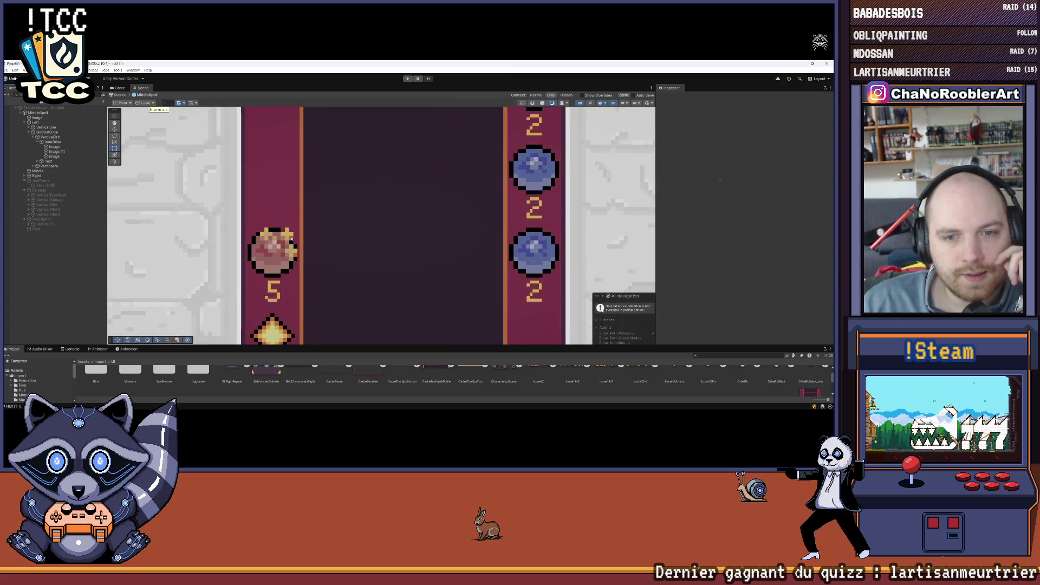
pyautogui.scroll(-4, 295, 238)
pyautogui.scroll(-3, 295, 236)
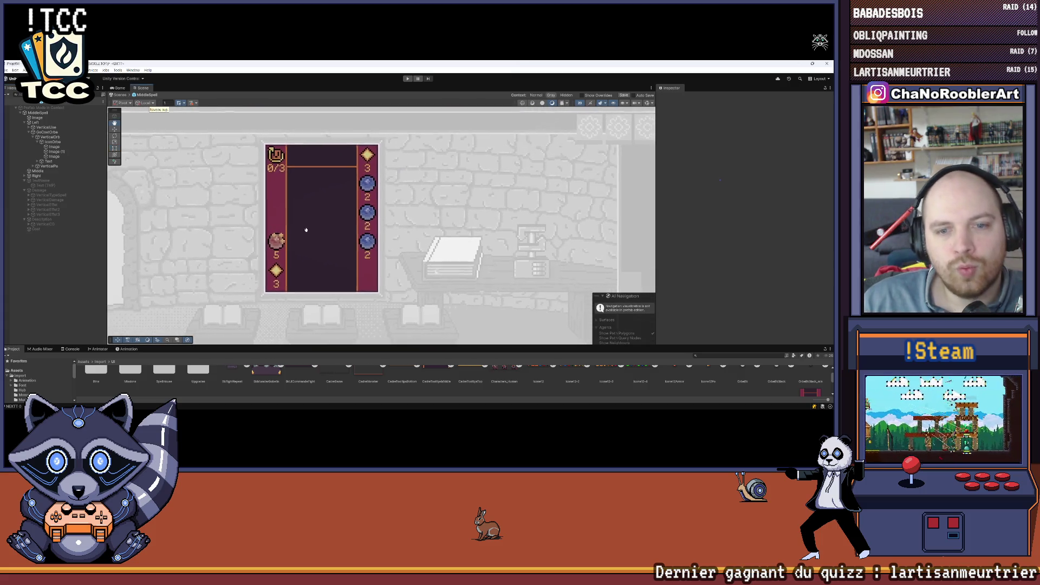
pyautogui.scroll(2, 323, 234)
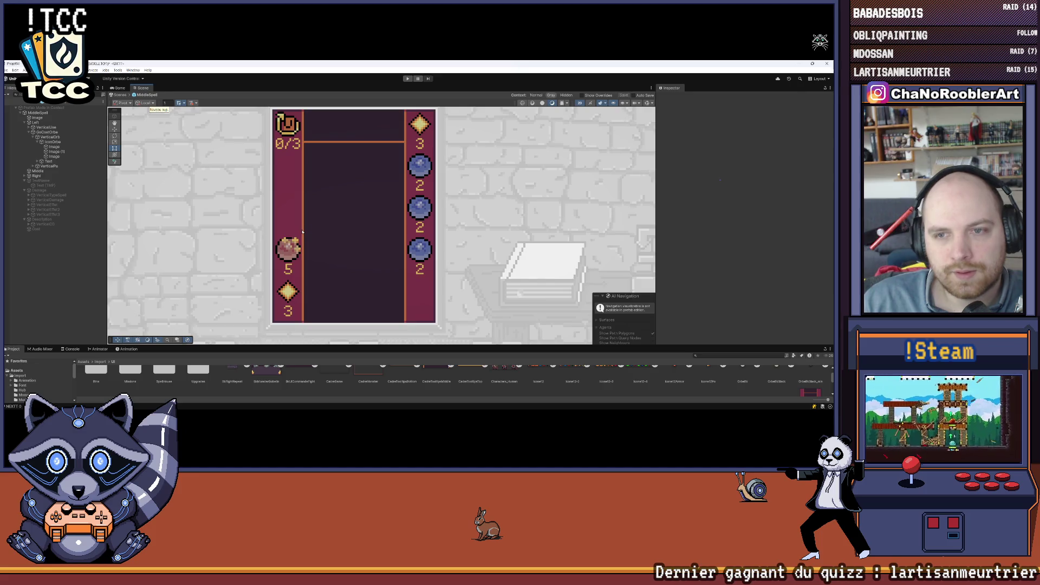
pyautogui.scroll(4, 296, 233)
pyautogui.scroll(4, 296, 233)
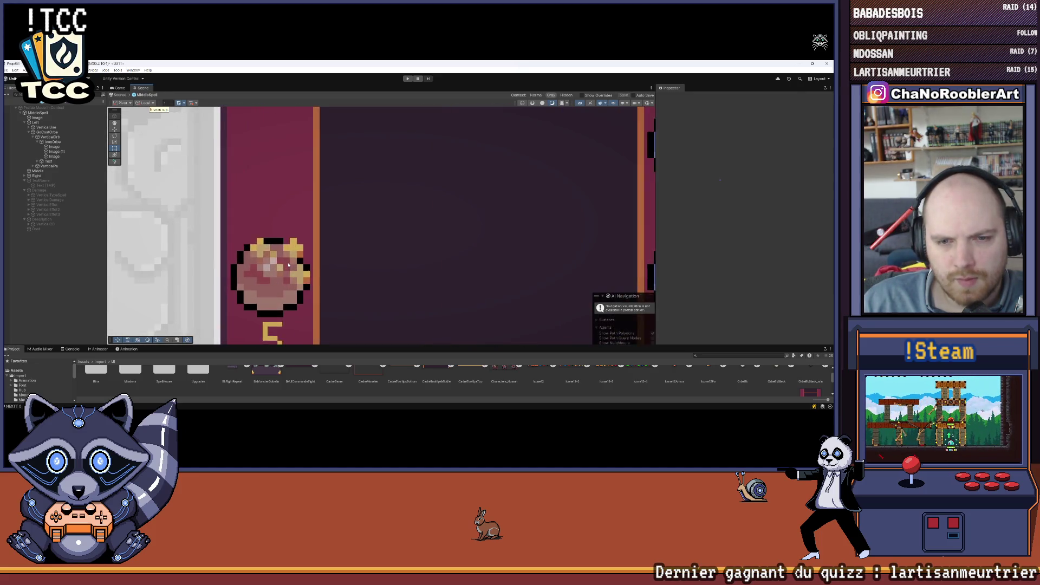
pyautogui.click(61, 152)
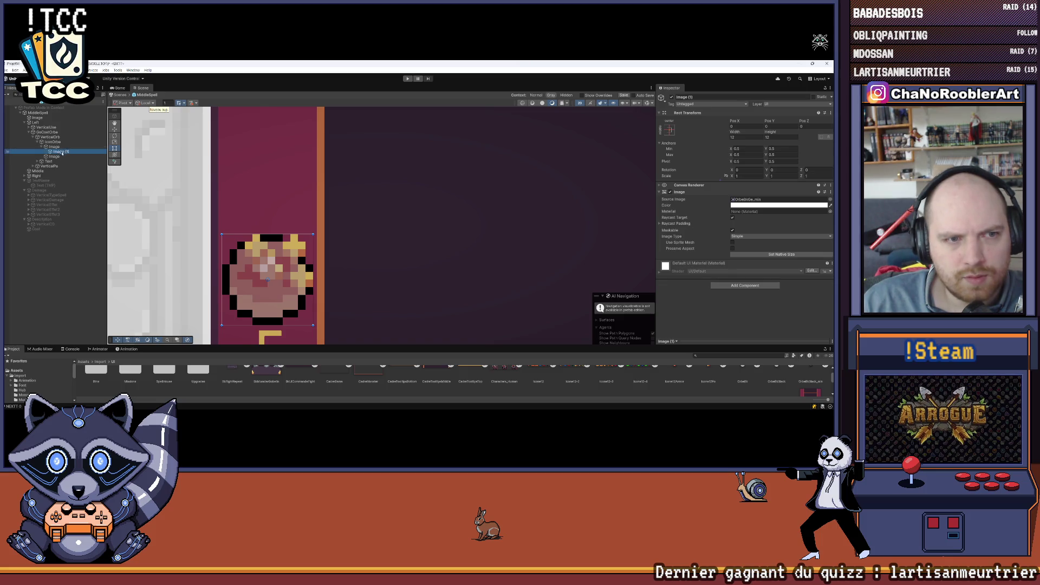
pyautogui.moveTo(52, 150); pyautogui.dragTo(52, 159)
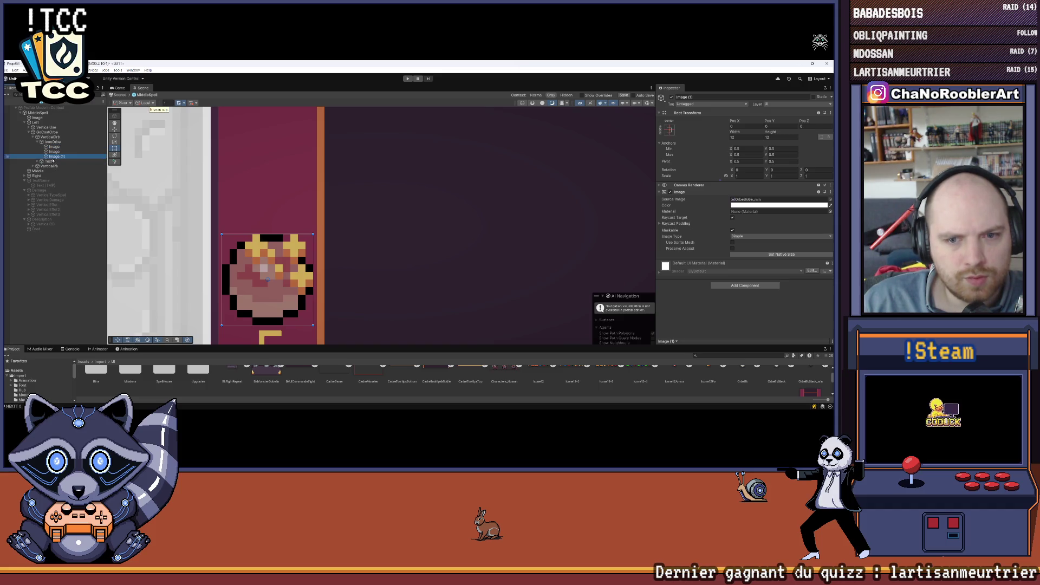
pyautogui.click(152, 220)
pyautogui.scroll(-6, 343, 237)
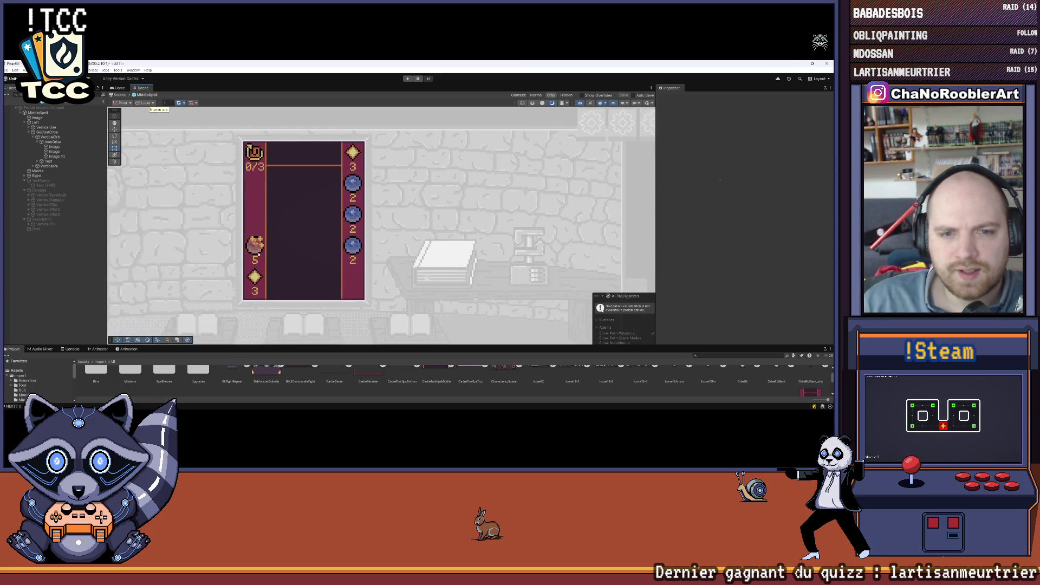
# Duplicate the VerticalOrb entry in the left column twice
pyautogui.click(37, 142)
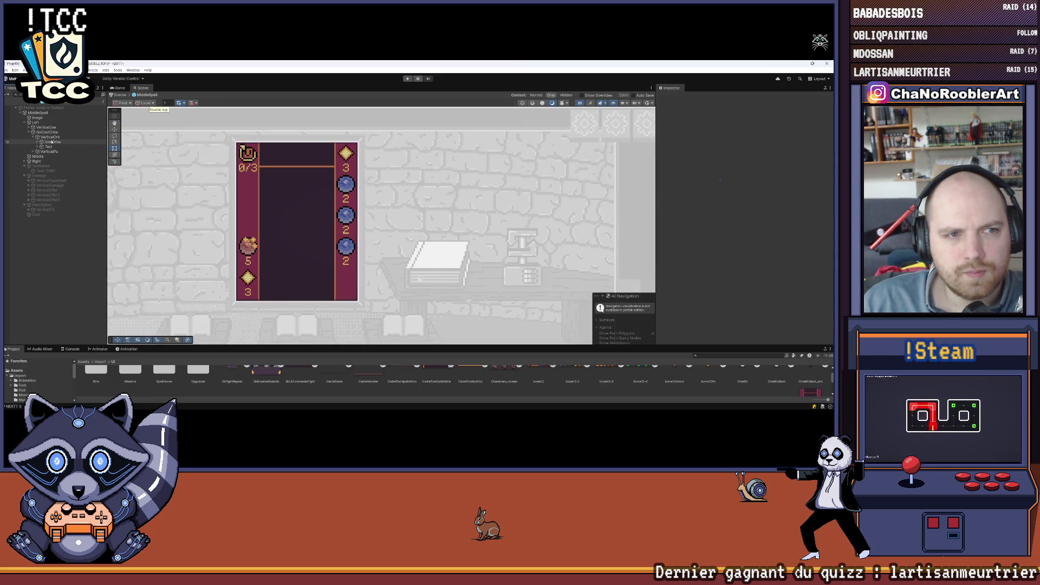
pyautogui.click(52, 142)
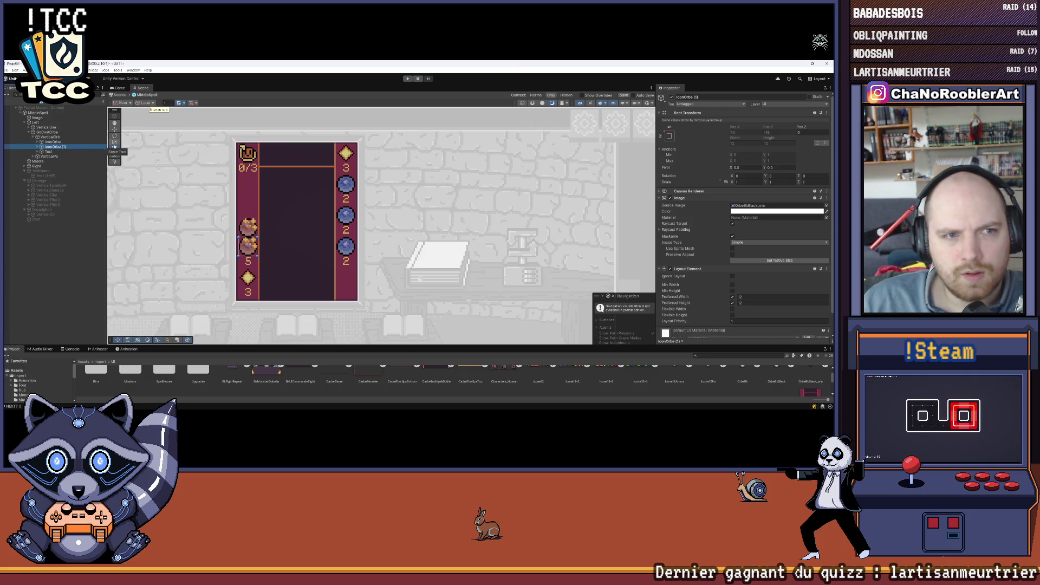
pyautogui.click(52, 137)
pyautogui.hotkey('ctrl', 'd')
pyautogui.hotkey('ctrl', 'd')
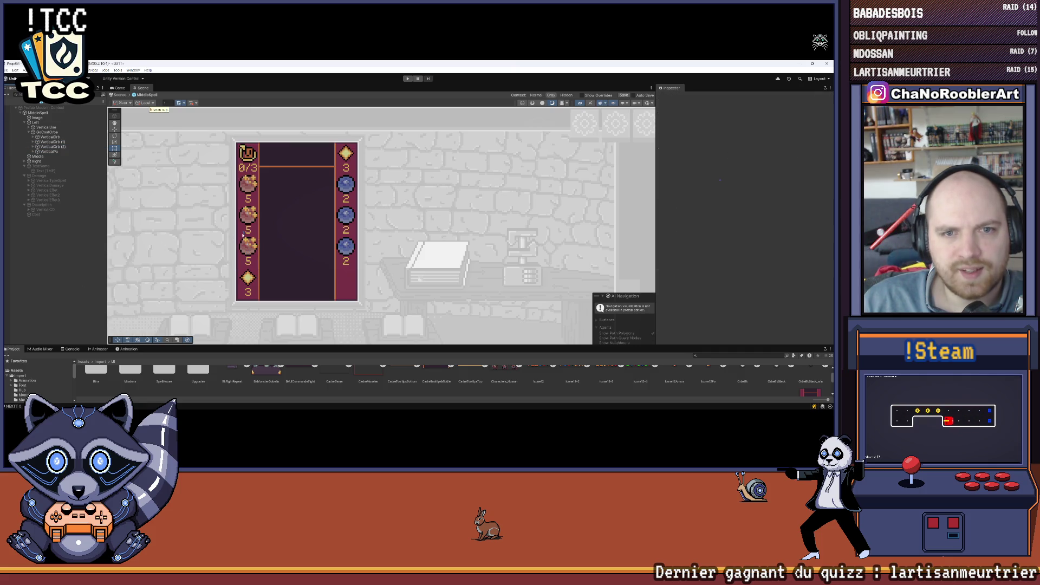
pyautogui.scroll(-3, 258, 231)
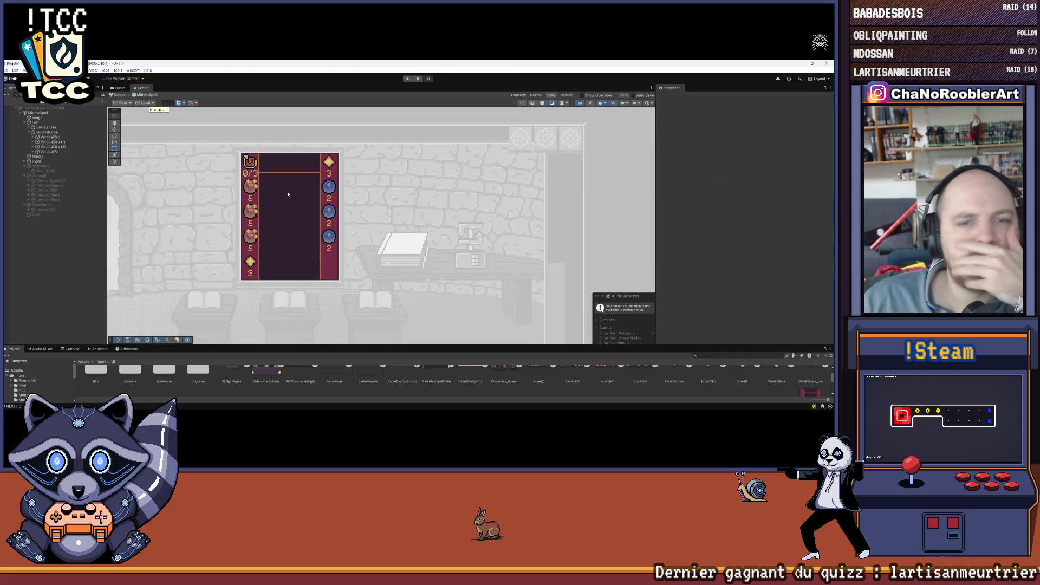
pyautogui.scroll(-2, 266, 206)
pyautogui.scroll(2, 287, 216)
pyautogui.moveTo(306, 226); pyautogui.dragTo(330, 231)
pyautogui.scroll(2, 313, 222)
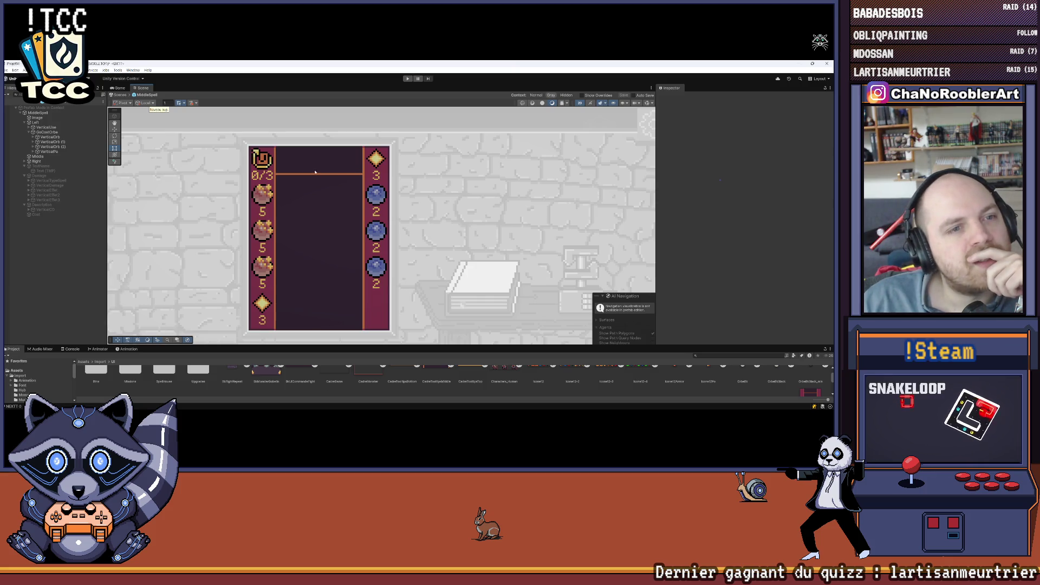
# Rename the copies VerticalOrb2 and VerticalOrb3
pyautogui.rightClick(59, 143)
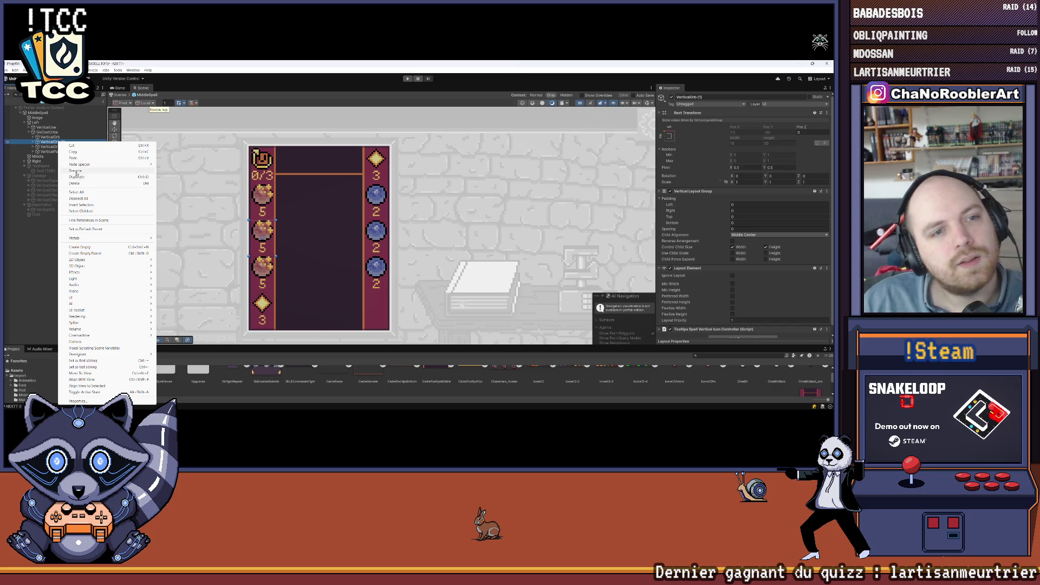
pyautogui.click(75, 174)
pyautogui.press('BackSpace')
pyautogui.press('BackSpace')
pyautogui.press('BackSpace')
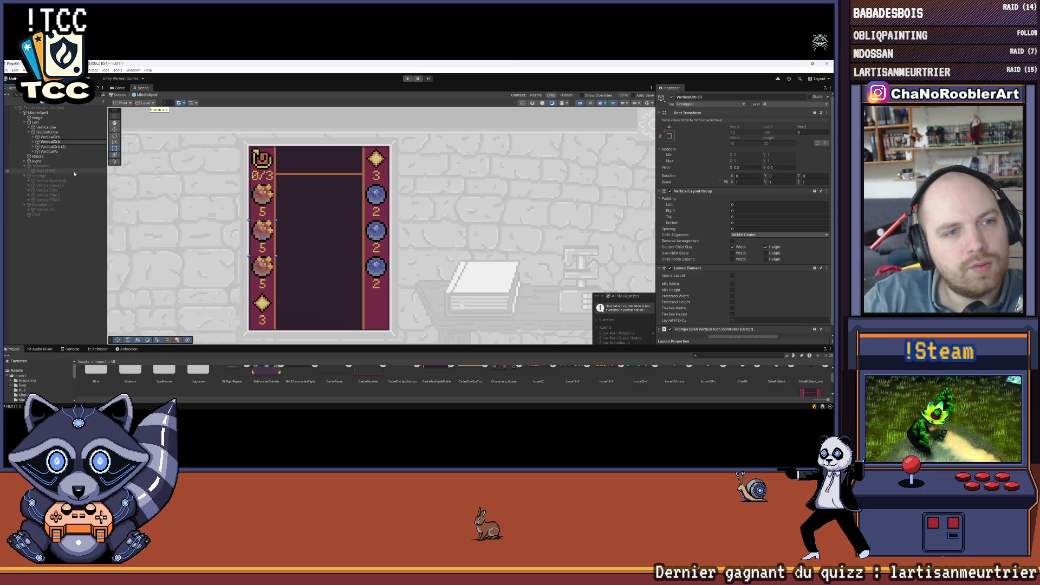
pyautogui.press('Return')
pyautogui.rightClick(67, 145)
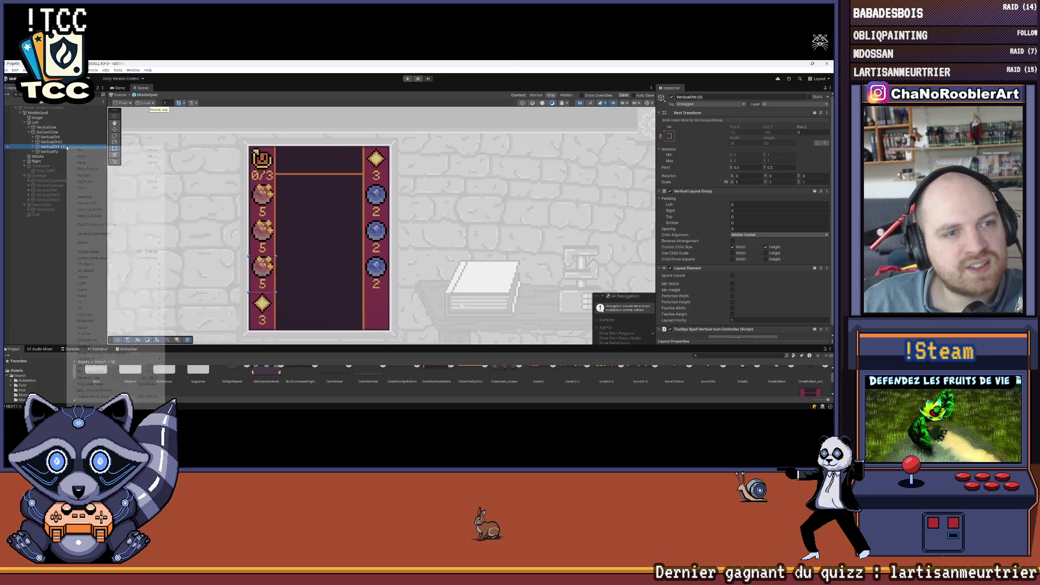
pyautogui.click(82, 175)
pyautogui.press('BackSpace')
pyautogui.press('BackSpace')
pyautogui.press('BackSpace')
pyautogui.write('3')
pyautogui.press('Return')
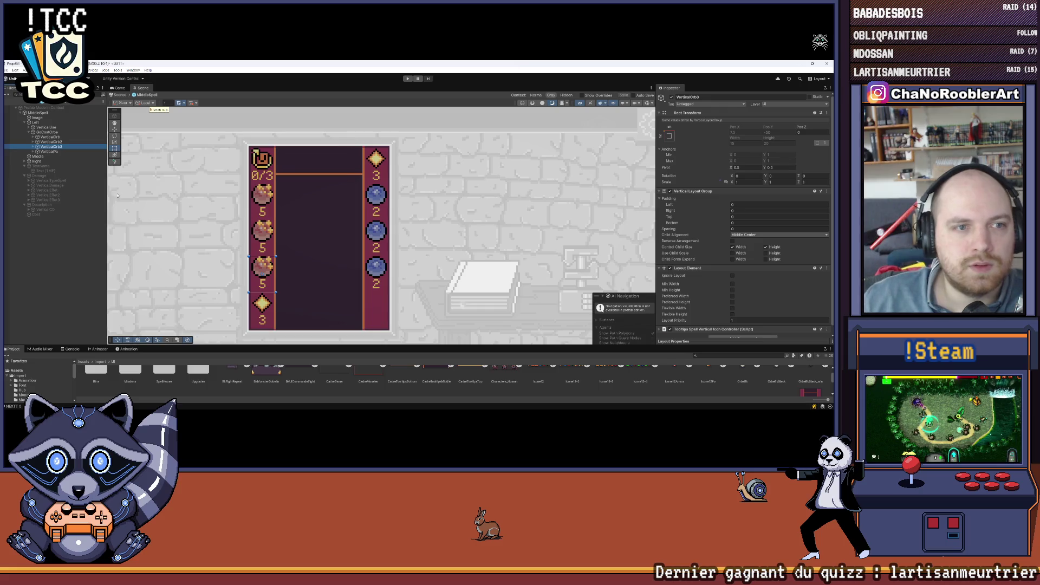
# Deactivate VerticalPa and VerticalOrb3 with Alt+Shift+A to hide the diamond and third orb
pyautogui.press('Down')
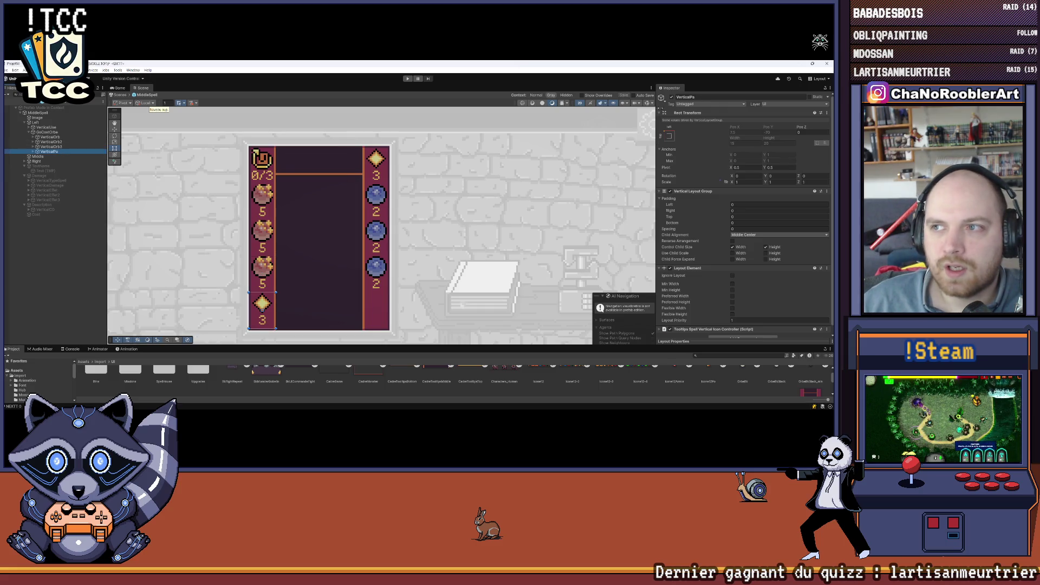
pyautogui.hotkey('alt', 'shift', 'a')
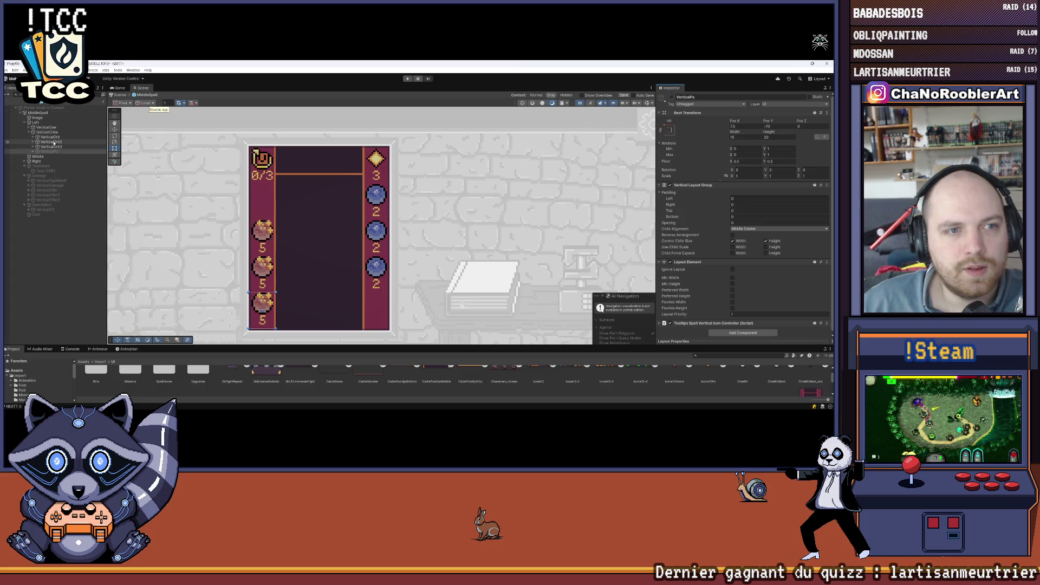
pyautogui.press('Up')
pyautogui.hotkey('alt', 'shift', 'a')
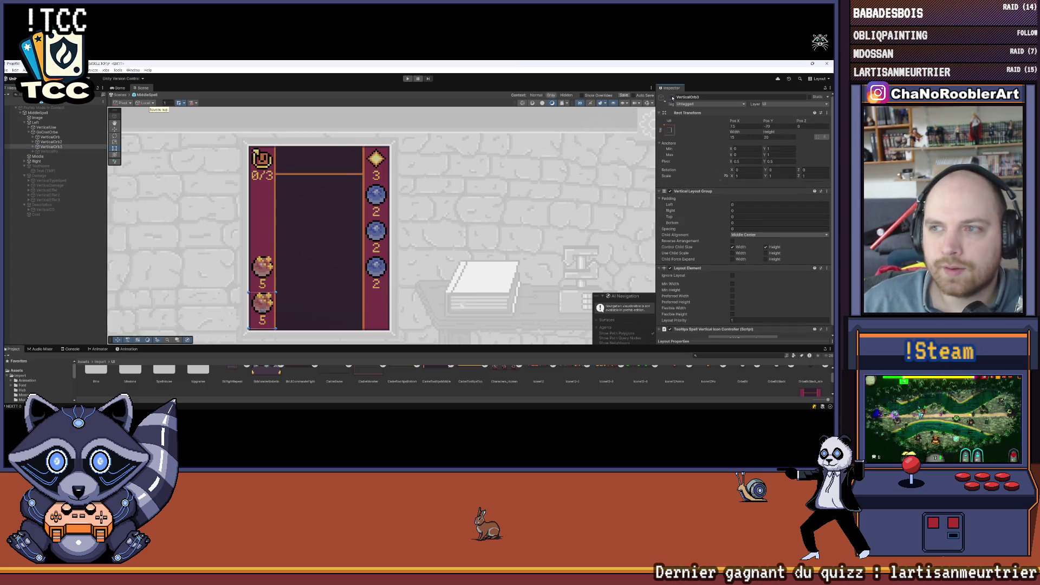
pyautogui.scroll(-3, 324, 246)
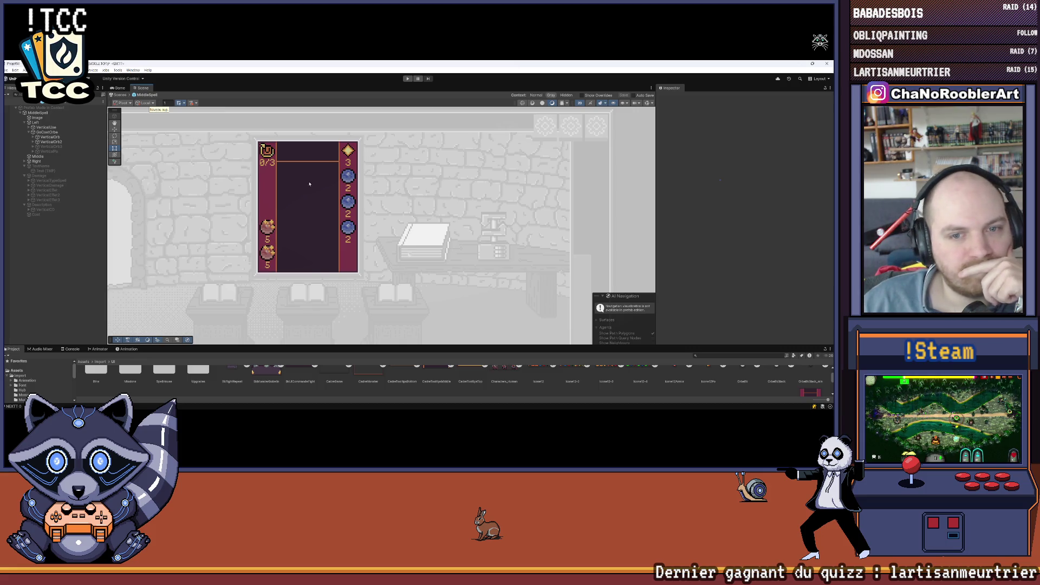
pyautogui.scroll(6, 309, 184)
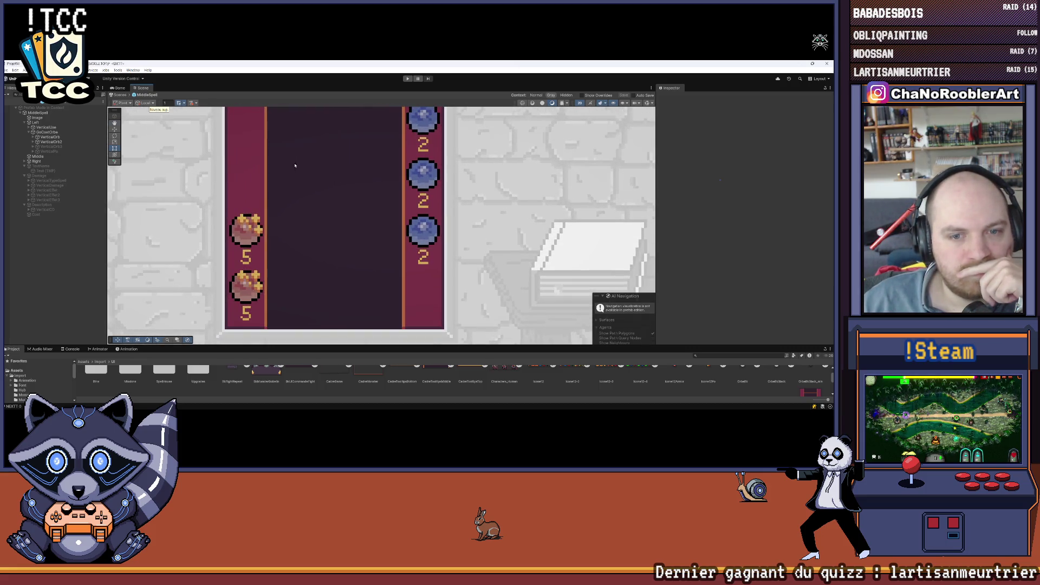
pyautogui.scroll(-5, 295, 165)
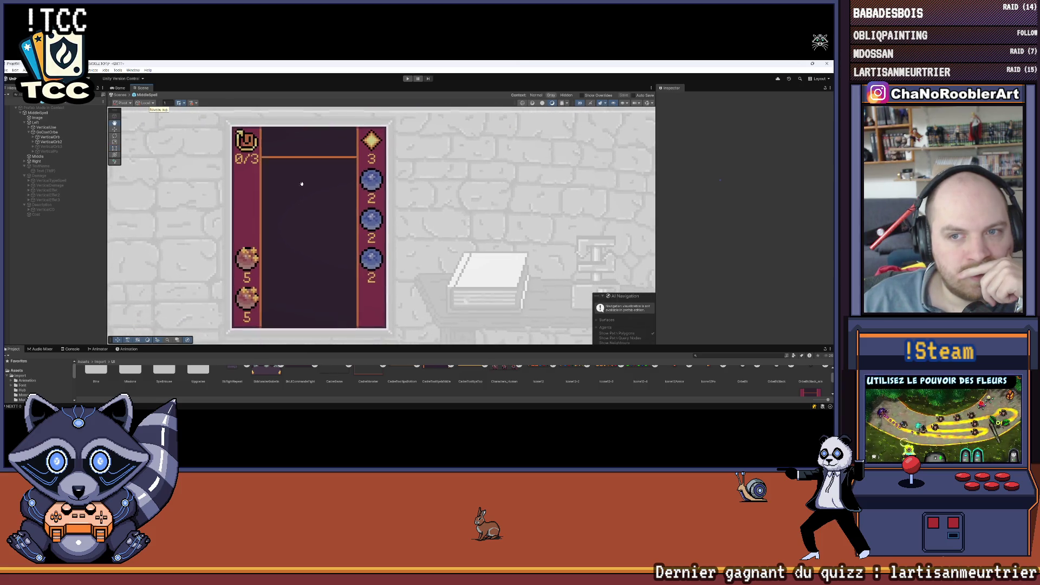
pyautogui.scroll(-2, 300, 189)
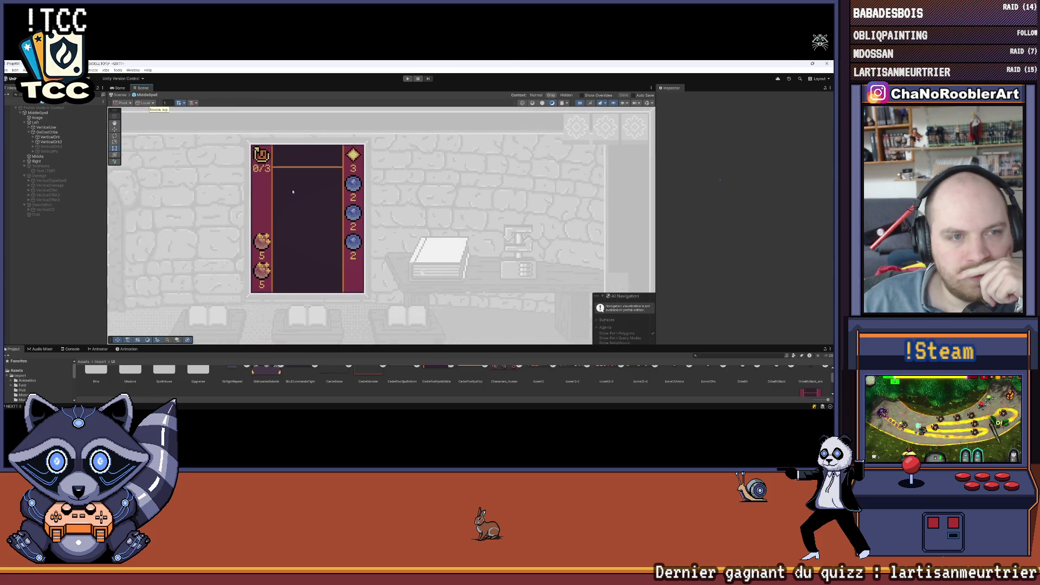
pyautogui.click(51, 141)
# Deactivate the extra VerticalOrb3 cost orb under Right > GoCostOrbe
pyautogui.hotkey('ctrl', 'z')
pyautogui.hotkey('ctrl', 'z')
pyautogui.click(25, 161)
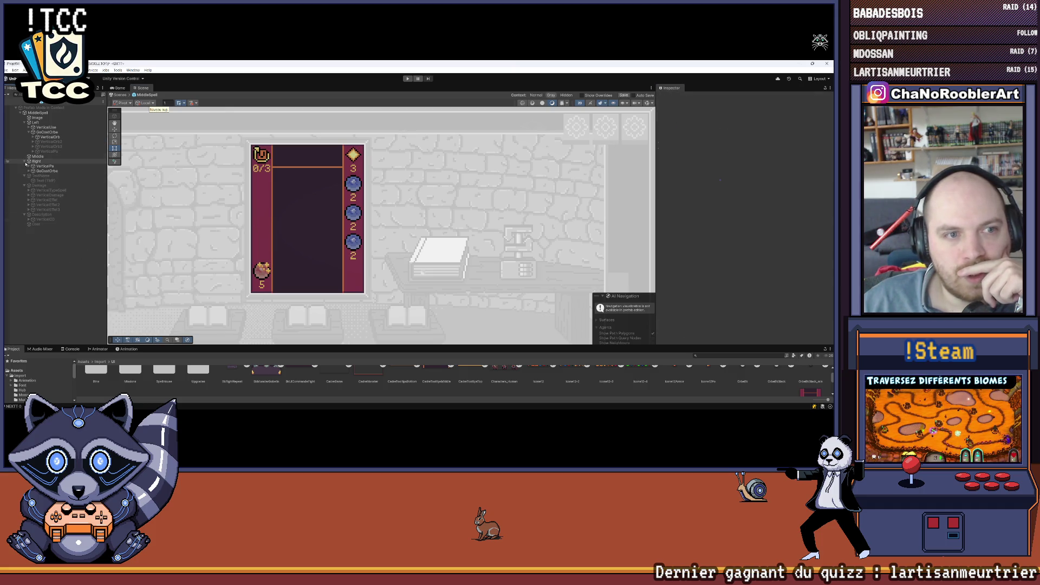
pyautogui.click(30, 171)
pyautogui.click(50, 185)
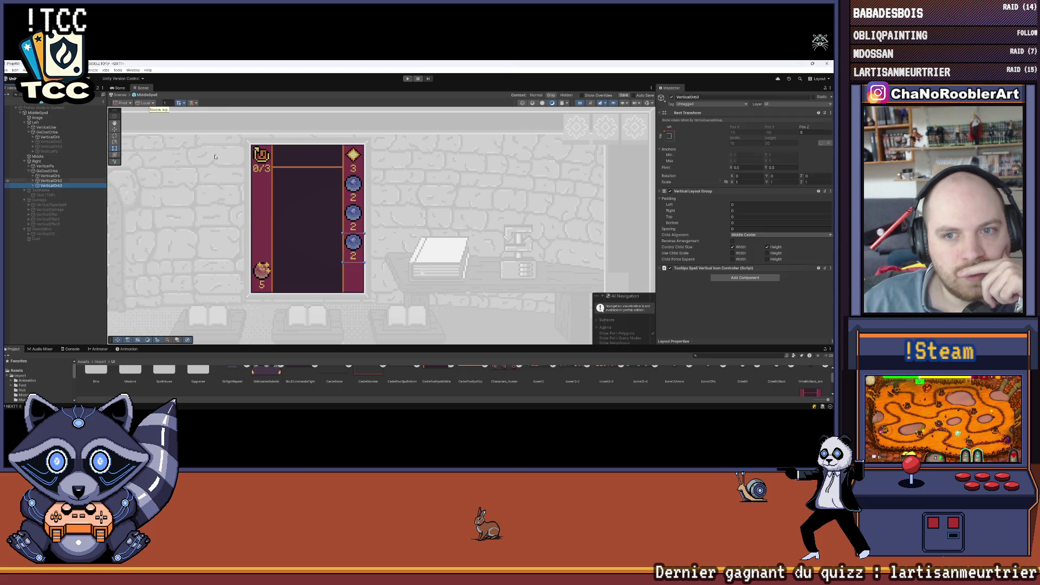
pyautogui.click(672, 97)
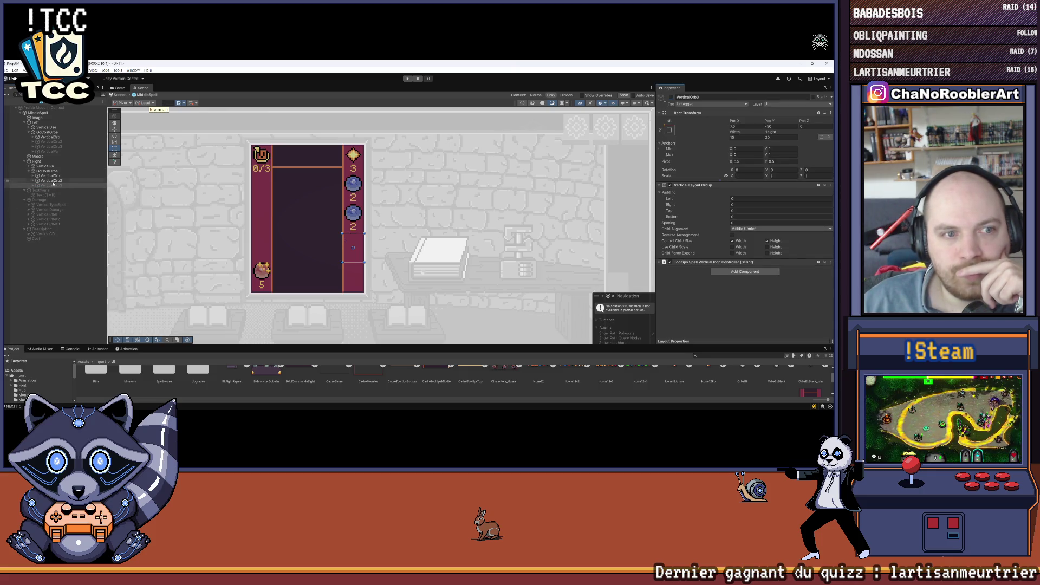
pyautogui.click(671, 98)
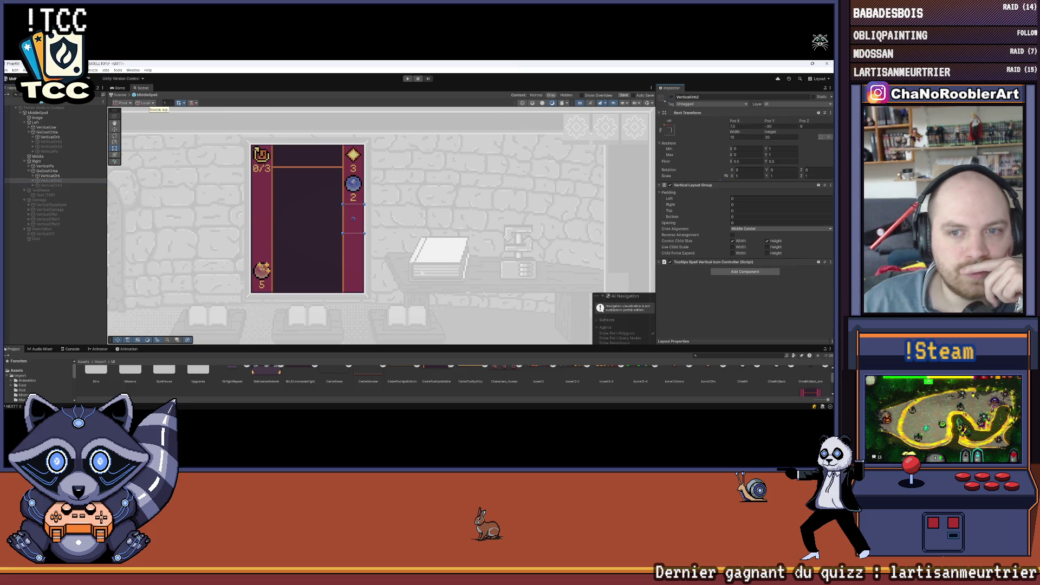
pyautogui.click(71, 290)
# Reframe the spell card and fold the GoCostOrbe, Right and Left groups in the Hierarchy
pyautogui.moveTo(357, 161)
pyautogui.mouseDown()
pyautogui.moveTo(325, 156)
pyautogui.moveTo(340, 186)
pyautogui.mouseUp()
pyautogui.scroll(1, 325, 156)
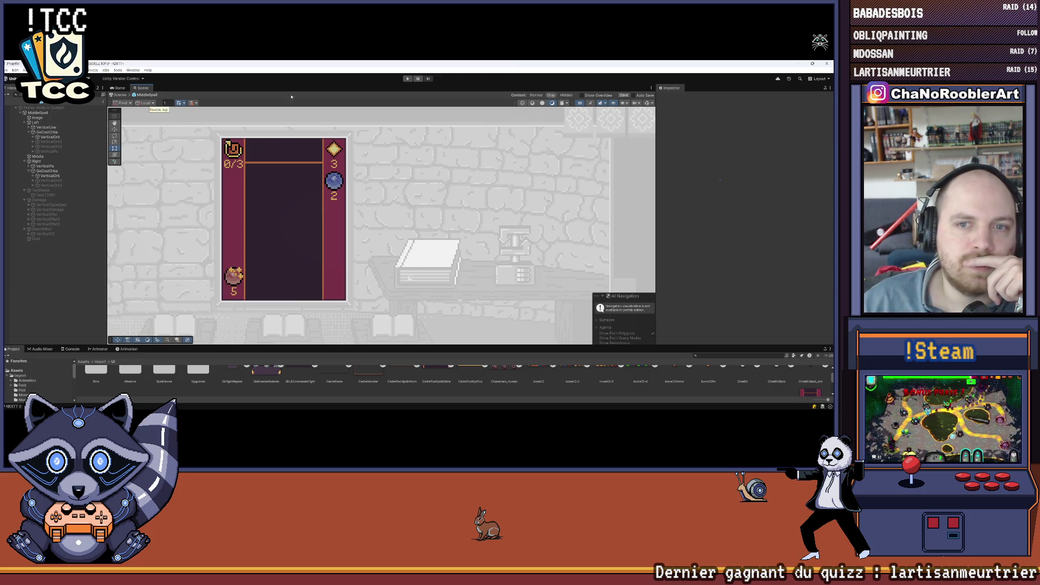
pyautogui.scroll(-2, 312, 244)
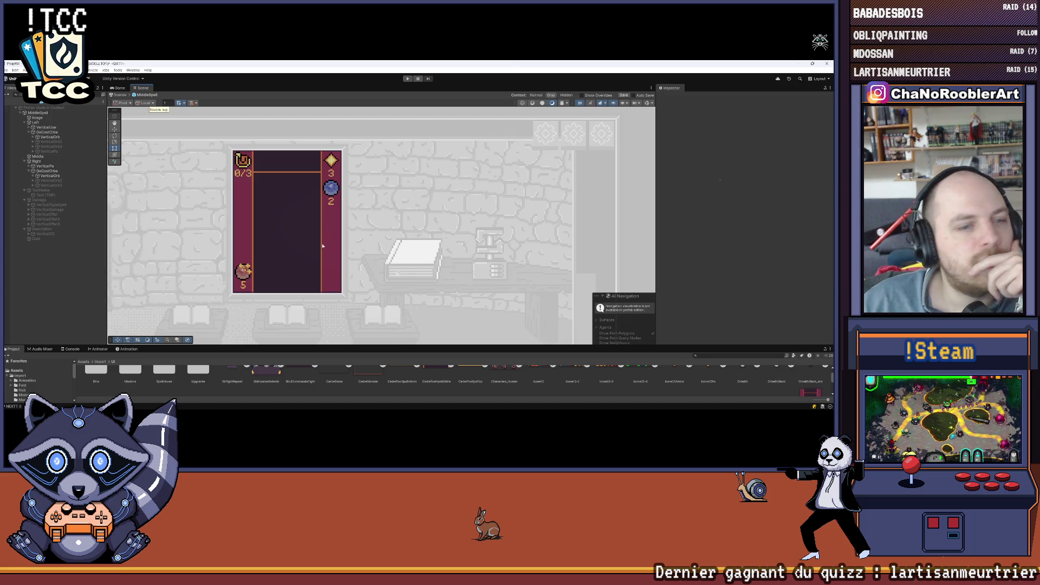
pyautogui.moveTo(306, 246); pyautogui.dragTo(319, 239)
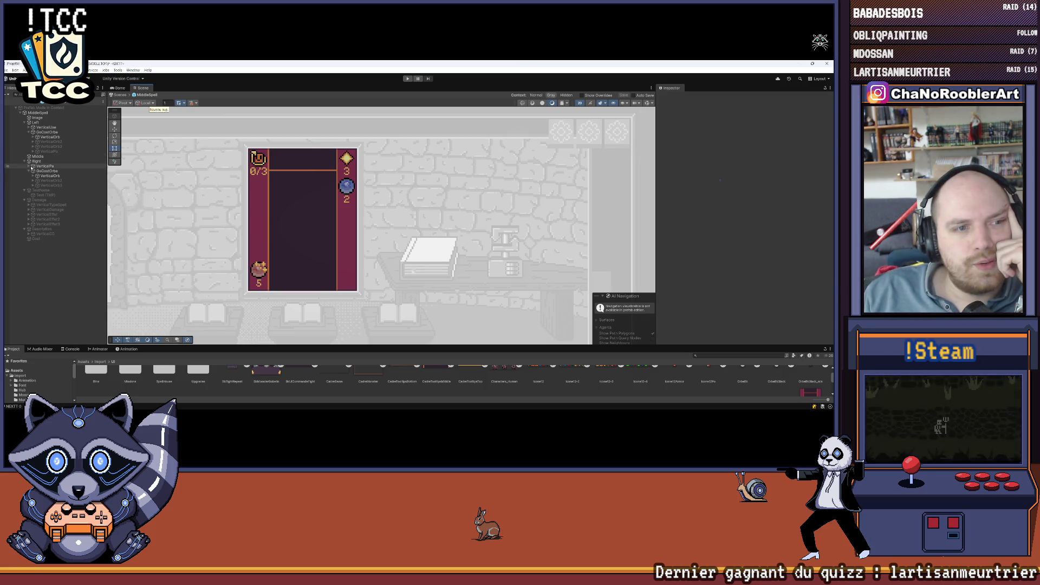
pyautogui.click(29, 171)
pyautogui.click(24, 162)
pyautogui.click(25, 123)
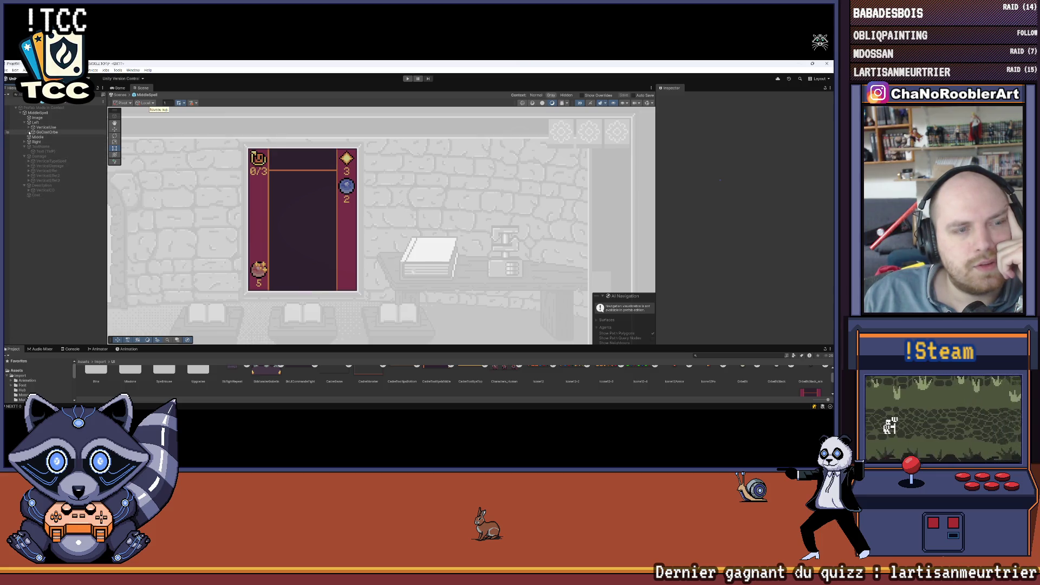
# Move TextName inside the Middle container
pyautogui.click(34, 127)
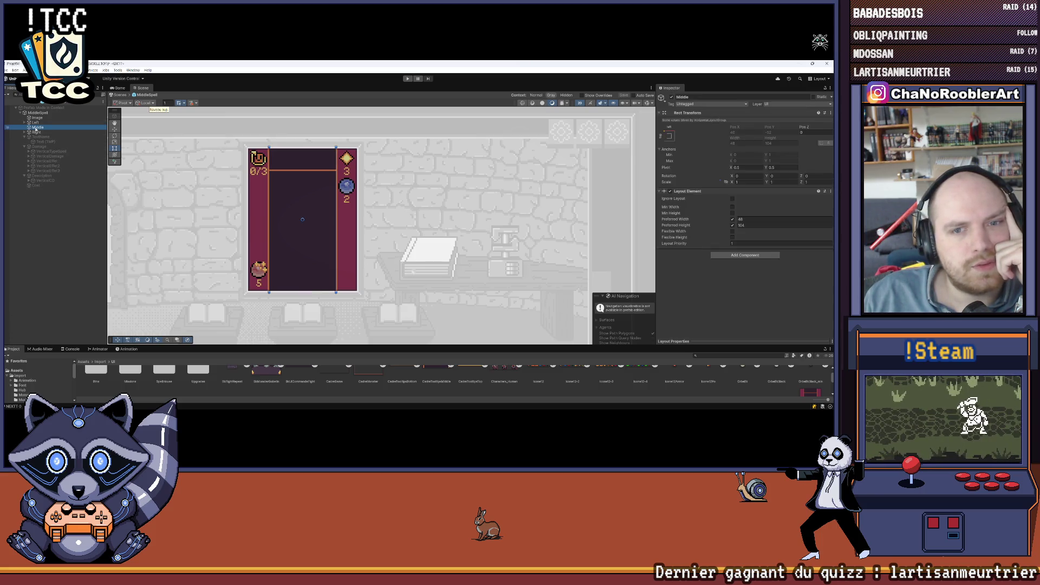
pyautogui.scroll(-2, 349, 169)
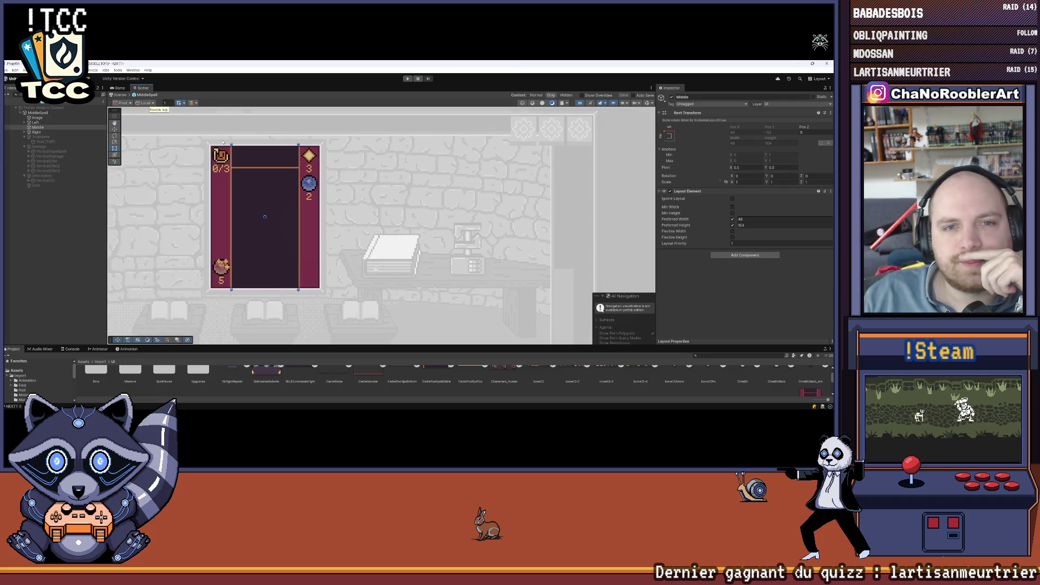
pyautogui.scroll(4, 341, 157)
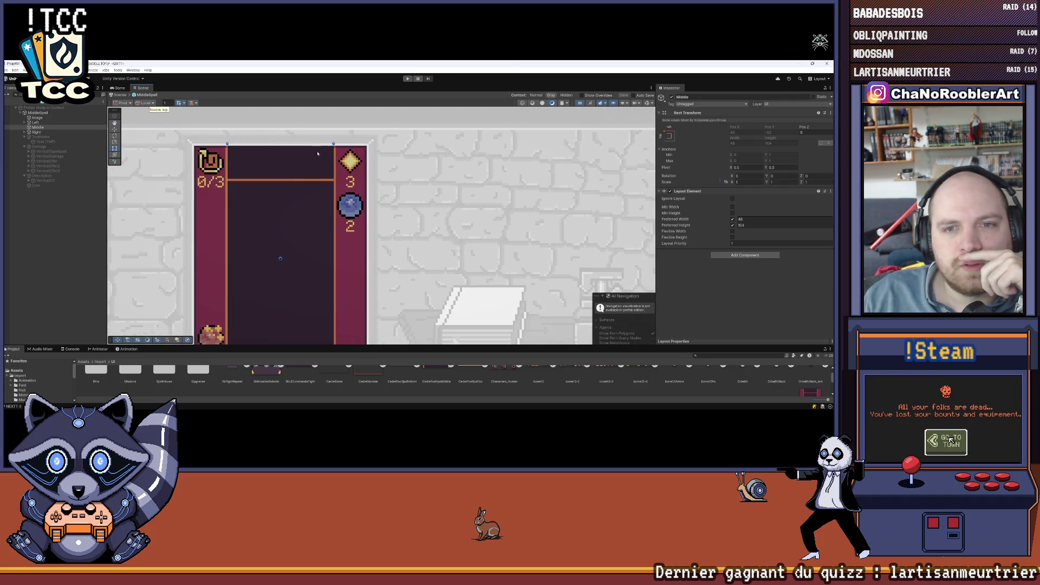
pyautogui.scroll(-1, 314, 157)
pyautogui.scroll(-1, 271, 244)
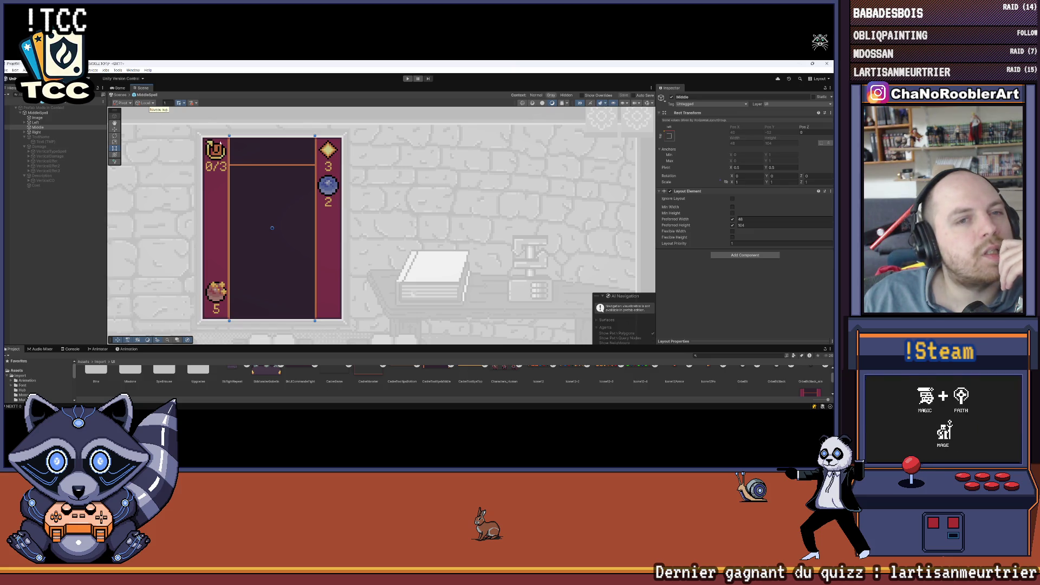
pyautogui.scroll(3, 220, 143)
pyautogui.moveTo(42, 139); pyautogui.dragTo(51, 128)
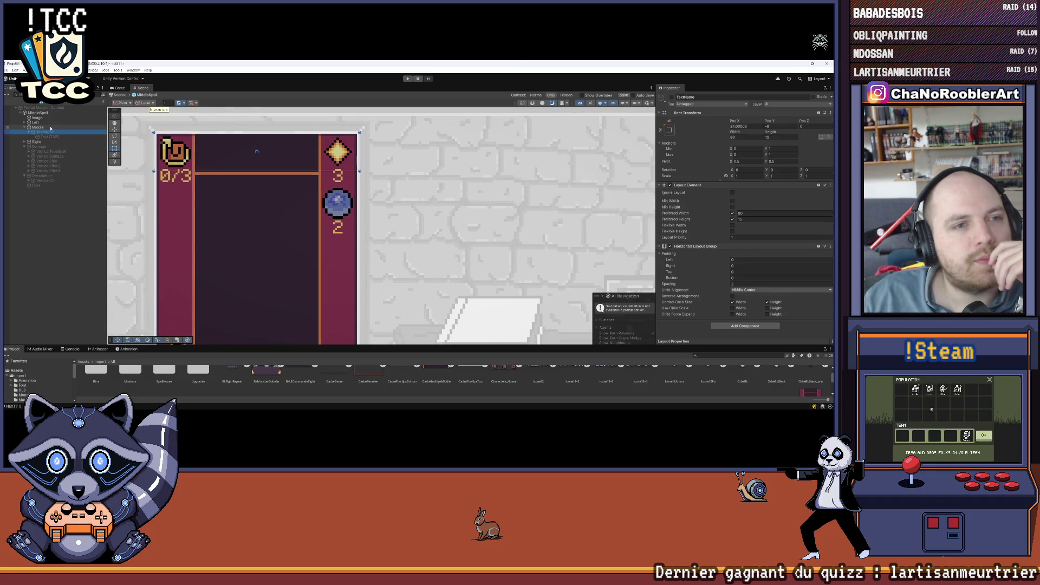
pyautogui.click(30, 132)
pyautogui.click(35, 128)
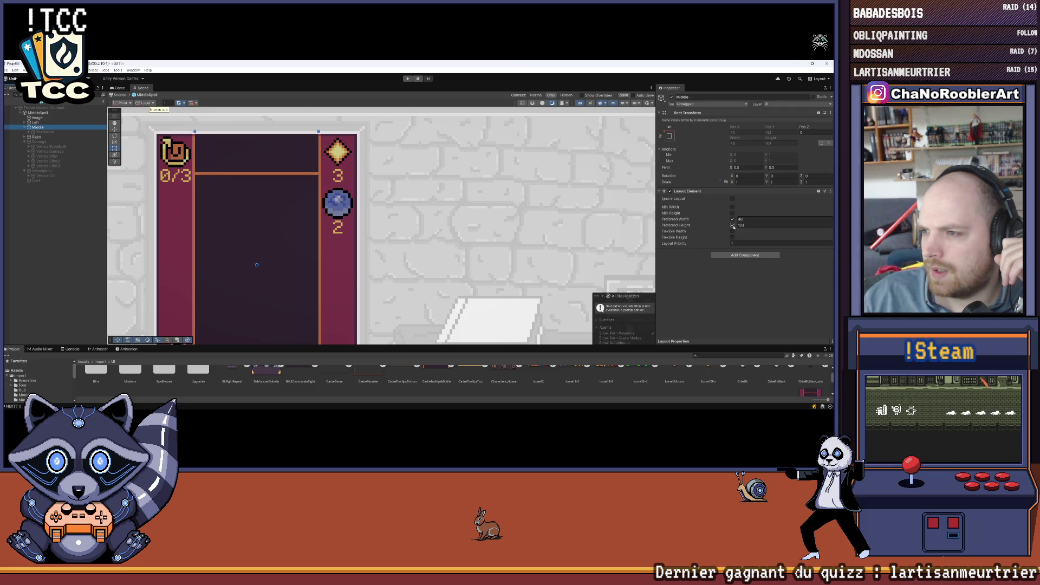
# Add a Vertical Layout Group to Middle with Padding Top set to 2
pyautogui.click(740, 257)
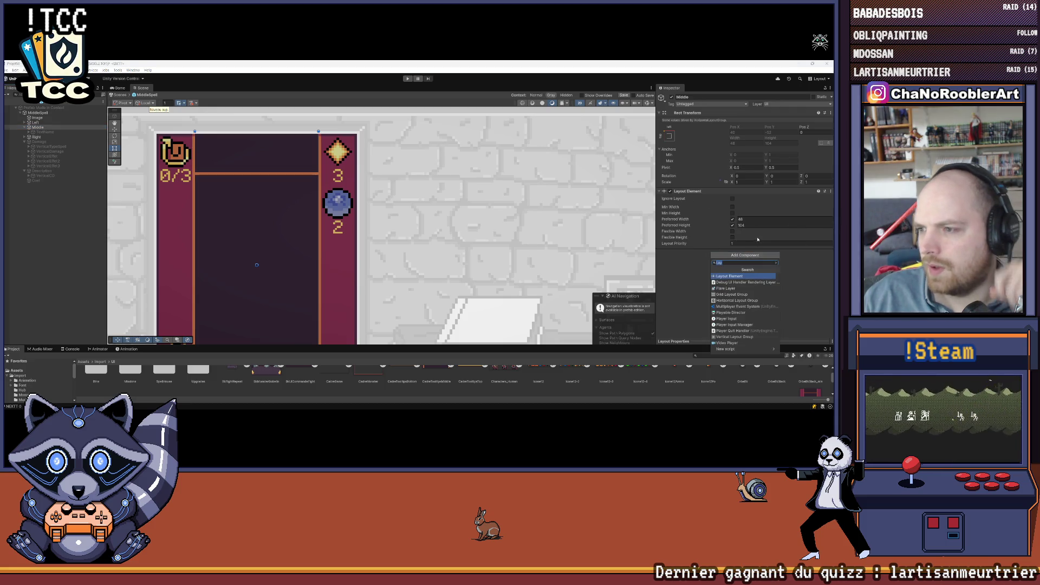
pyautogui.write('Ver')
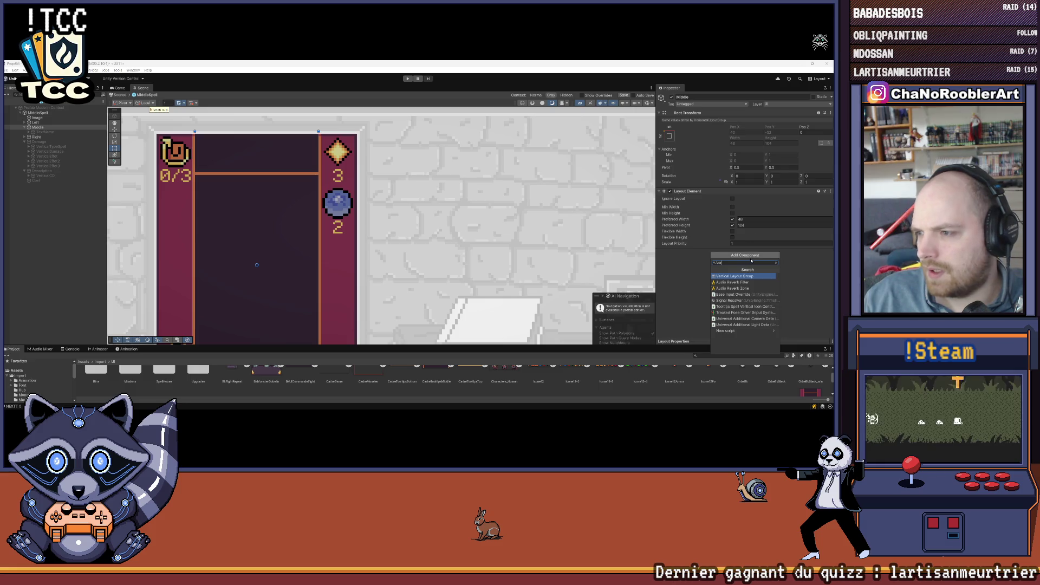
pyautogui.press('Return')
pyautogui.scroll(-1, 766, 218)
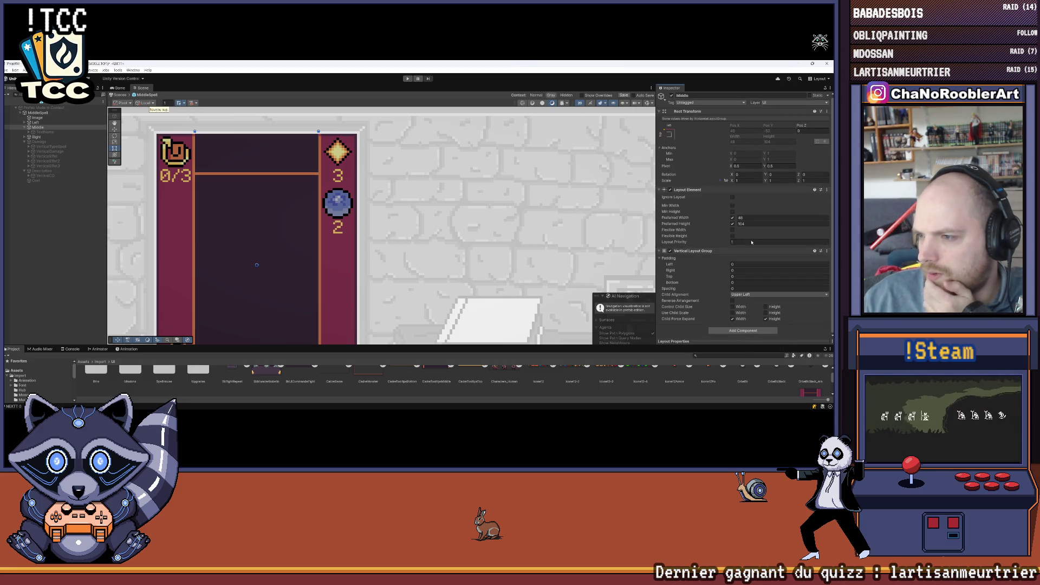
pyautogui.click(736, 276)
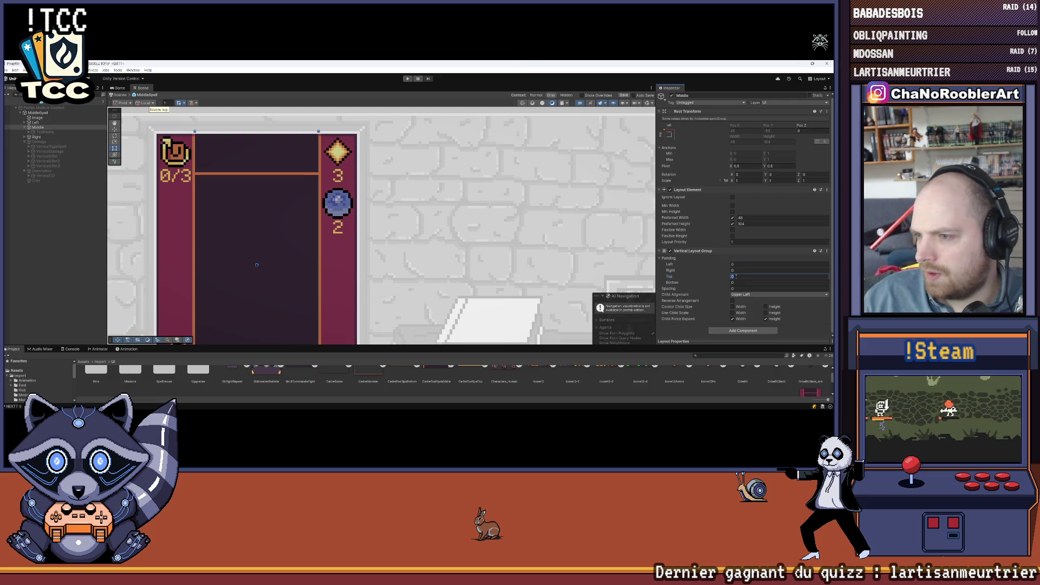
pyautogui.write('2')
pyautogui.click(291, 158)
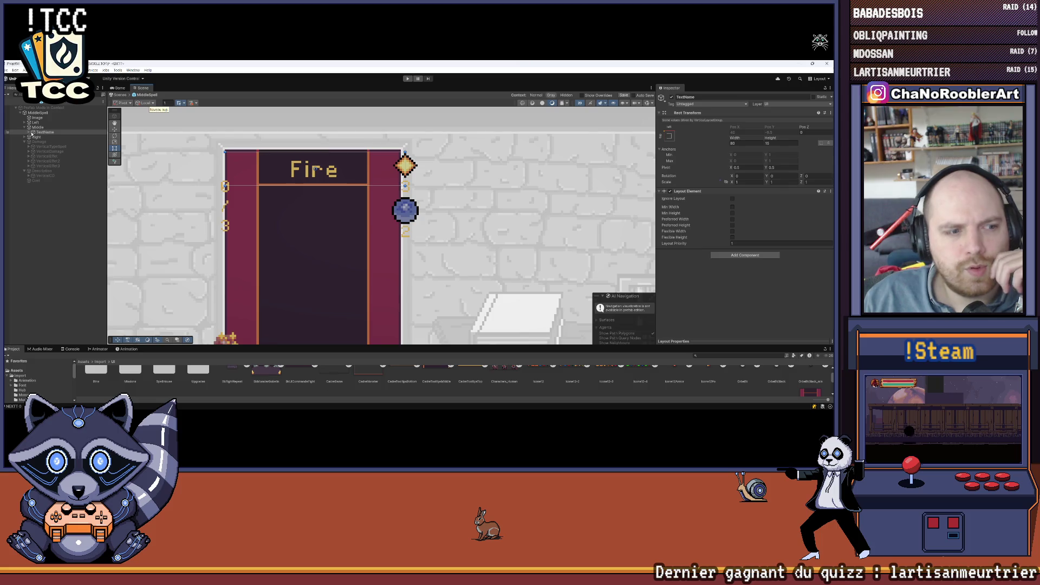
# Review the title text and Middle's layout settings, undo the last change, and save the prefab
pyautogui.click(30, 132)
pyautogui.click(47, 138)
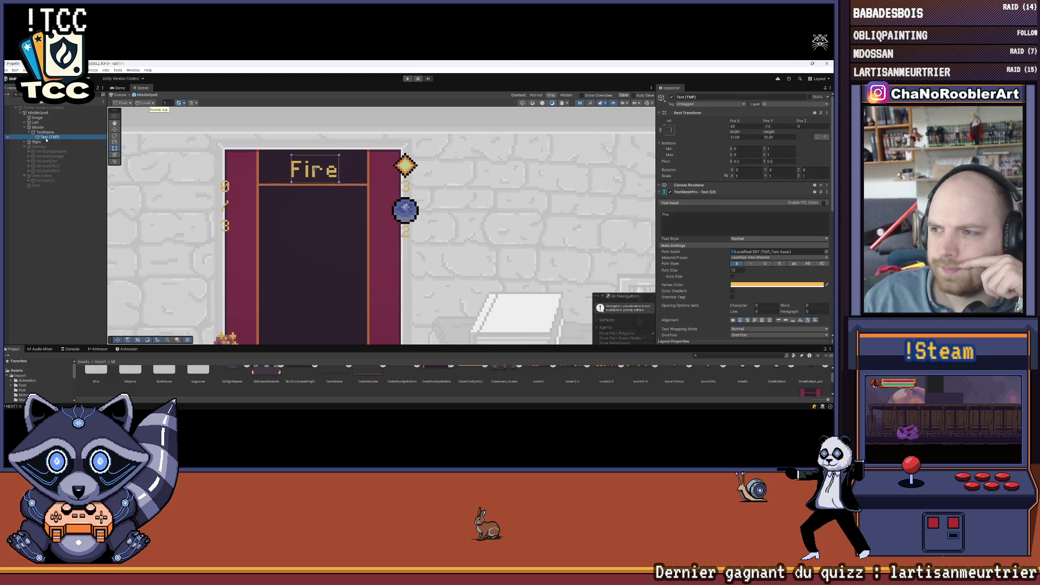
pyautogui.scroll(-5, 742, 254)
pyautogui.scroll(5, 745, 266)
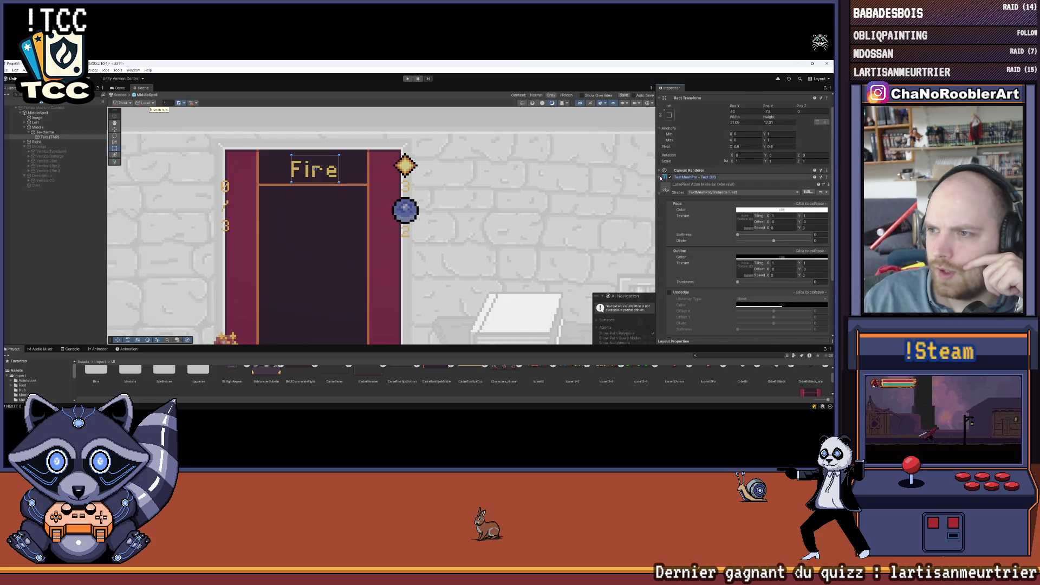
pyautogui.click(666, 177)
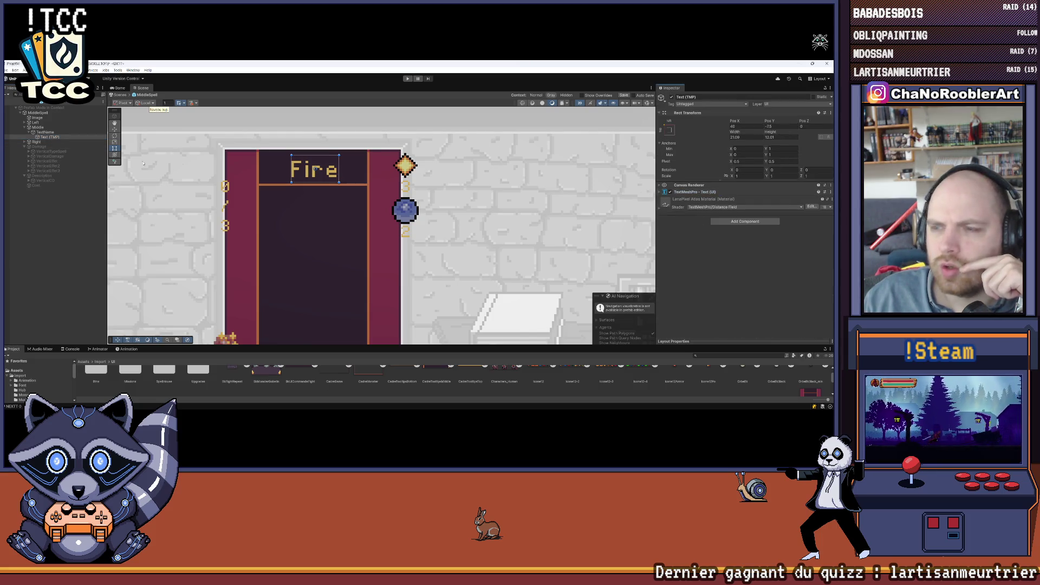
pyautogui.click(41, 128)
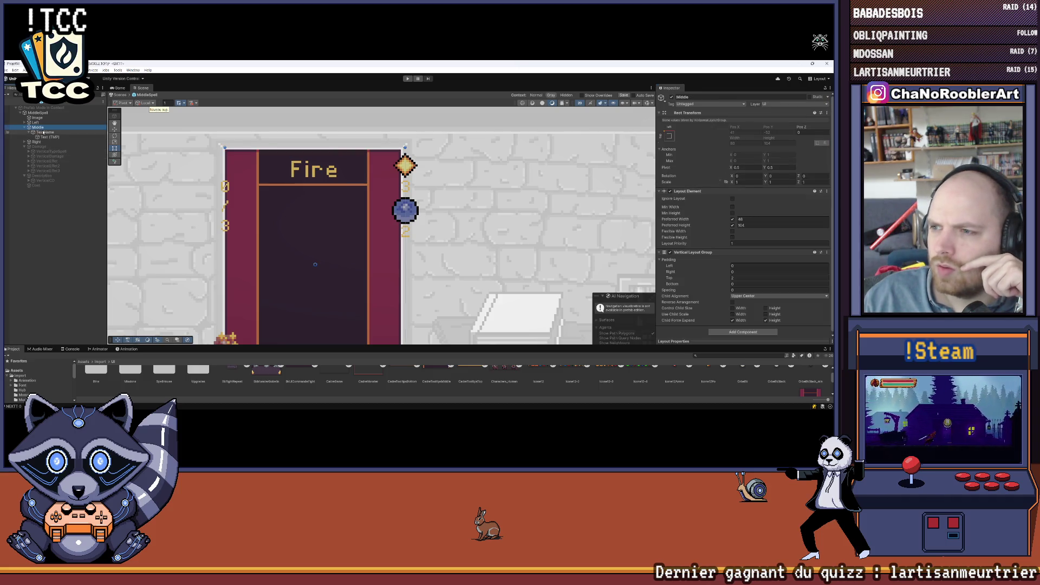
pyautogui.scroll(-1, 288, 163)
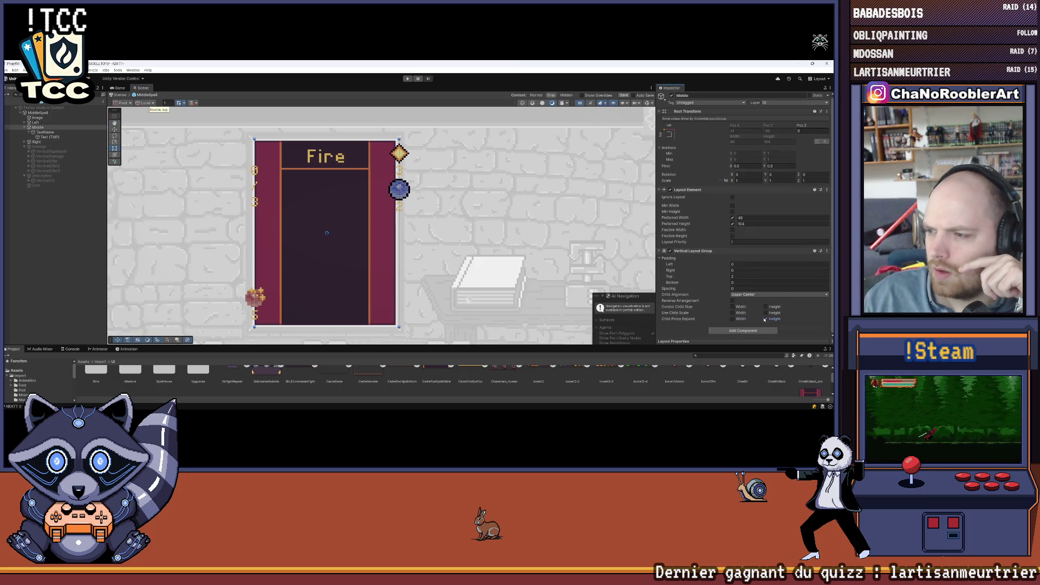
pyautogui.hotkey('ctrl', 'z')
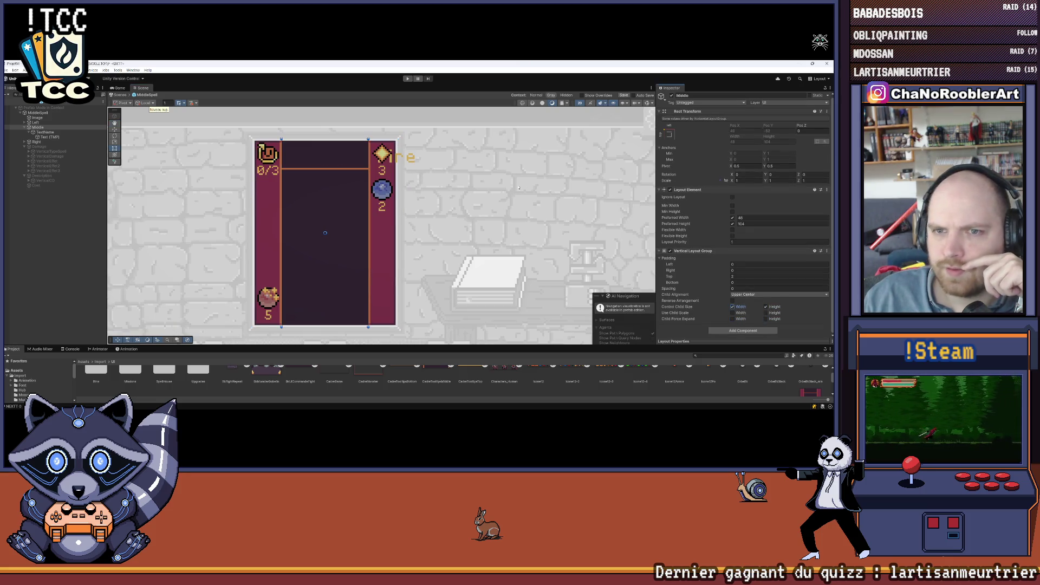
pyautogui.scroll(2, 343, 132)
pyautogui.click(55, 249)
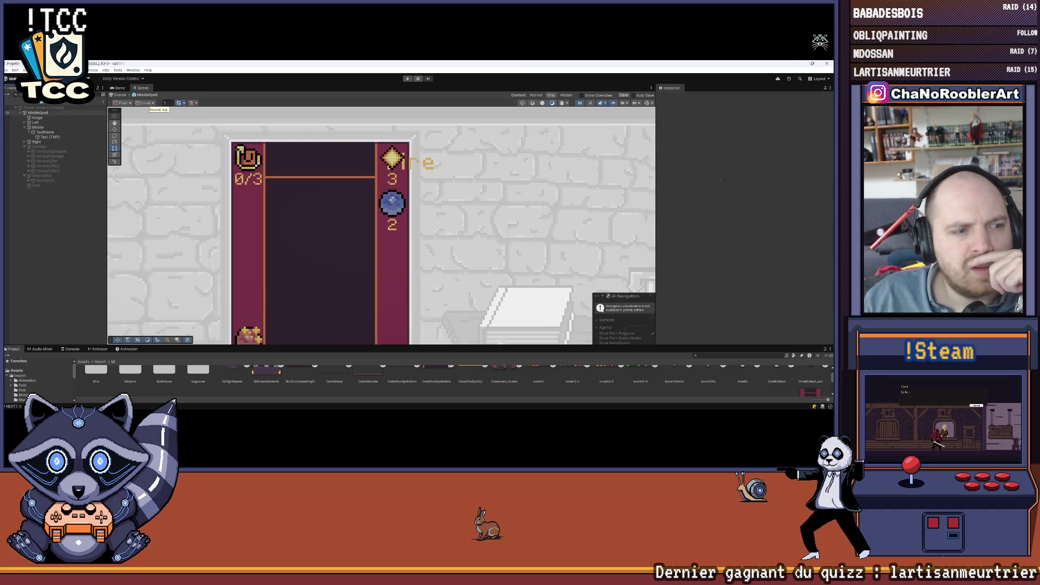
pyautogui.click(9, 70)
pyautogui.click(14, 98)
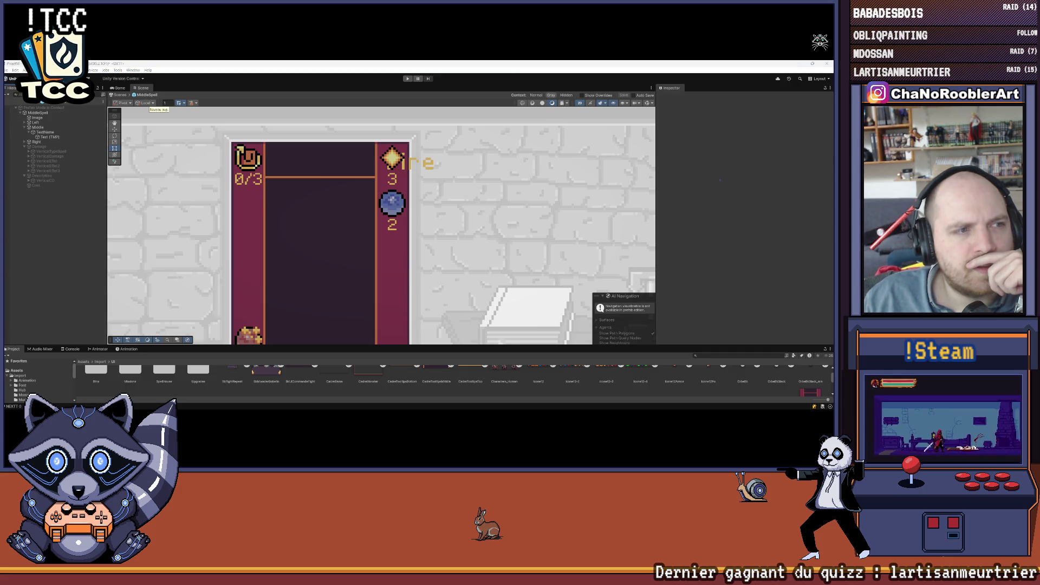
# Stretch the title's Text (TMP) to its parent with Left, Top, Right and Bottom at 0
pyautogui.click(54, 137)
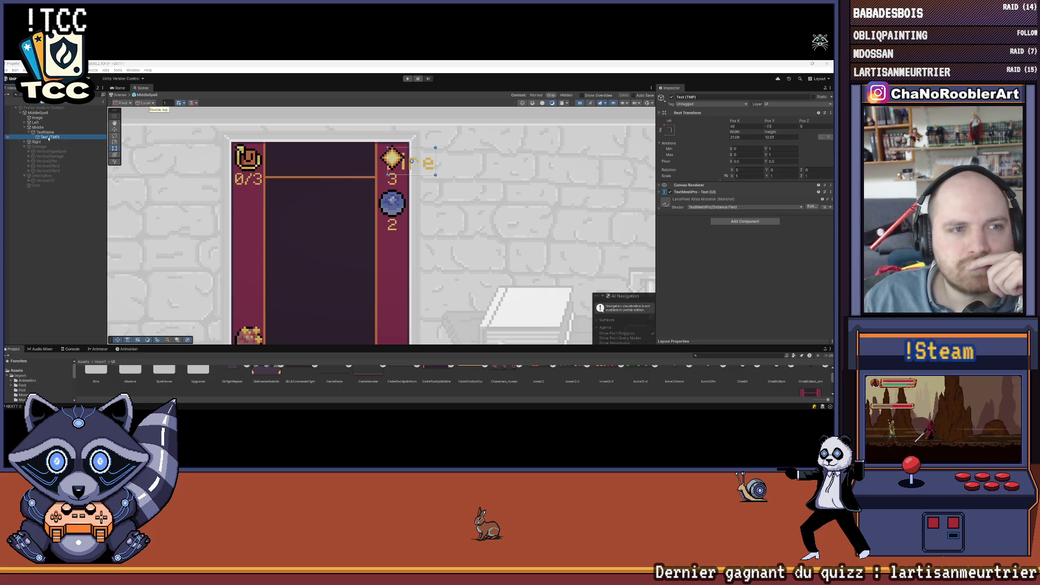
pyautogui.click(46, 132)
pyautogui.click(53, 137)
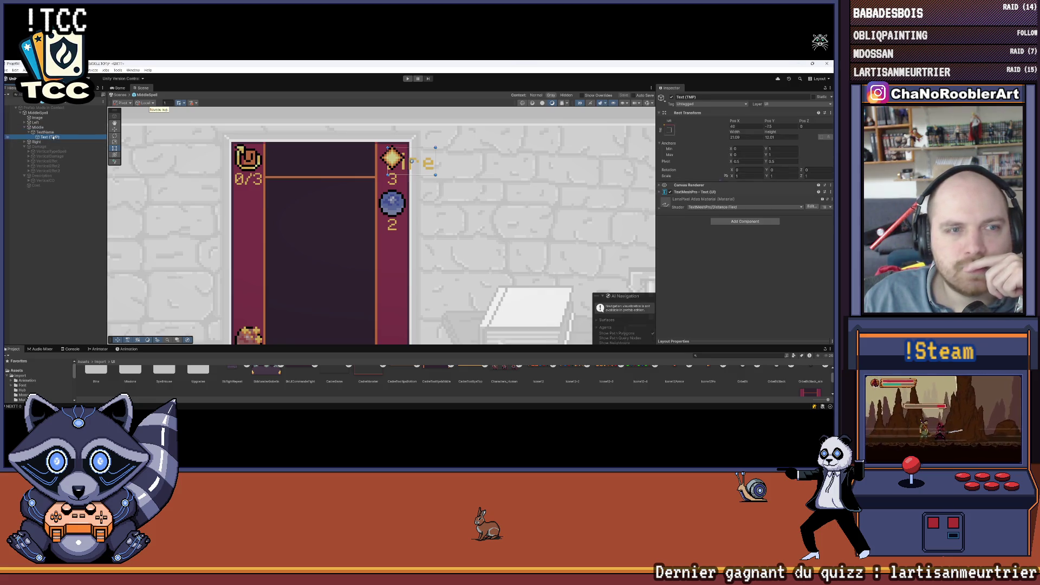
pyautogui.click(672, 131)
pyautogui.click(734, 222)
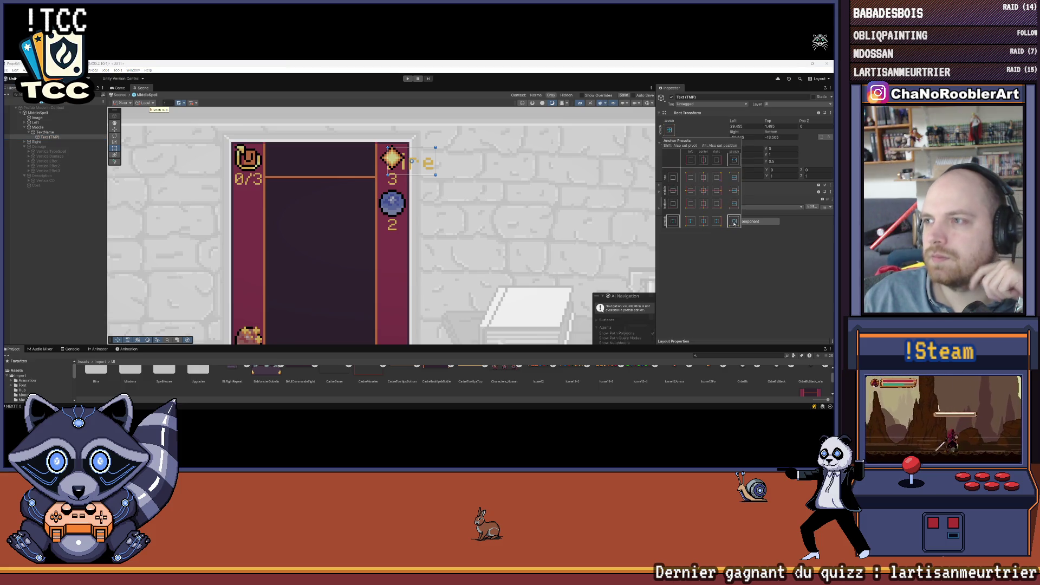
pyautogui.click(745, 130)
pyautogui.click(738, 125)
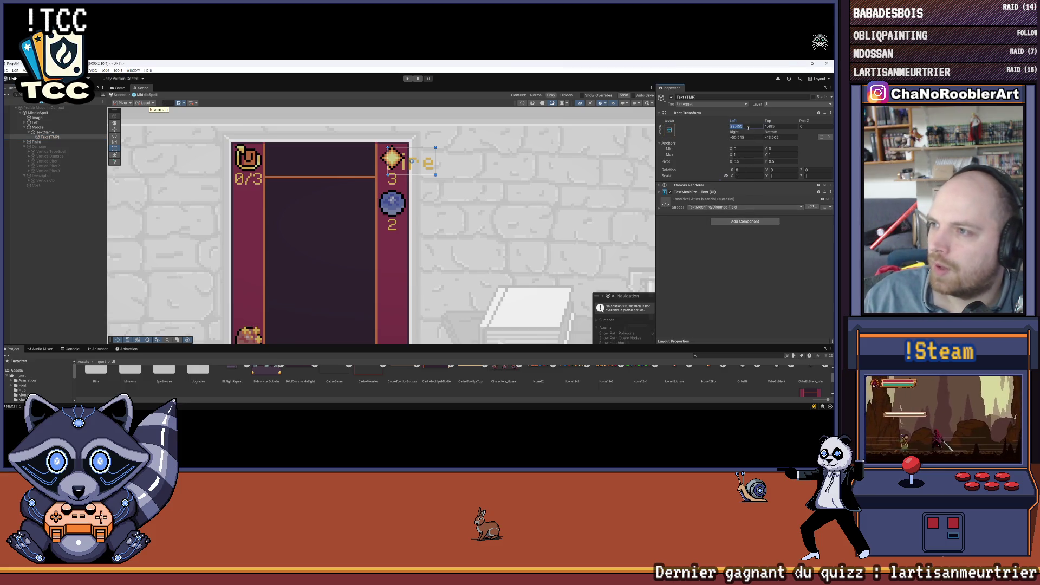
pyautogui.write('0')
pyautogui.press('Tab')
pyautogui.write('0')
pyautogui.press('Tab')
pyautogui.press('Tab')
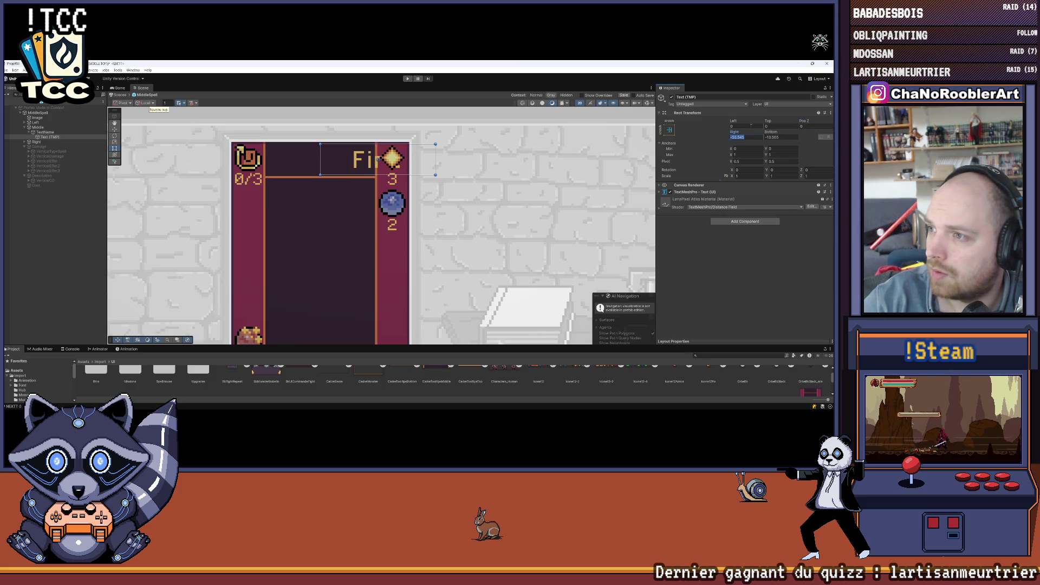
pyautogui.write('0')
pyautogui.press('Tab')
pyautogui.write('0')
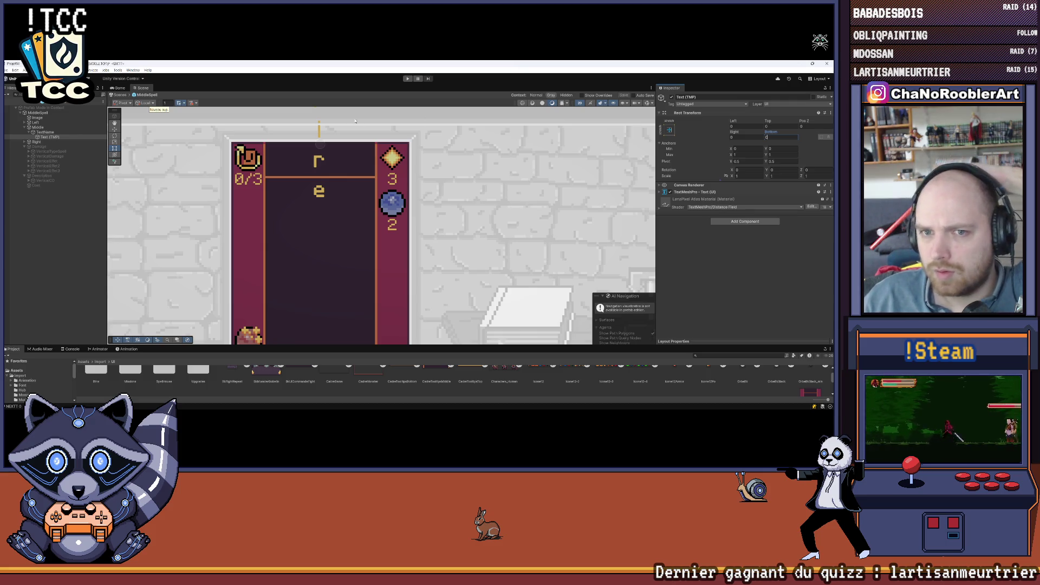
# Give TextName's Layout Element a preferred width of 48 and preferred height of 15
pyautogui.click(48, 133)
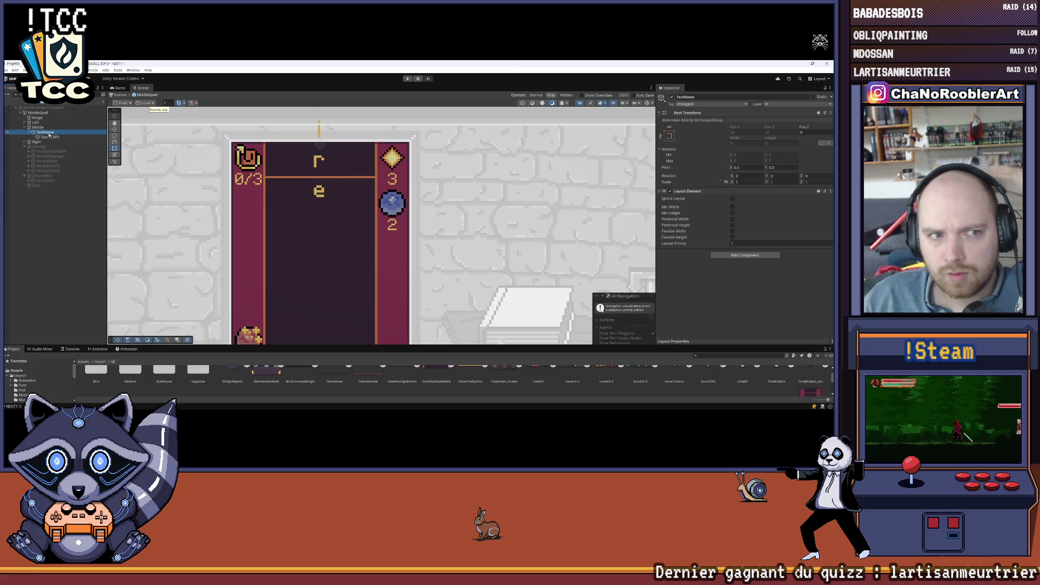
pyautogui.scroll(-2, 633, 208)
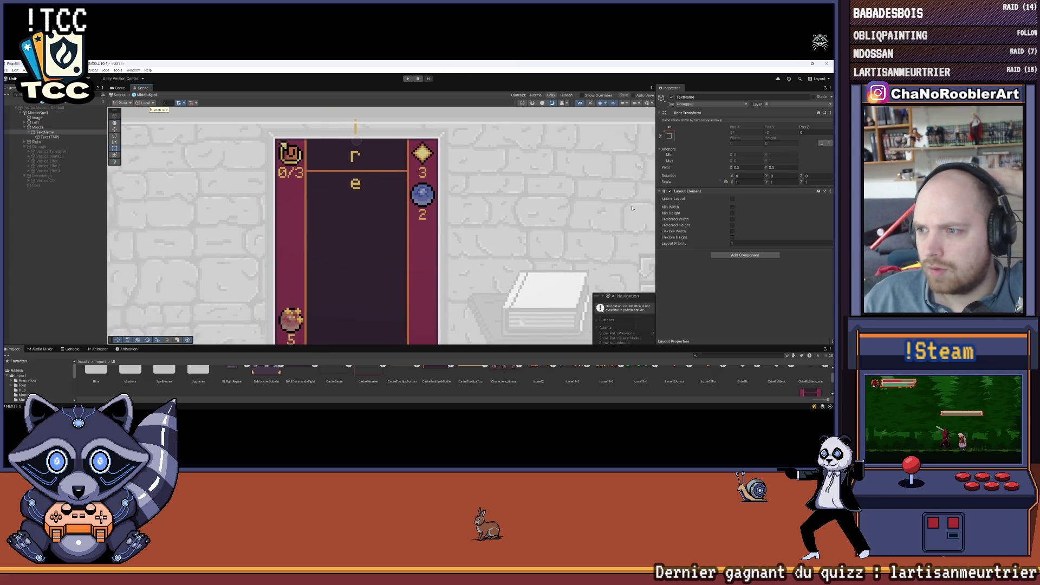
pyautogui.click(733, 219)
pyautogui.click(732, 225)
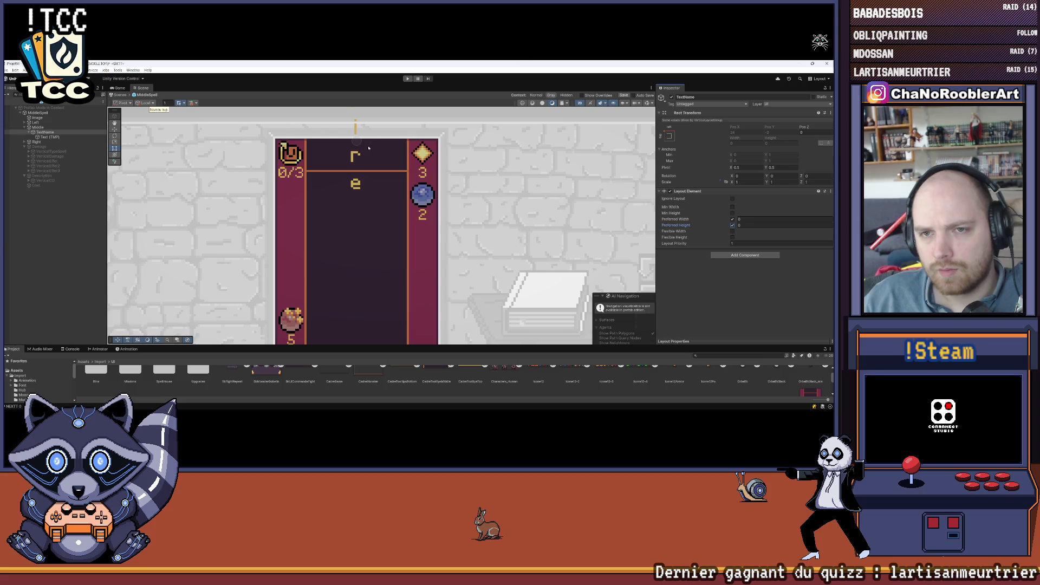
pyautogui.click(755, 219)
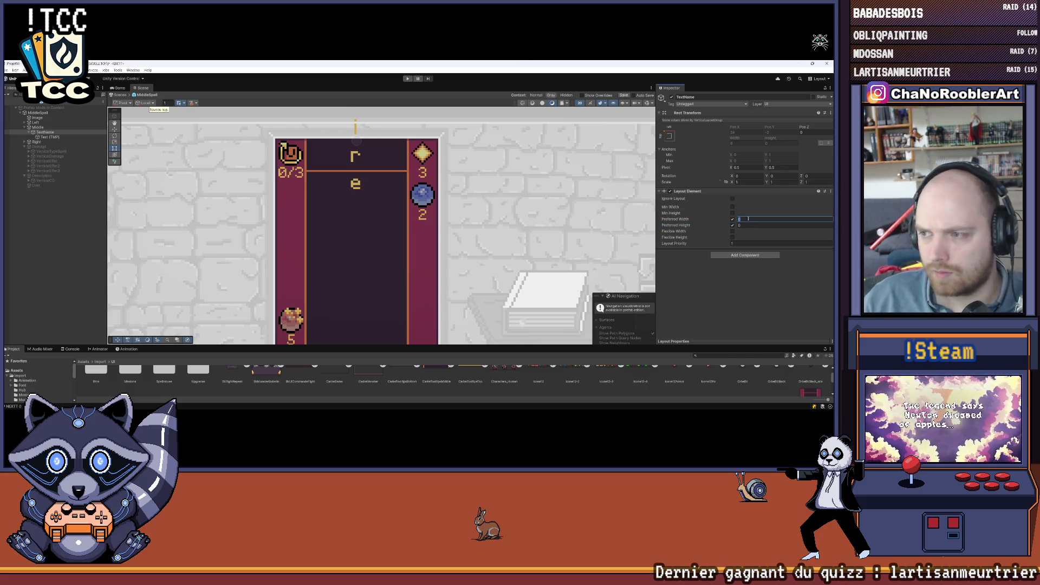
pyautogui.write('48')
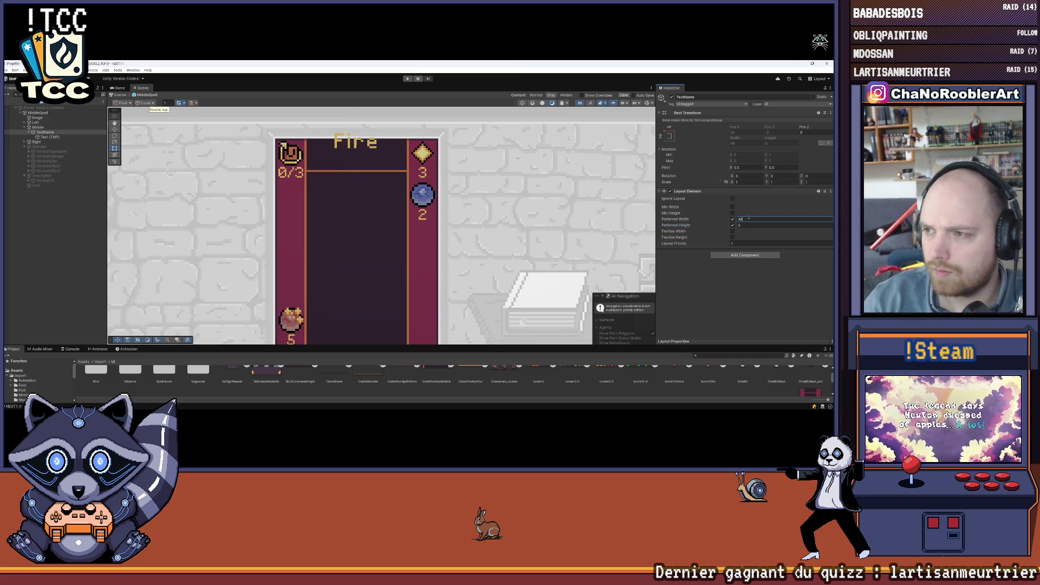
pyautogui.click(745, 225)
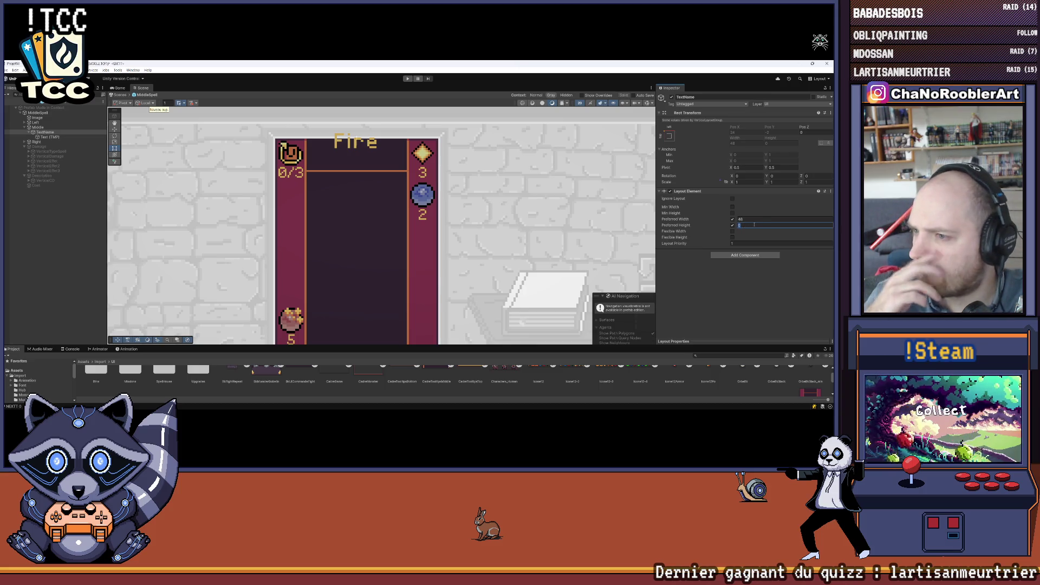
pyautogui.write('15')
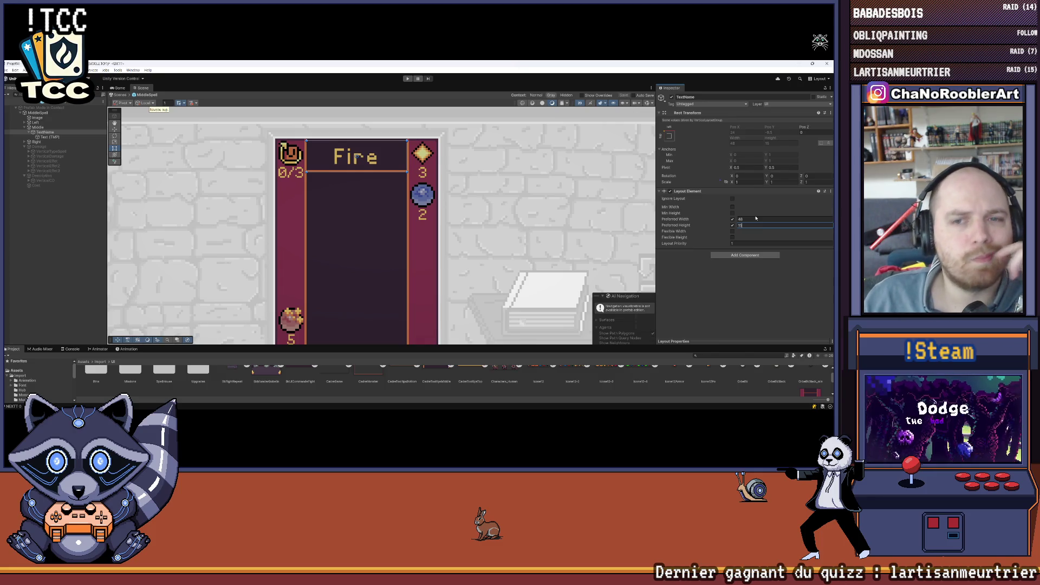
pyautogui.click(358, 165)
# Enable Auto Size on the title's TextMeshPro text with a maximum font size of 14
pyautogui.click(359, 164)
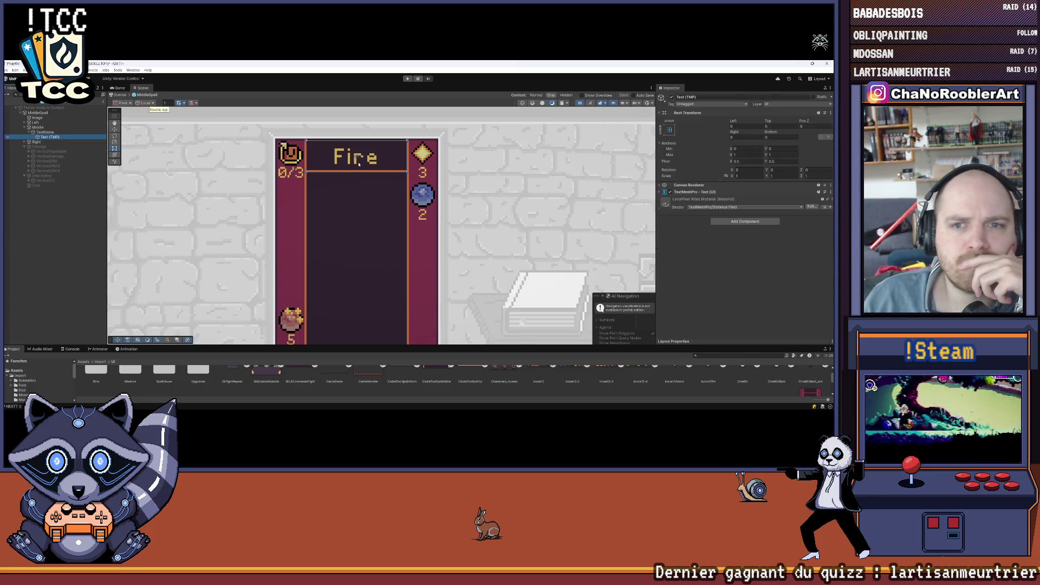
pyautogui.click(660, 185)
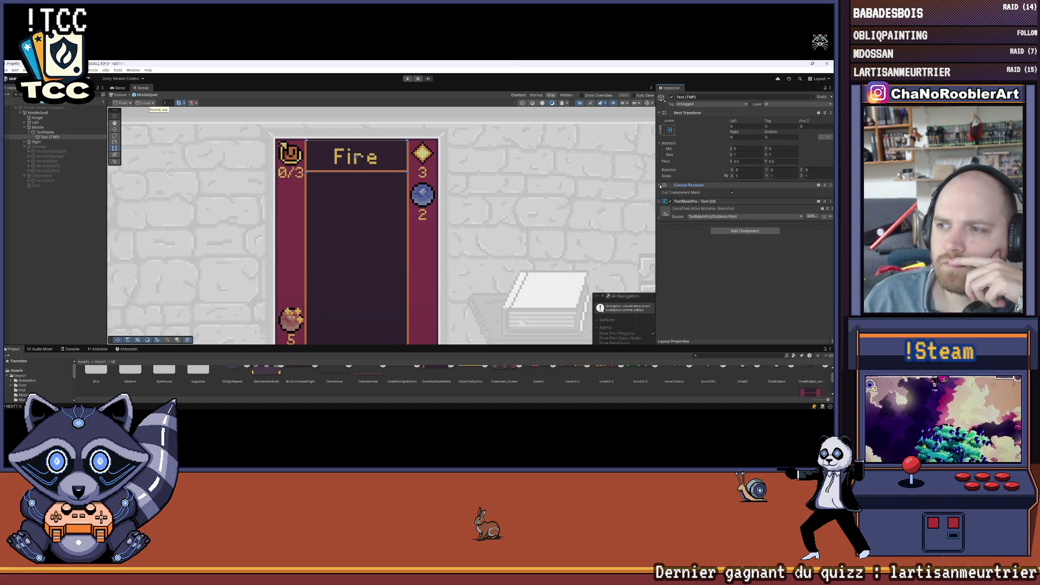
pyautogui.click(659, 186)
pyautogui.click(659, 192)
pyautogui.scroll(-2, 749, 228)
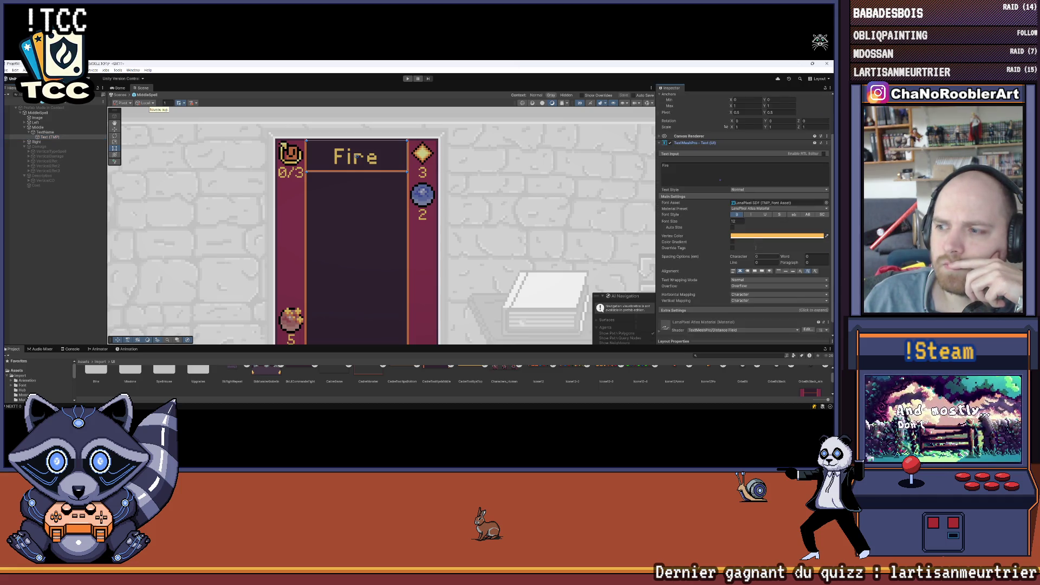
pyautogui.click(733, 227)
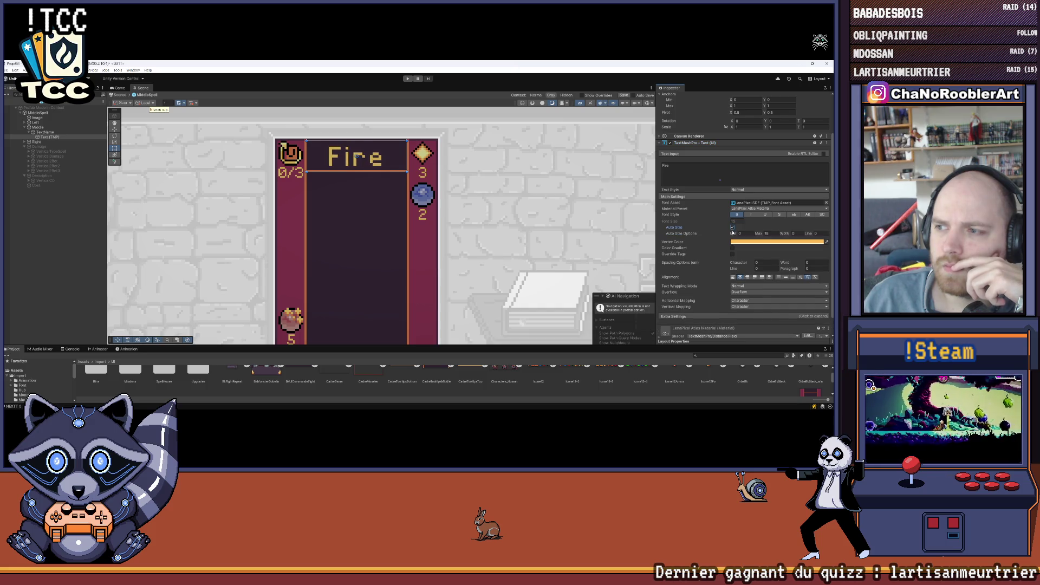
pyautogui.click(772, 233)
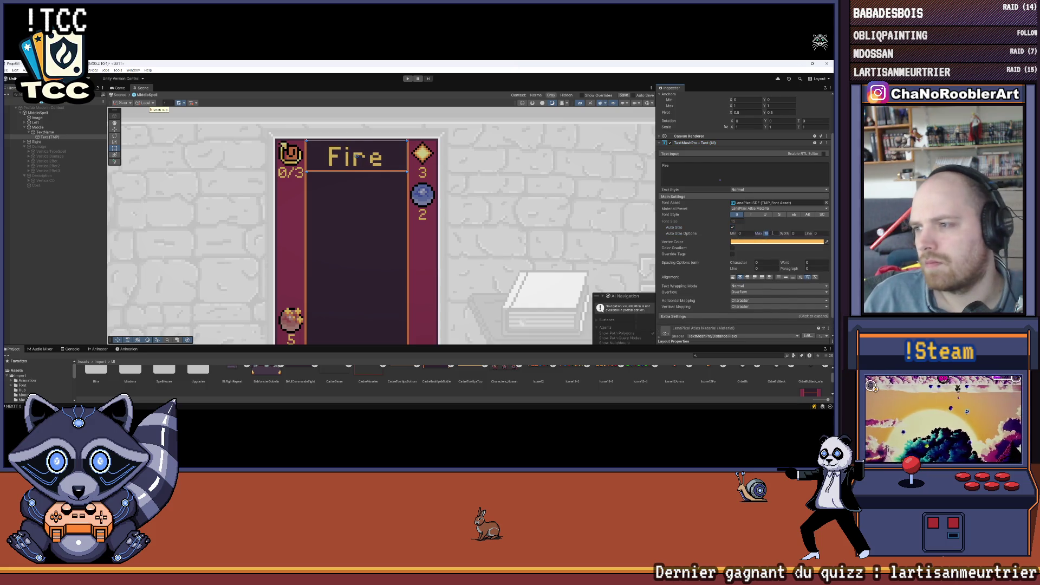
pyautogui.write('14')
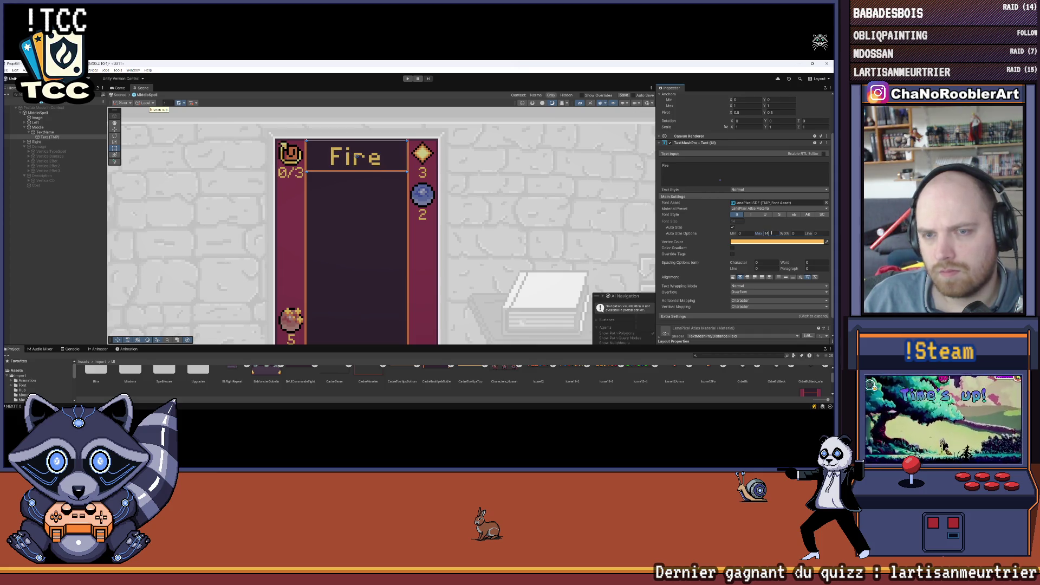
pyautogui.click(748, 234)
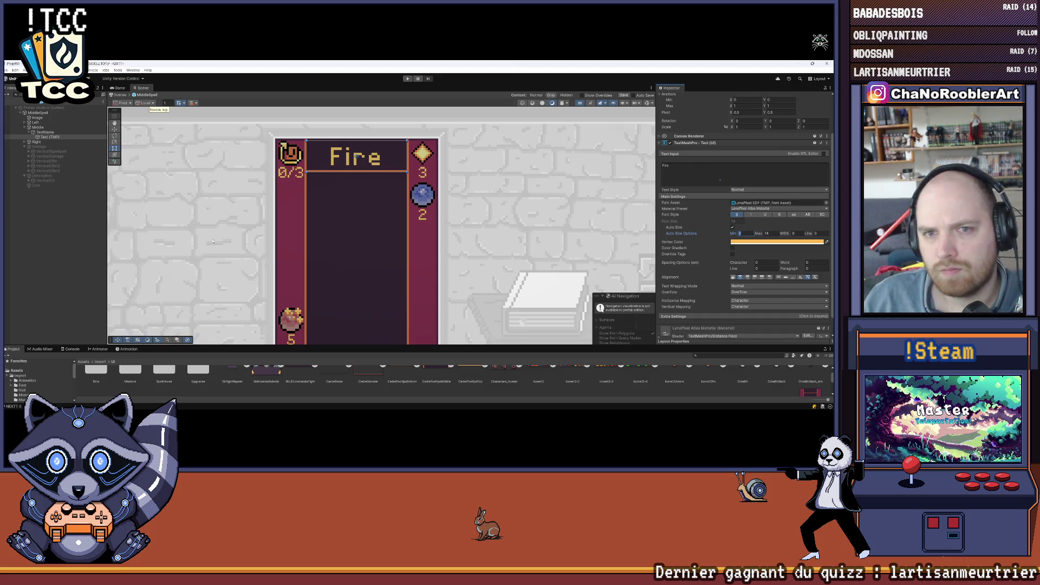
# Append the test text 'DEFJIJEIJI I' after Fire in the title's text input
pyautogui.click(93, 260)
pyautogui.click(50, 137)
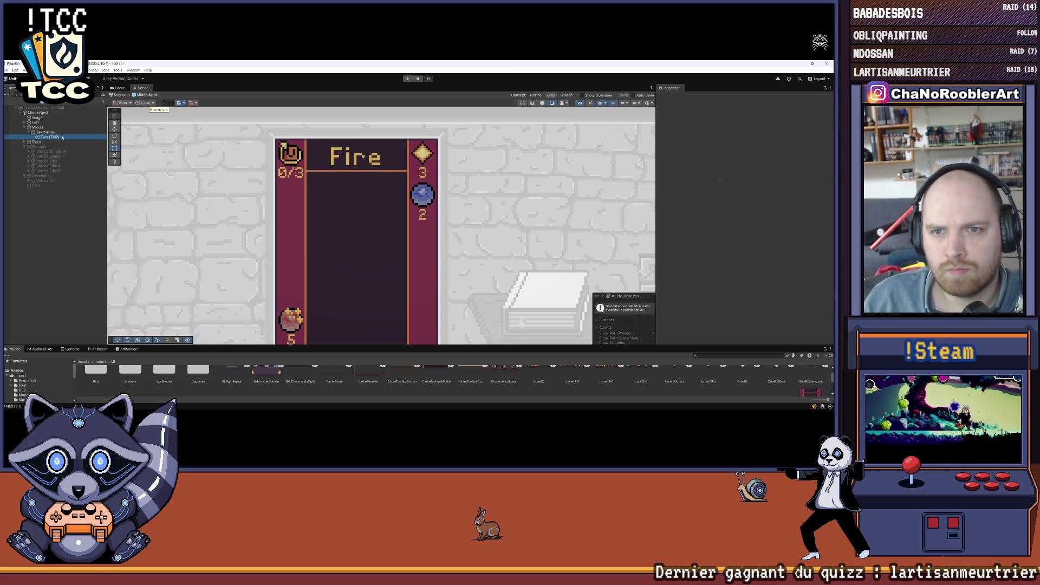
pyautogui.click(709, 220)
pyautogui.click(713, 217)
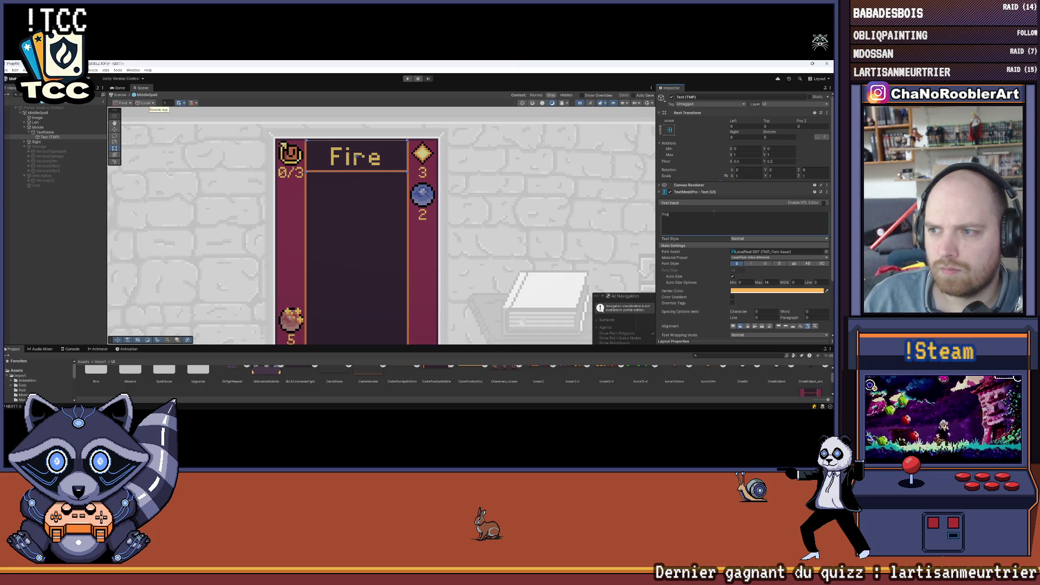
pyautogui.write('DEFJIJEIJI I')
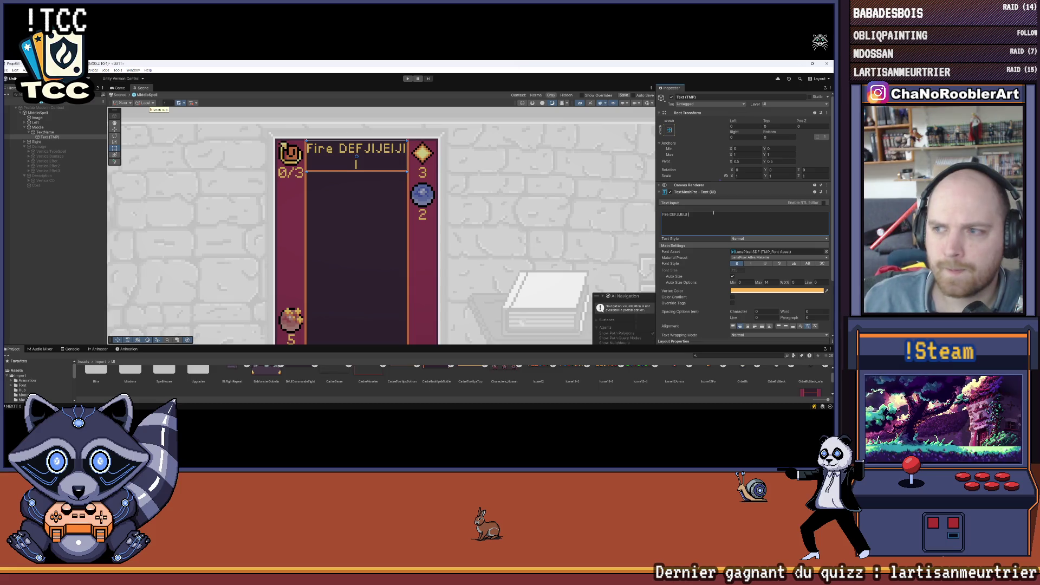
# Replace the title's filler word with 'kokofefkok', undo it, then use 'jfifeko' instead
pyautogui.click(685, 216)
pyautogui.click(670, 215)
pyautogui.doubleClick(673, 215)
pyautogui.write('kokofefkok')
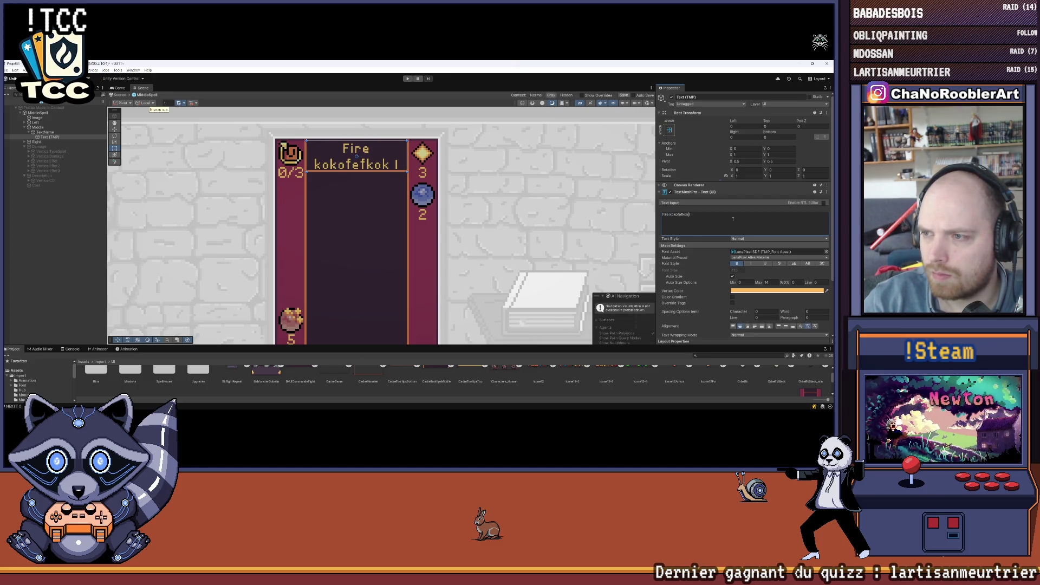
pyautogui.hotkey('ctrl', 'z')
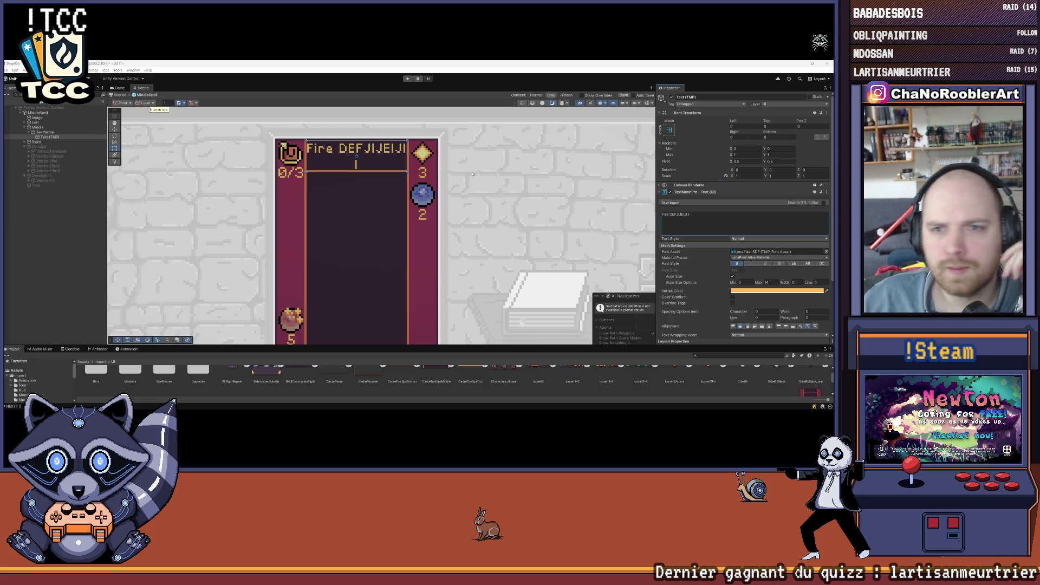
pyautogui.doubleClick(678, 215)
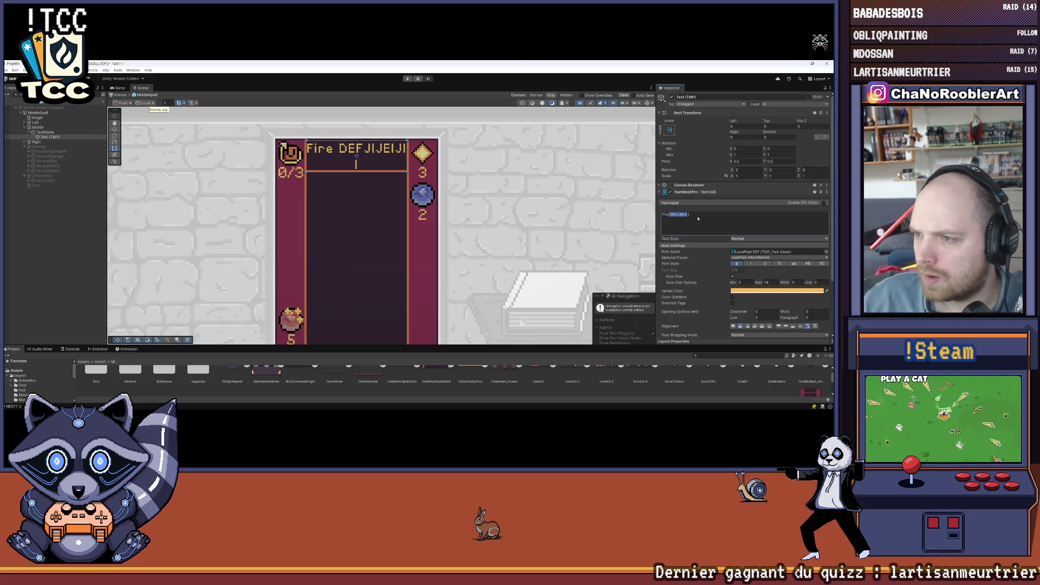
pyautogui.write('jfifeko')
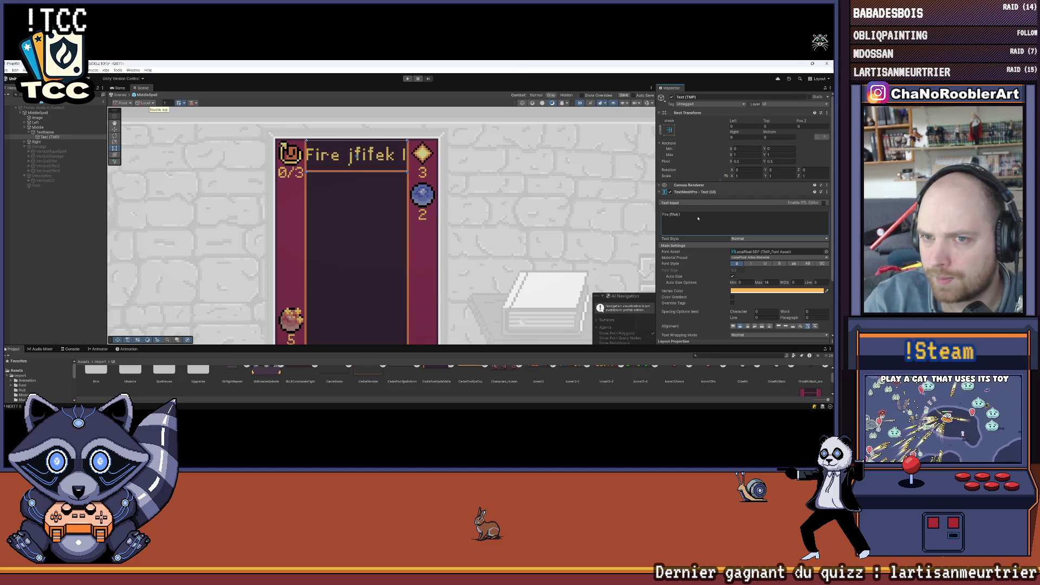
pyautogui.scroll(-3, 729, 231)
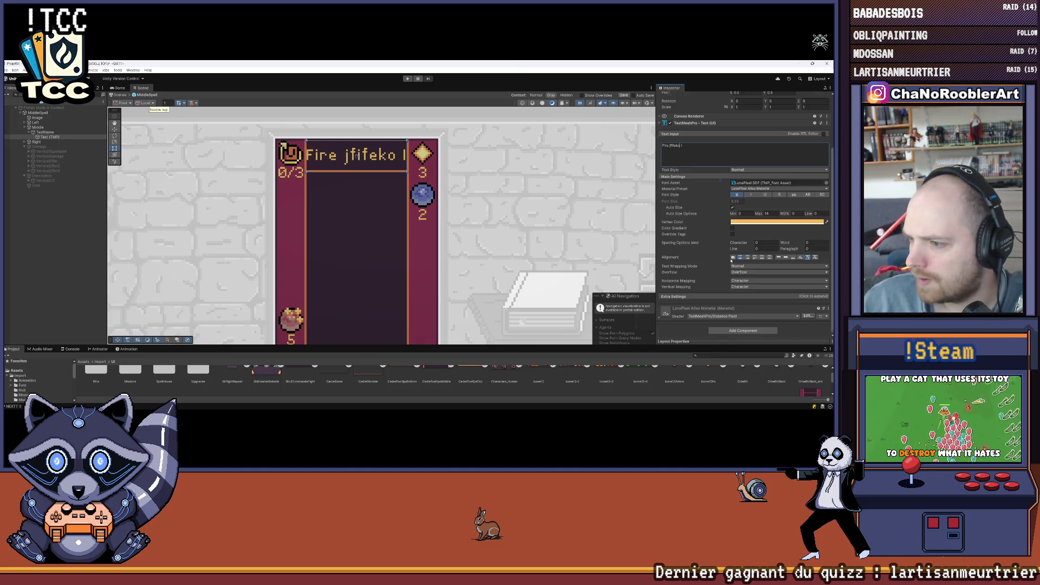
pyautogui.click(708, 297)
pyautogui.scroll(-2, 726, 287)
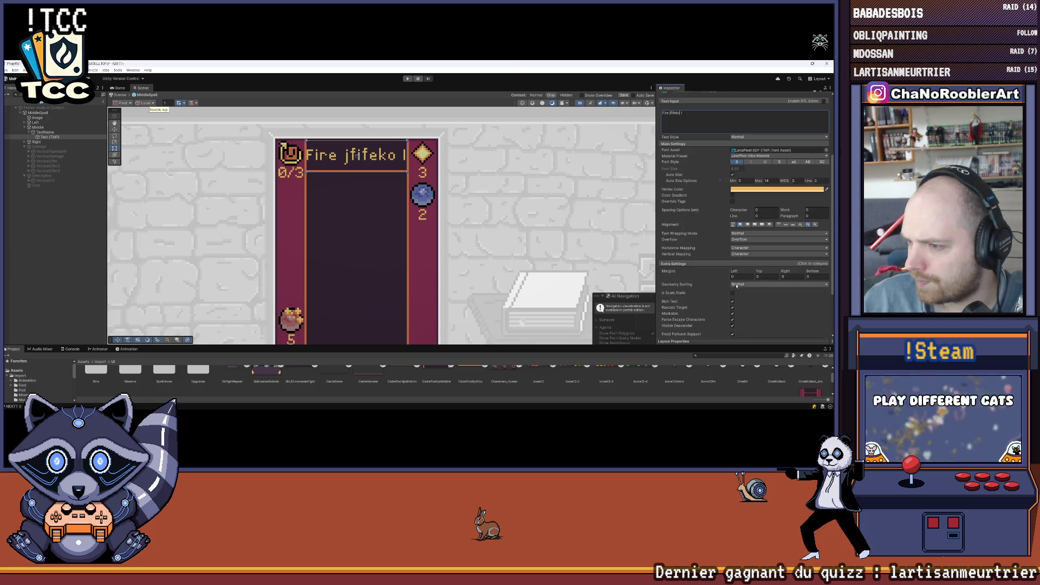
pyautogui.click(742, 276)
pyautogui.write('2')
pyautogui.press('Tab')
pyautogui.write('2')
pyautogui.press('Tab')
pyautogui.write('2')
pyautogui.press('Tab')
pyautogui.write('2')
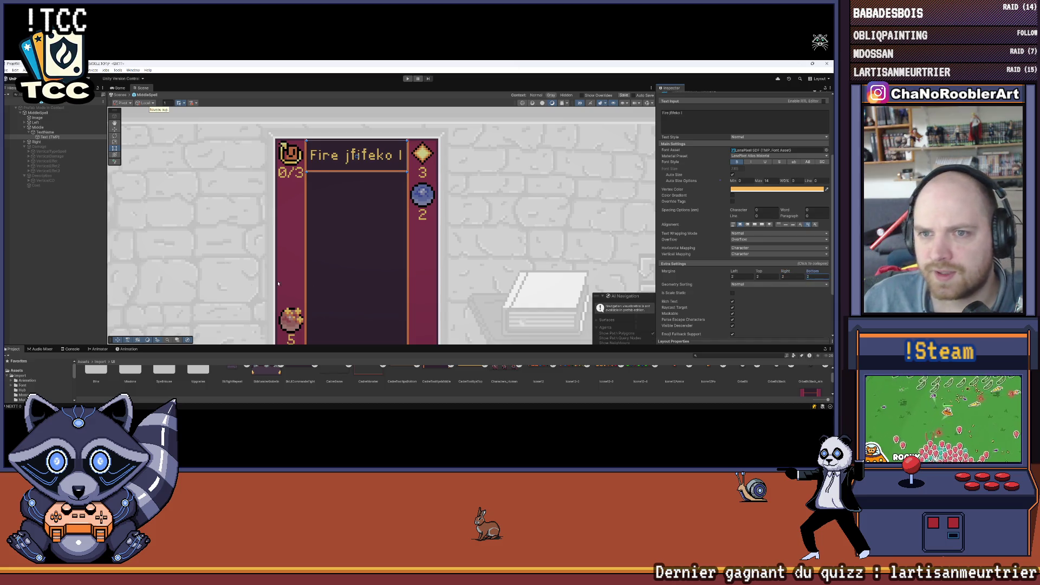
pyautogui.click(61, 260)
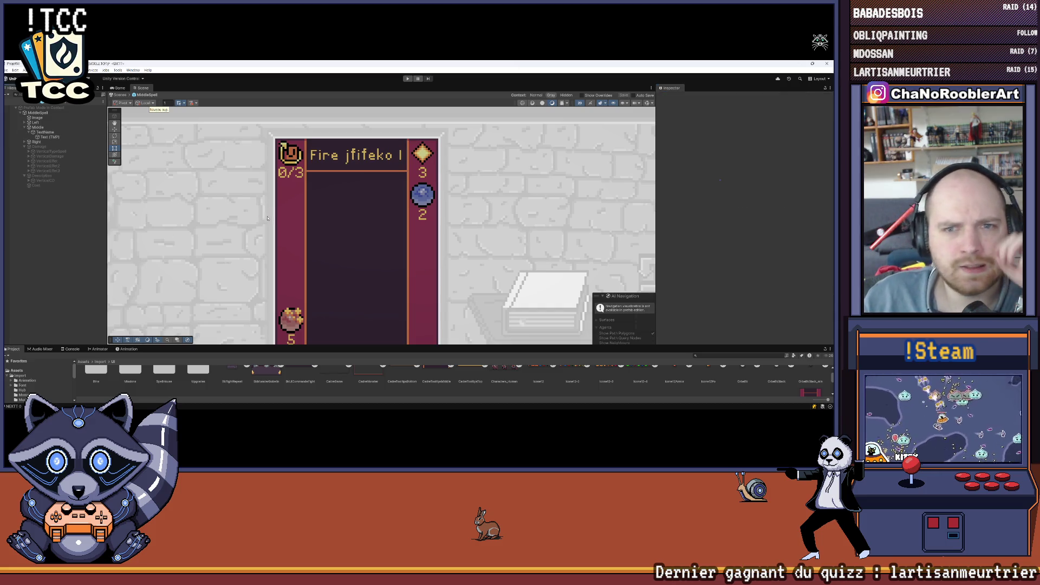
pyautogui.click(41, 132)
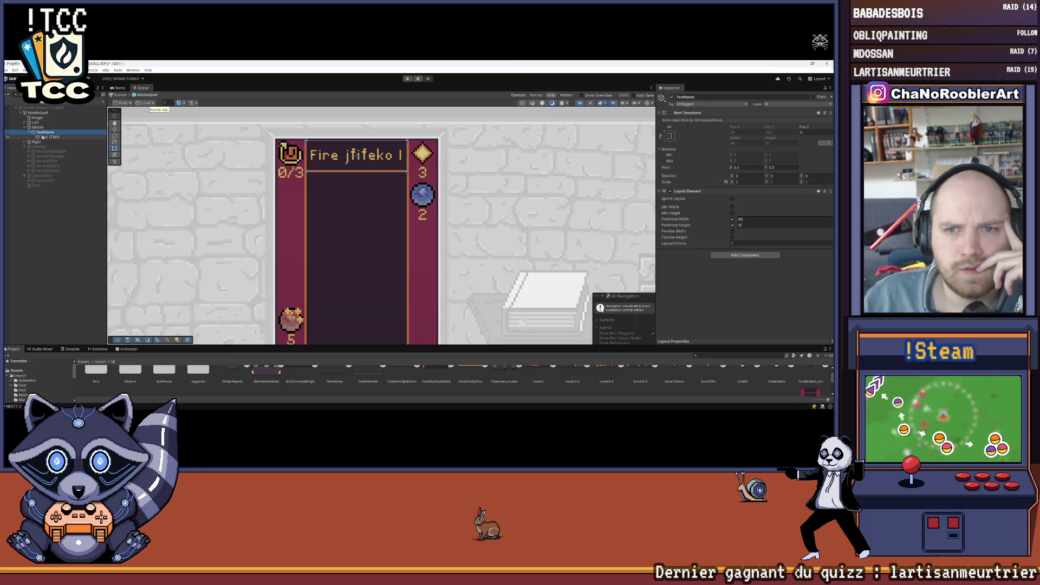
pyautogui.click(45, 137)
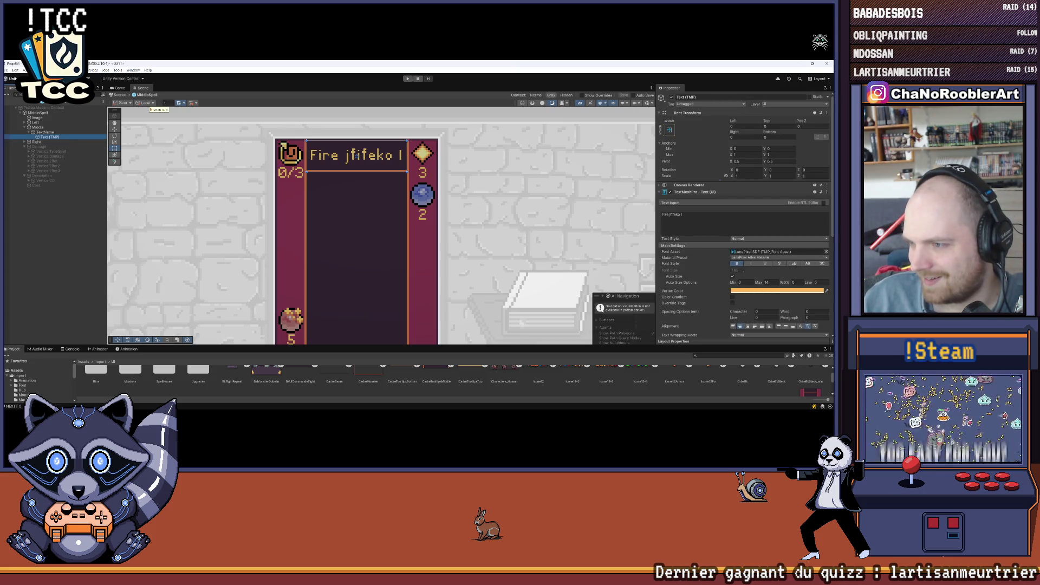
pyautogui.click(737, 264)
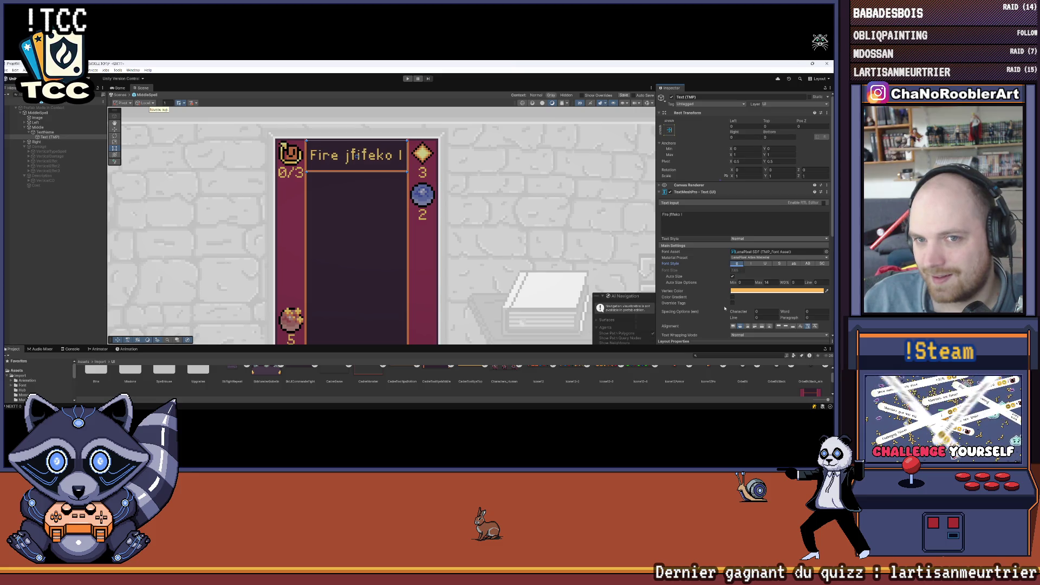
pyautogui.click(69, 253)
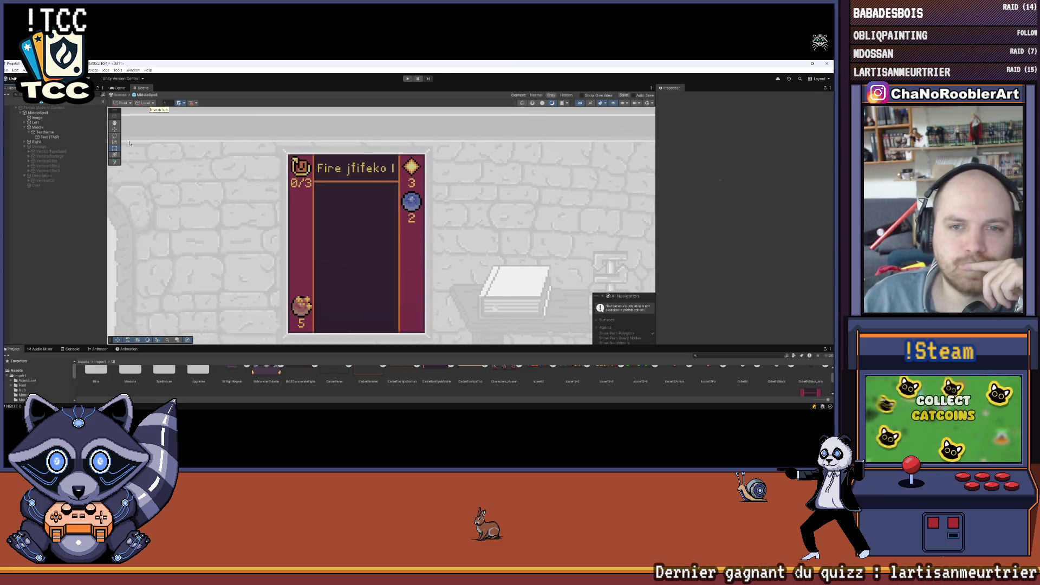
pyautogui.click(50, 138)
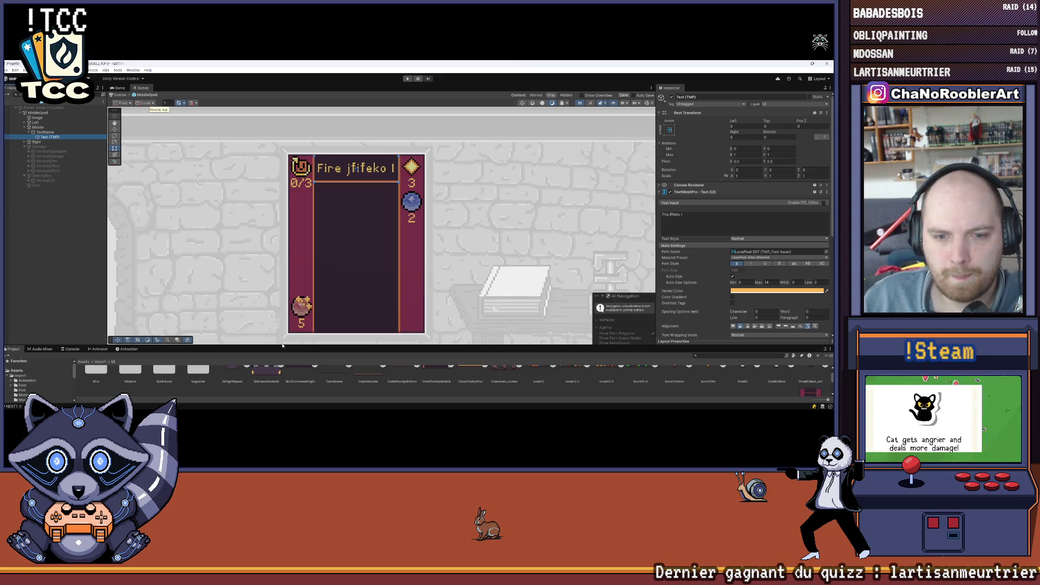
# Replace the placeholder title text with 'Boule de feu V', correcting the trailing numeral
pyautogui.doubleClick(676, 215)
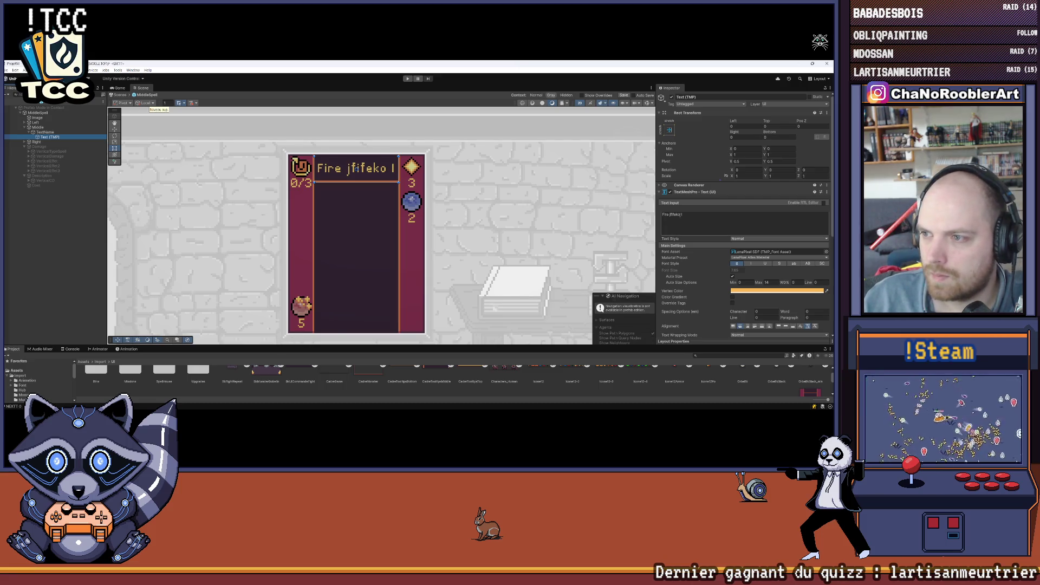
pyautogui.moveTo(662, 215); pyautogui.dragTo(681, 216)
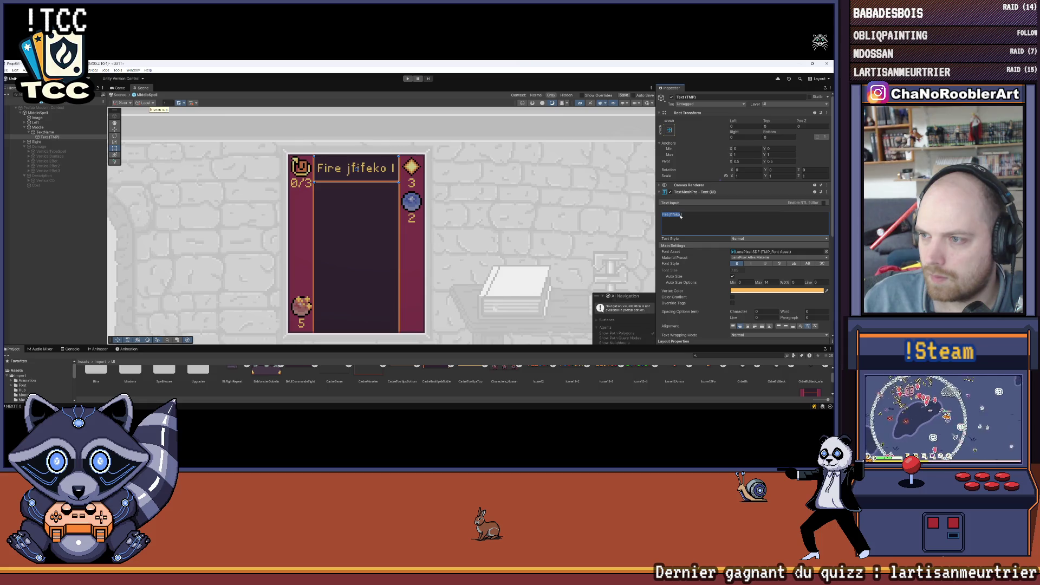
pyautogui.write('Boule d')
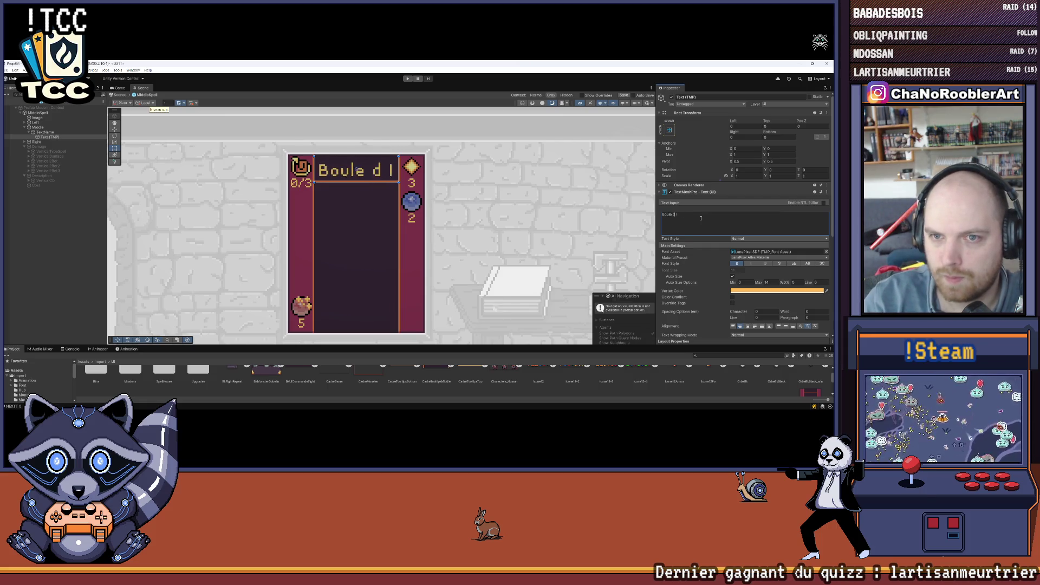
pyautogui.write('e feu I')
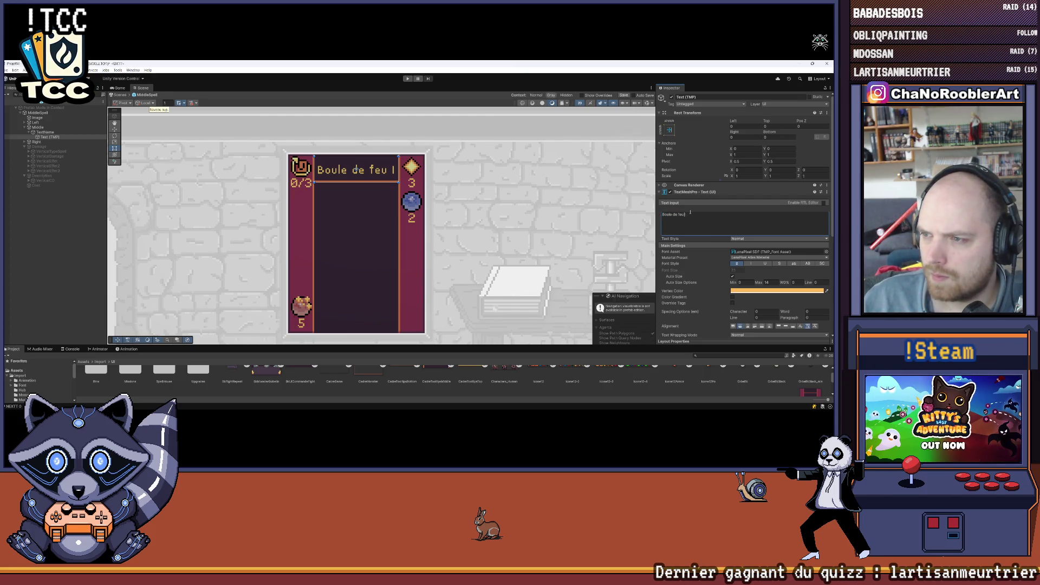
pyautogui.write('V')
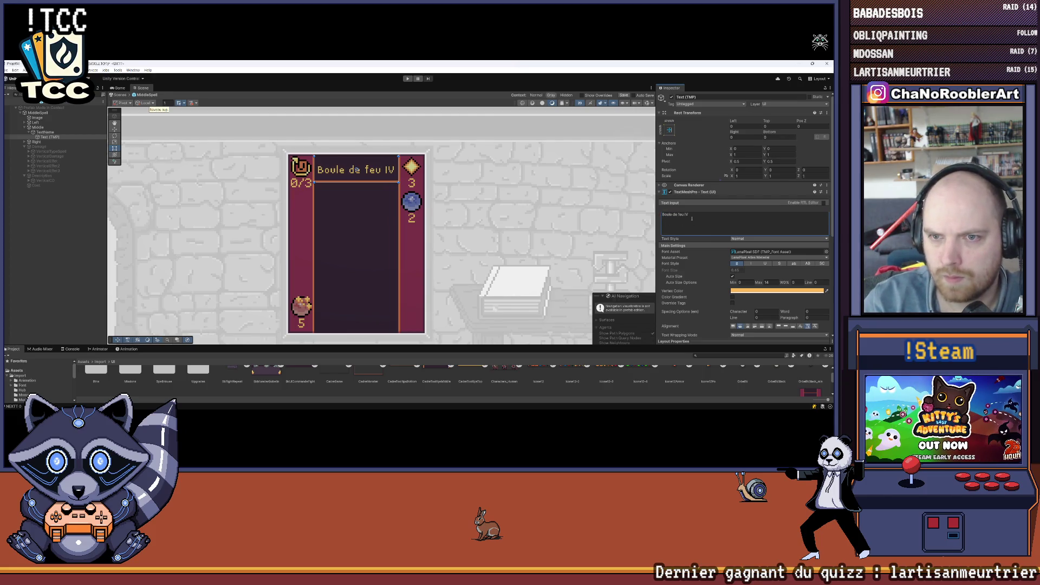
pyautogui.press('BackSpace')
pyautogui.write('I')
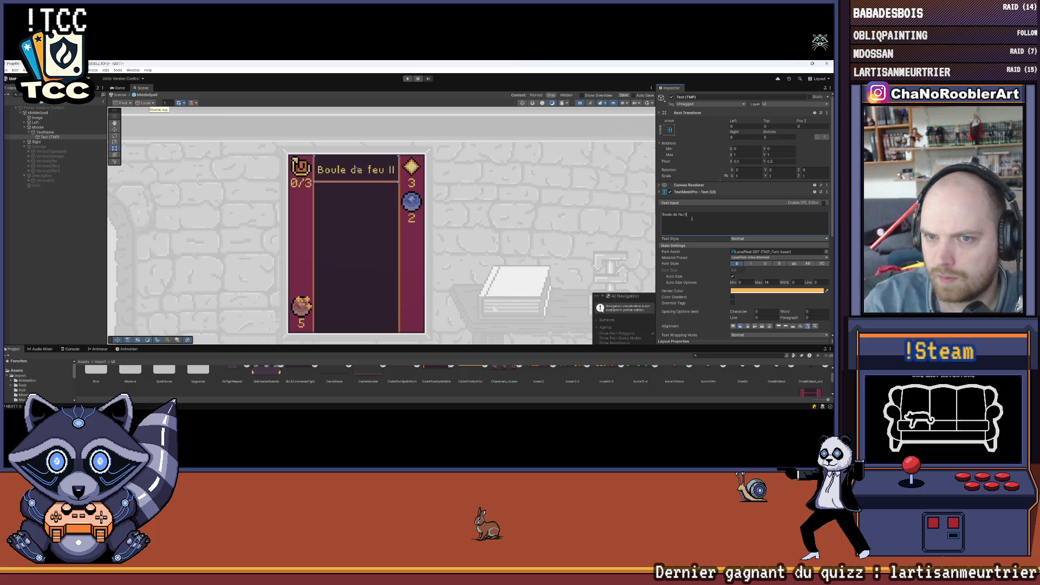
pyautogui.write('I')
pyautogui.press('BackSpace')
pyautogui.press('BackSpace')
pyautogui.press('BackSpace')
pyautogui.write('V')
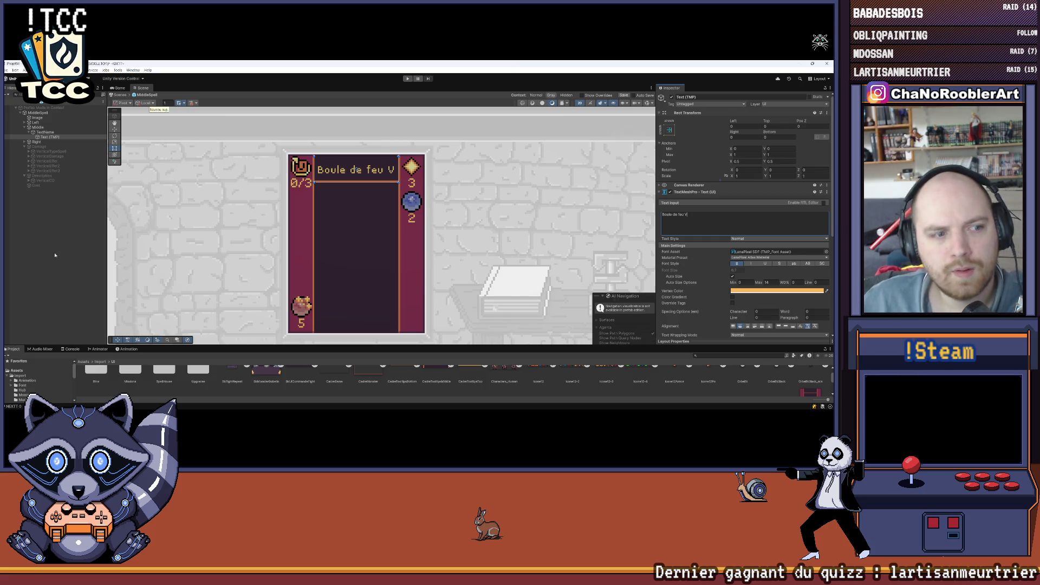
pyautogui.click(55, 254)
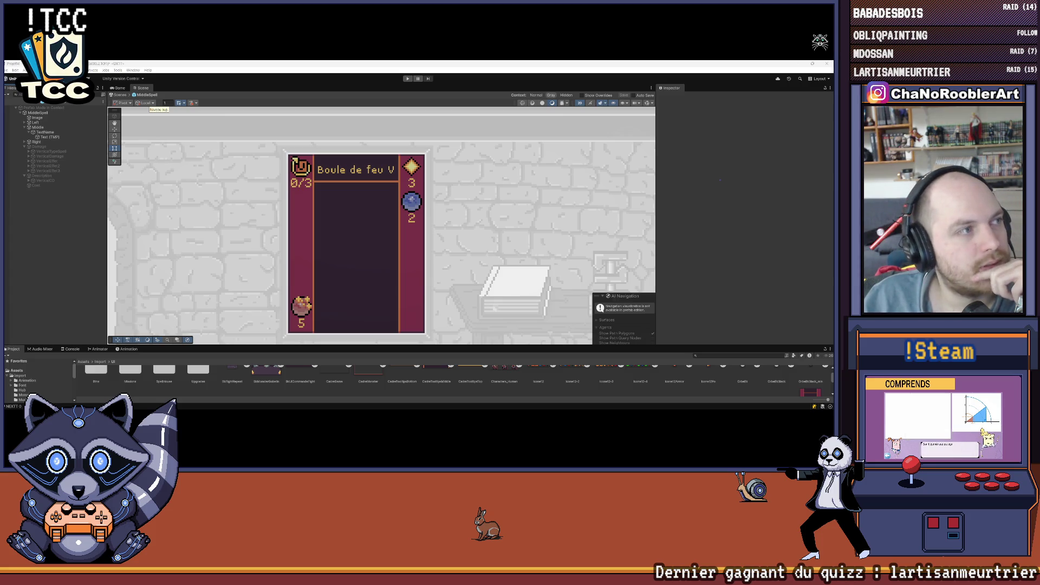
pyautogui.scroll(-2, 366, 189)
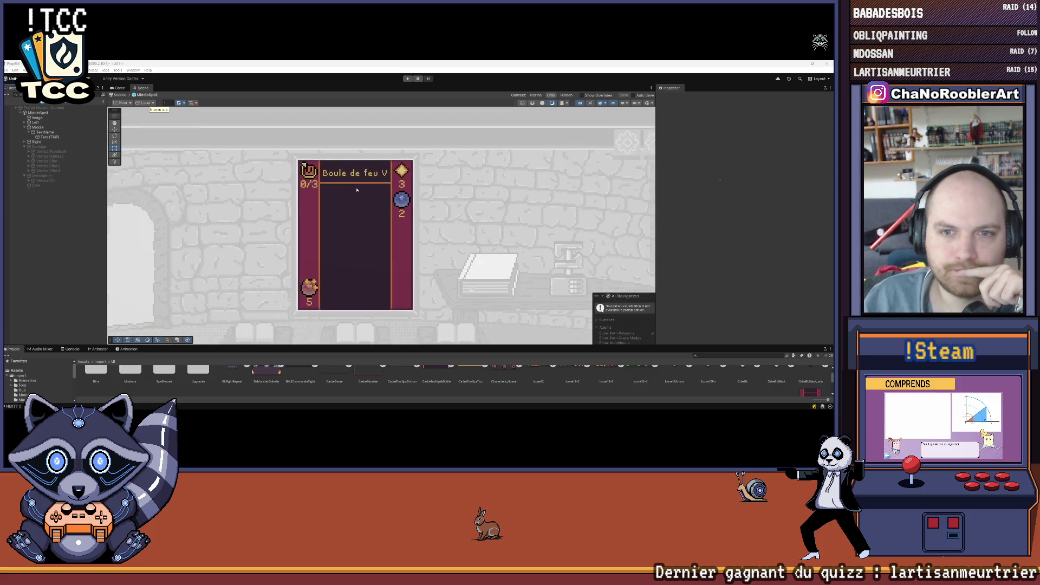
pyautogui.scroll(3, 365, 190)
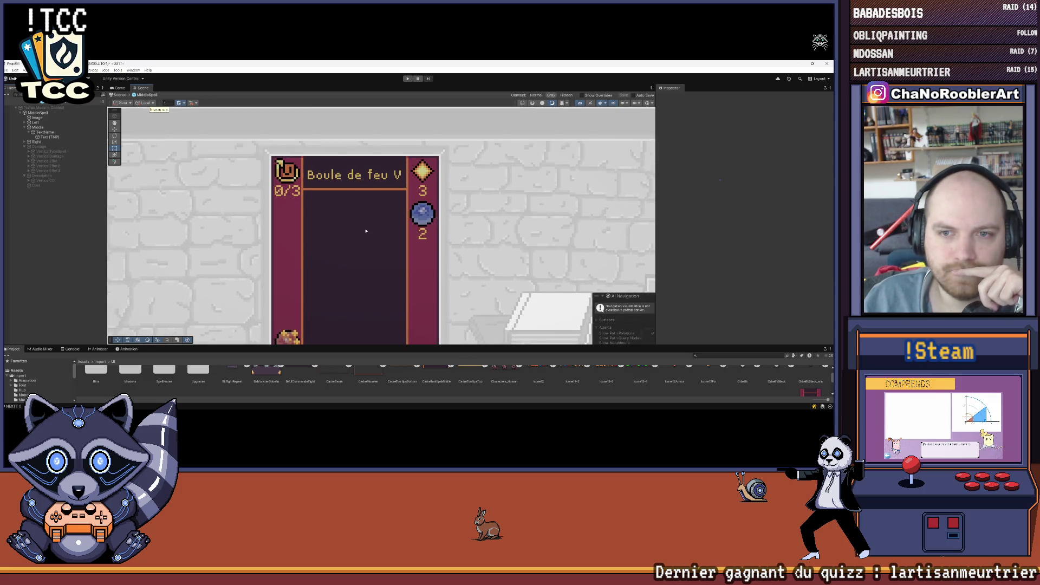
pyautogui.scroll(1, 356, 200)
pyautogui.scroll(-2, 357, 198)
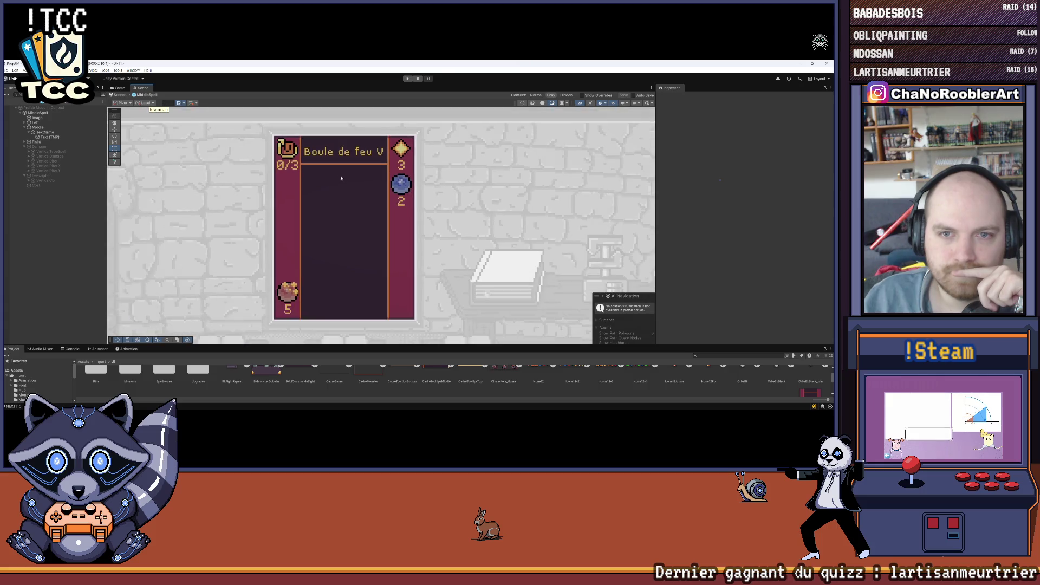
pyautogui.moveTo(357, 193); pyautogui.dragTo(321, 195)
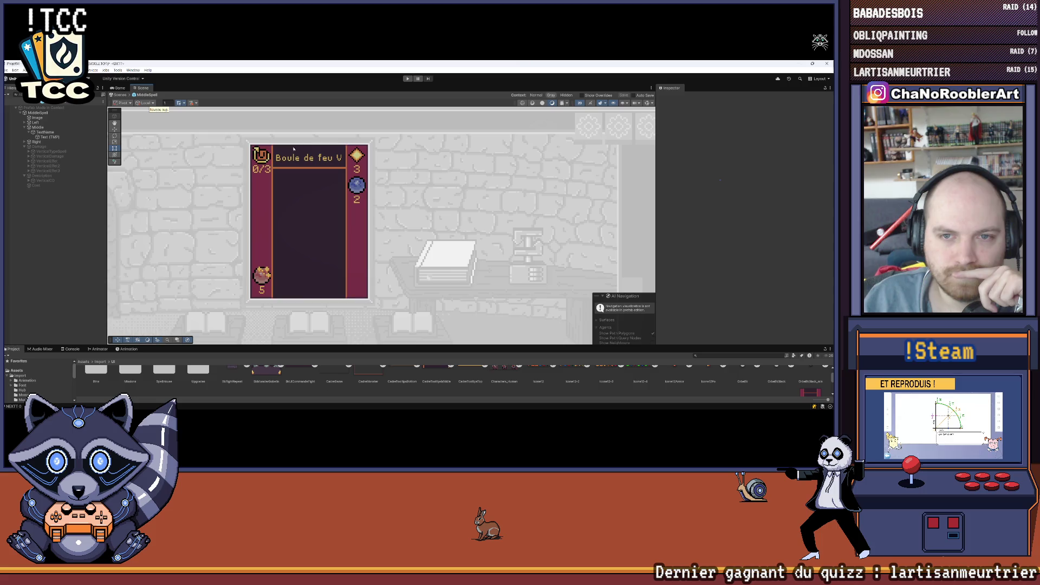
pyautogui.scroll(3, 287, 147)
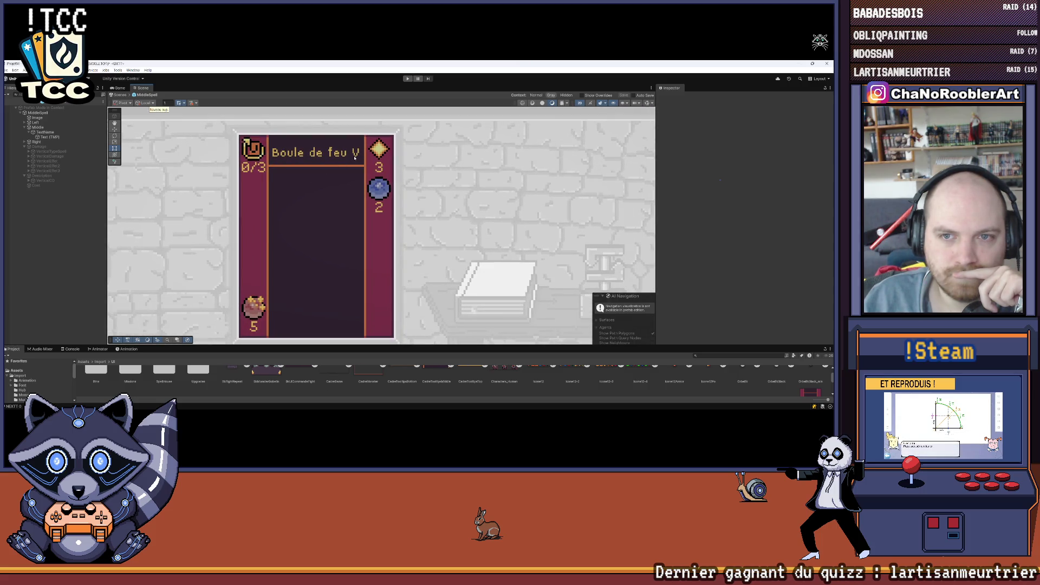
pyautogui.click(50, 137)
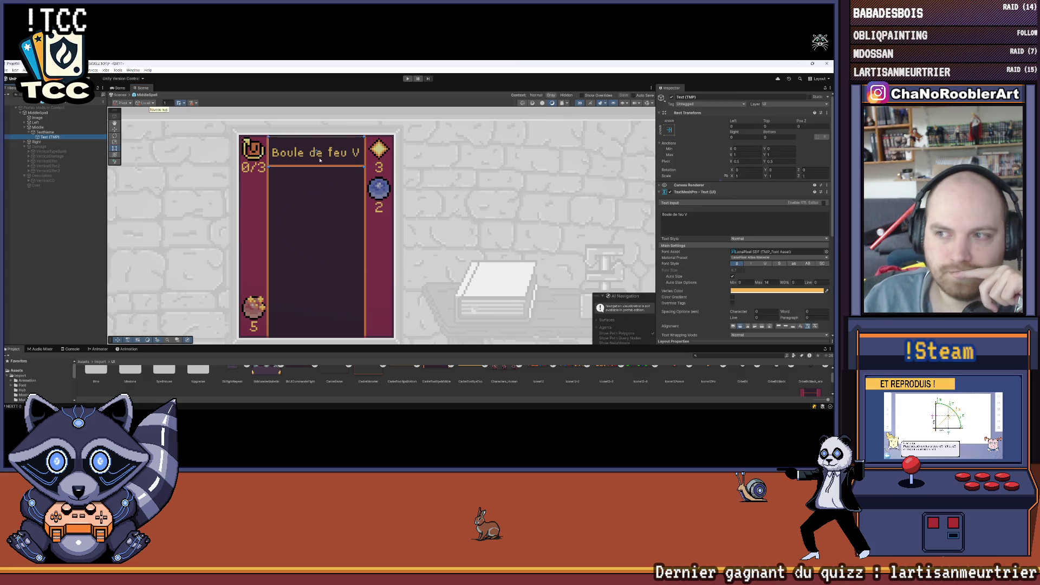
# Scroll down the Inspector to reach the title text's TextMeshPro settings
pyautogui.moveTo(395, 411)
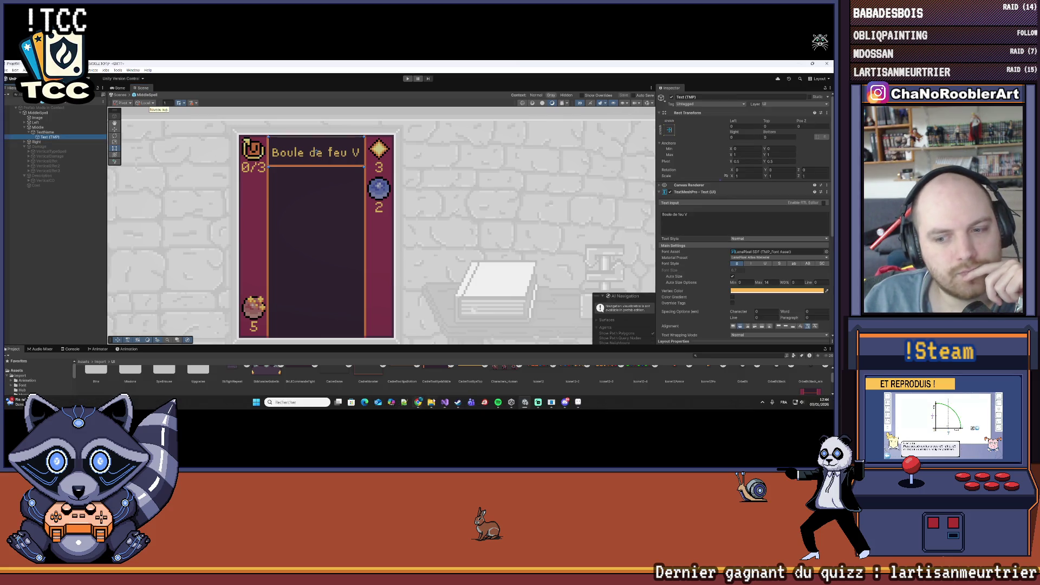
pyautogui.moveTo(497, 401)
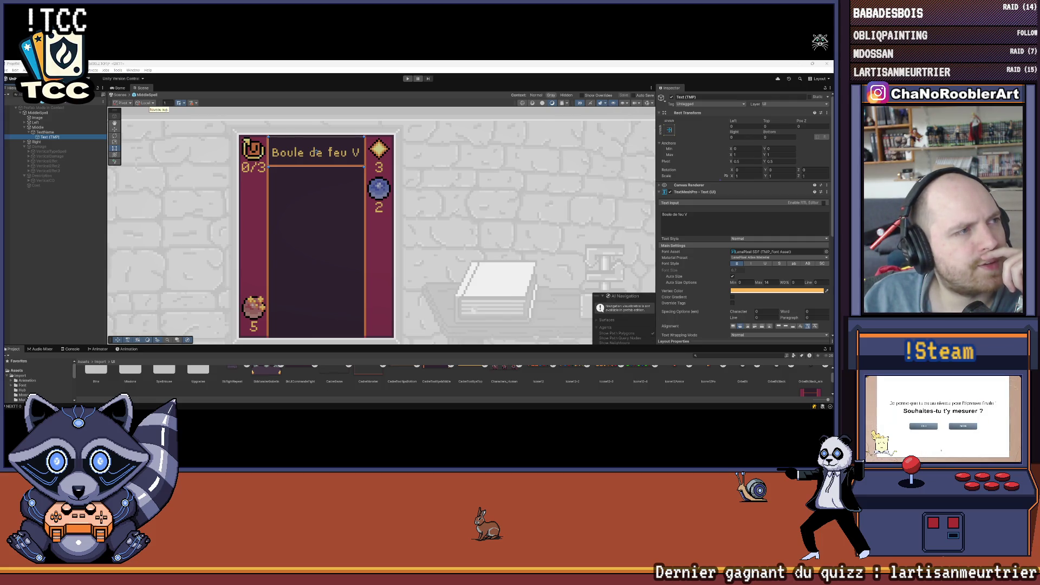
pyautogui.scroll(-2, 135, 193)
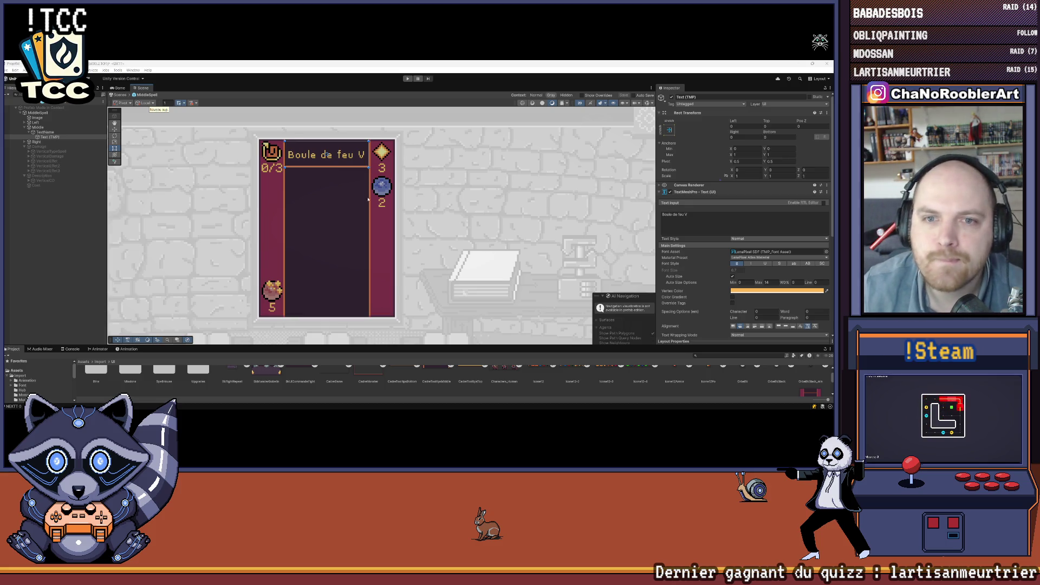
# Collapse TextName's children in the Hierarchy
pyautogui.click(30, 132)
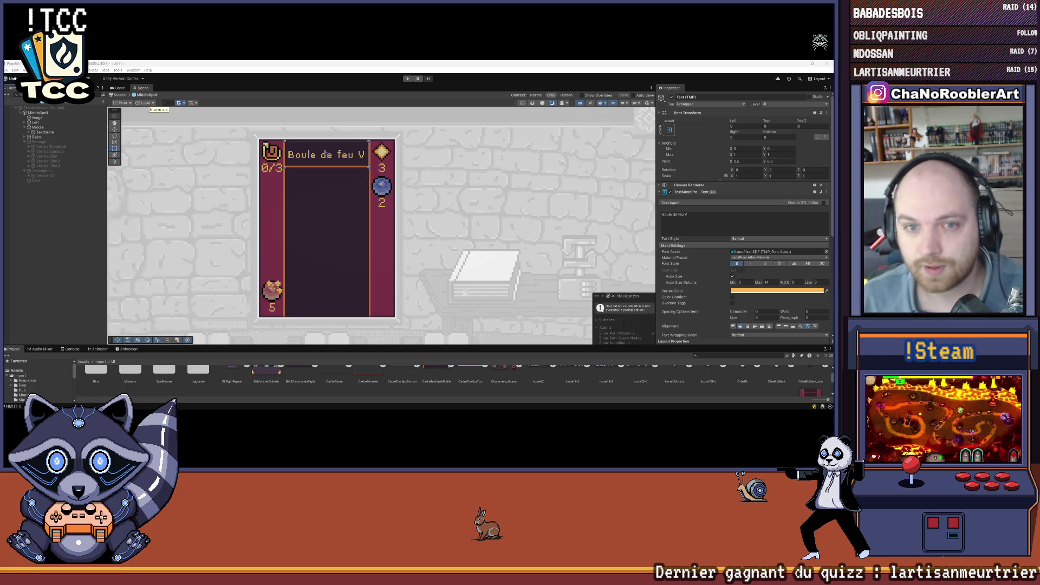
# Check TextName's layout settings, then select the Middle container in the Hierarchy
pyautogui.click(46, 271)
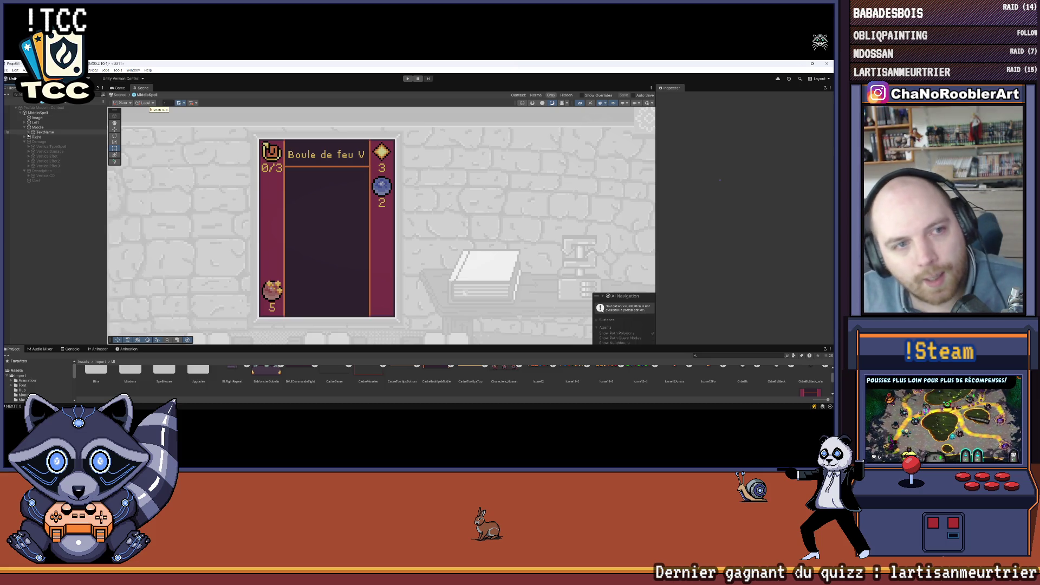
pyautogui.click(46, 132)
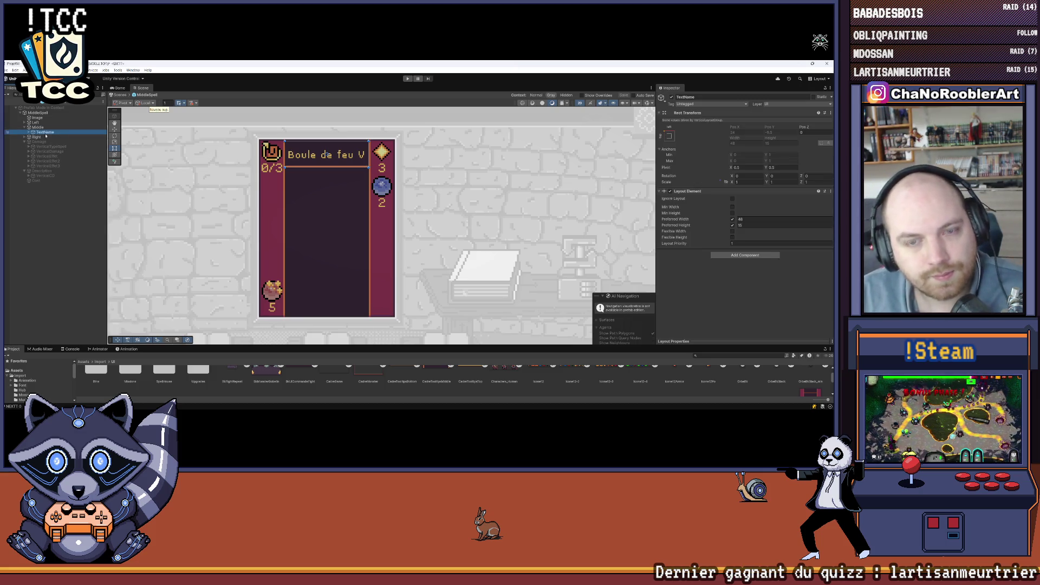
pyautogui.click(38, 127)
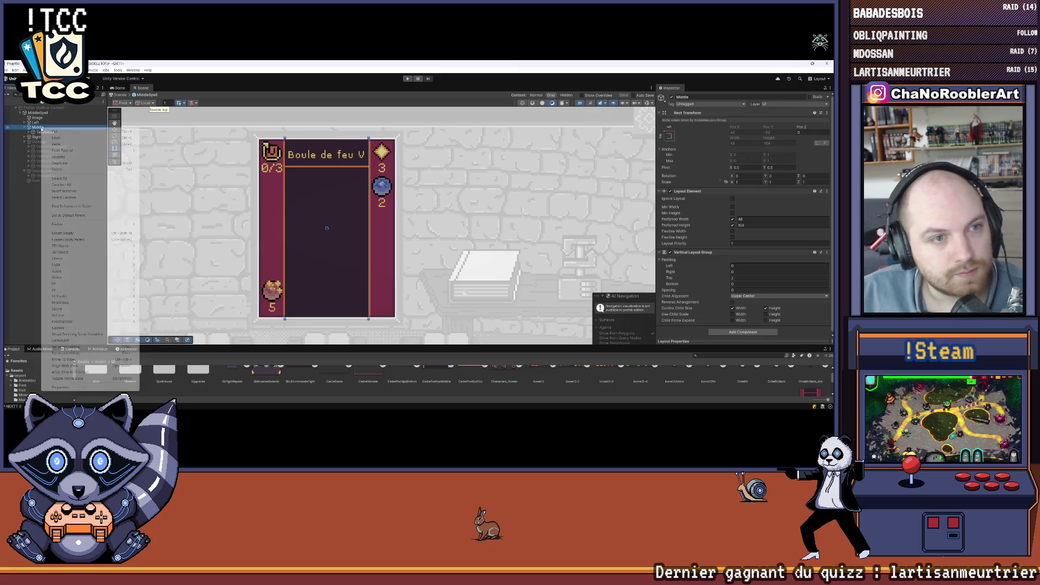
# Create an empty child object under Middle and name it DamageDesc
pyautogui.rightClick(41, 127)
pyautogui.click(55, 233)
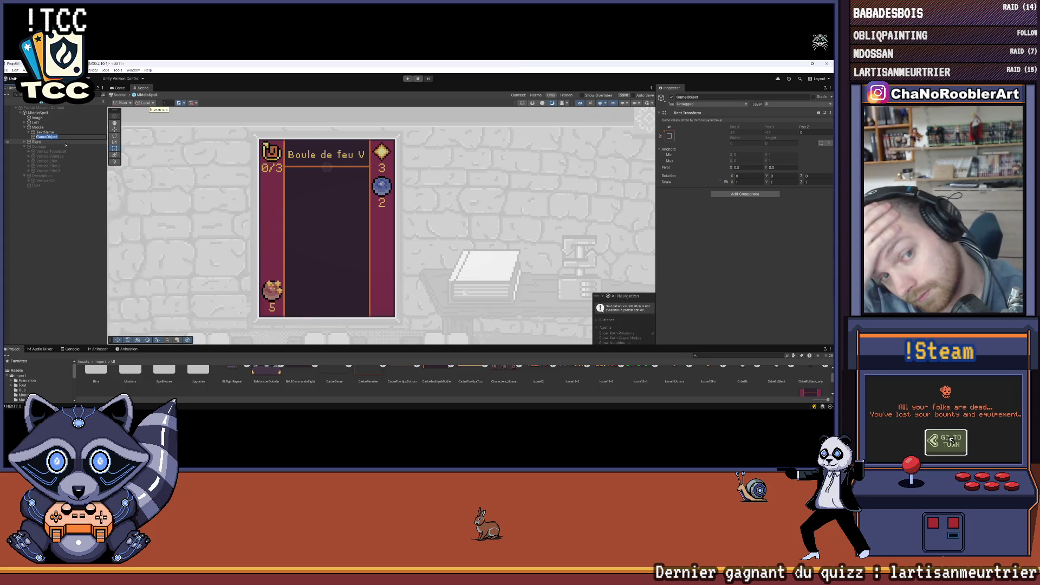
pyautogui.write('Damag')
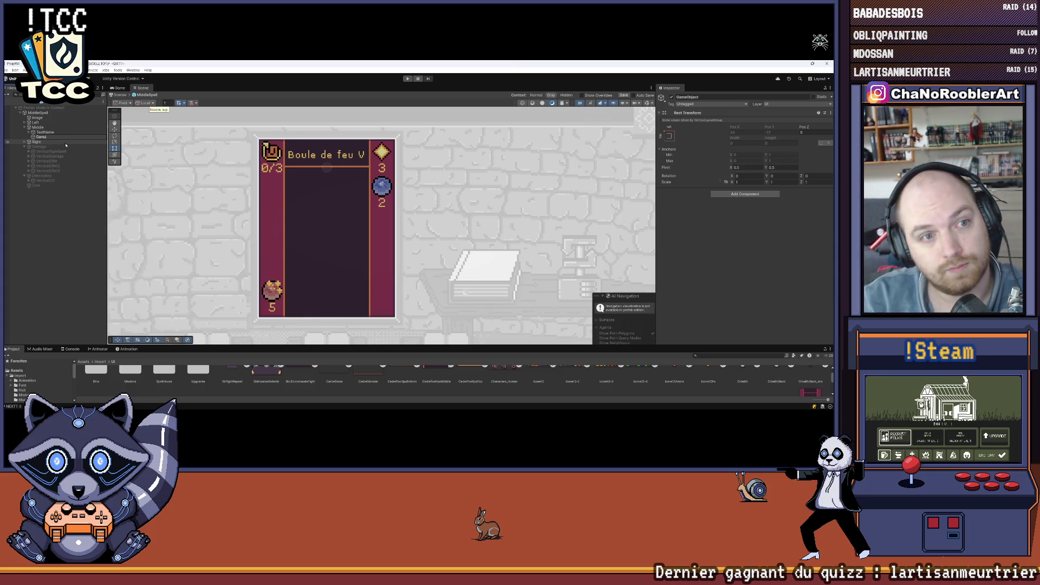
pyautogui.press('BackSpace')
pyautogui.press('BackSpace')
pyautogui.press('BackSpace')
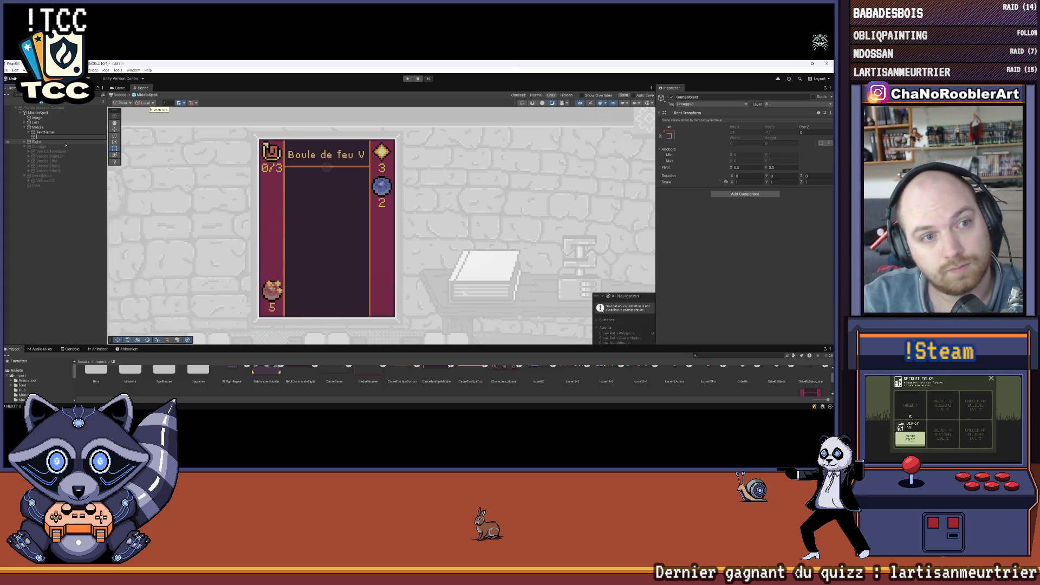
pyautogui.write('Desc')
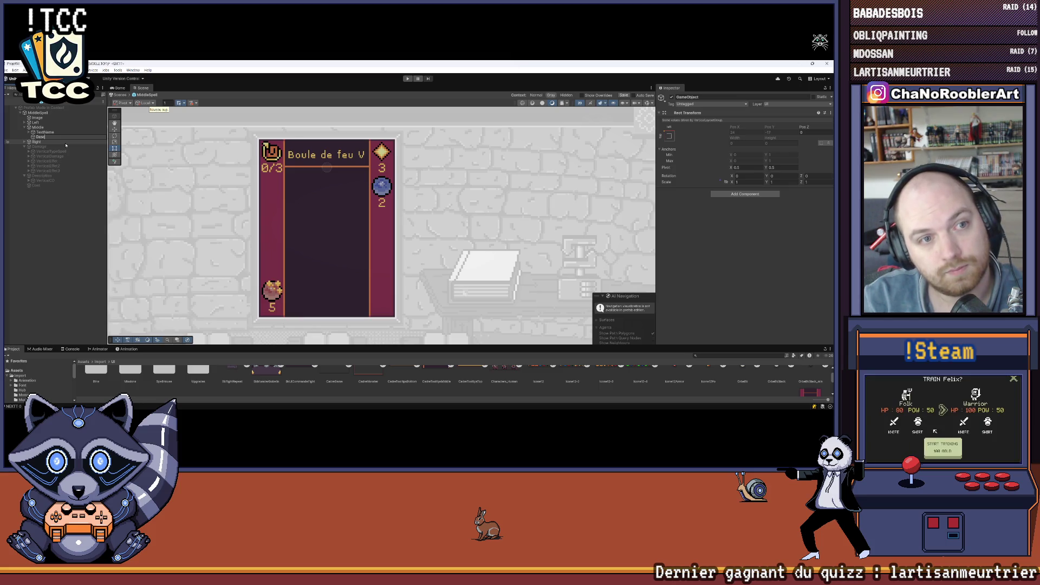
pyautogui.press('BackSpace')
pyautogui.press('BackSpace')
pyautogui.press('BackSpace')
pyautogui.write('amag')
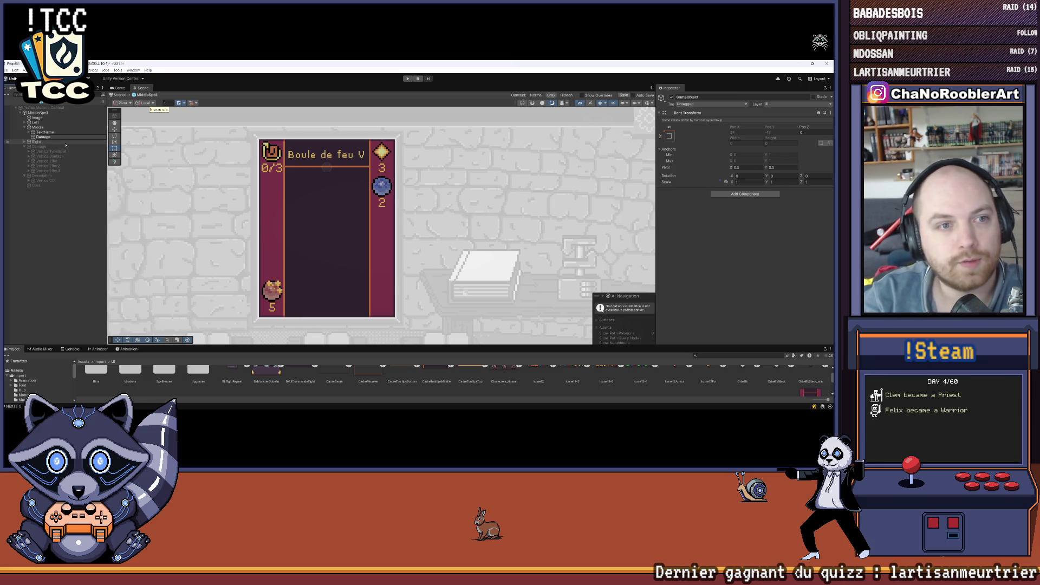
pyautogui.write('esc')
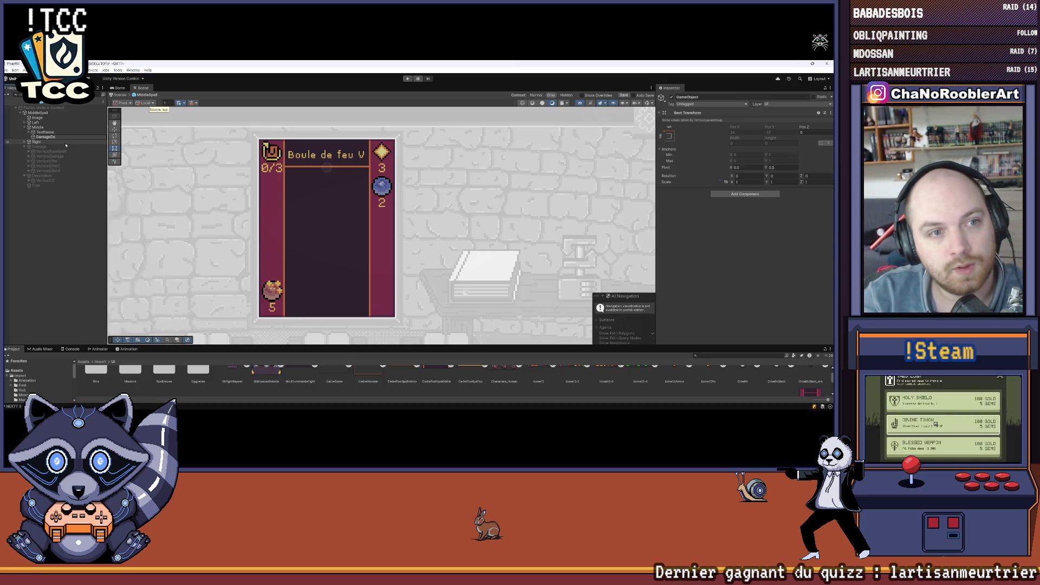
pyautogui.press('Return')
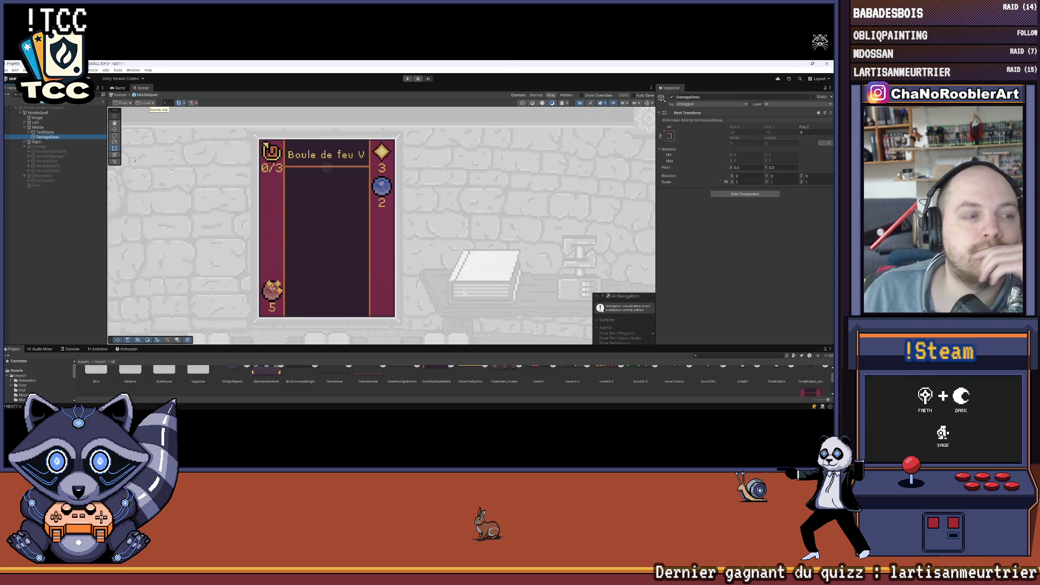
pyautogui.click(29, 158)
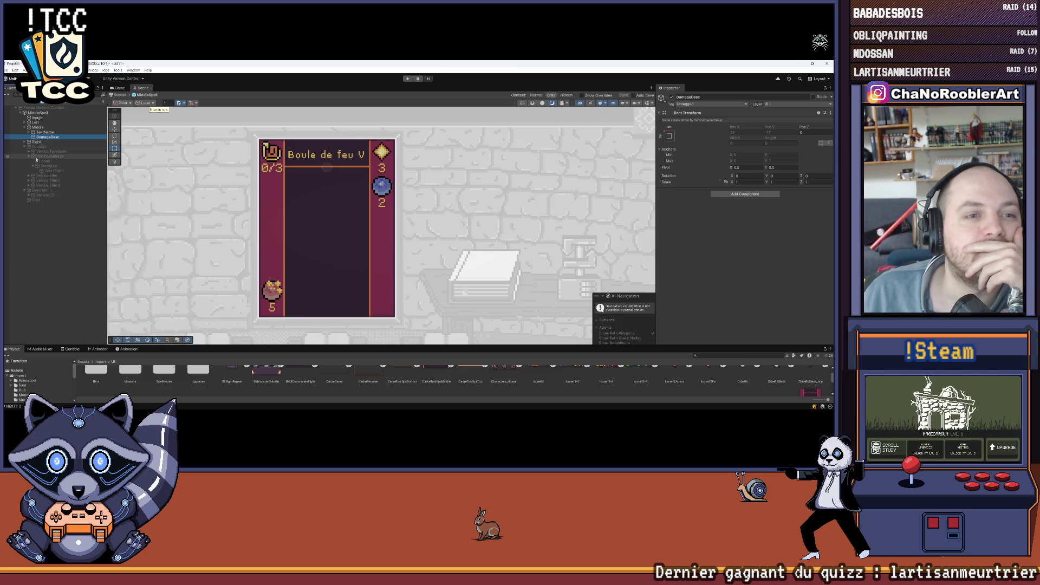
# Expand VerticalDamage and VerticalEffect, review VerticalDamage's layout, then open DamageDesc's Add Component list
pyautogui.click(29, 176)
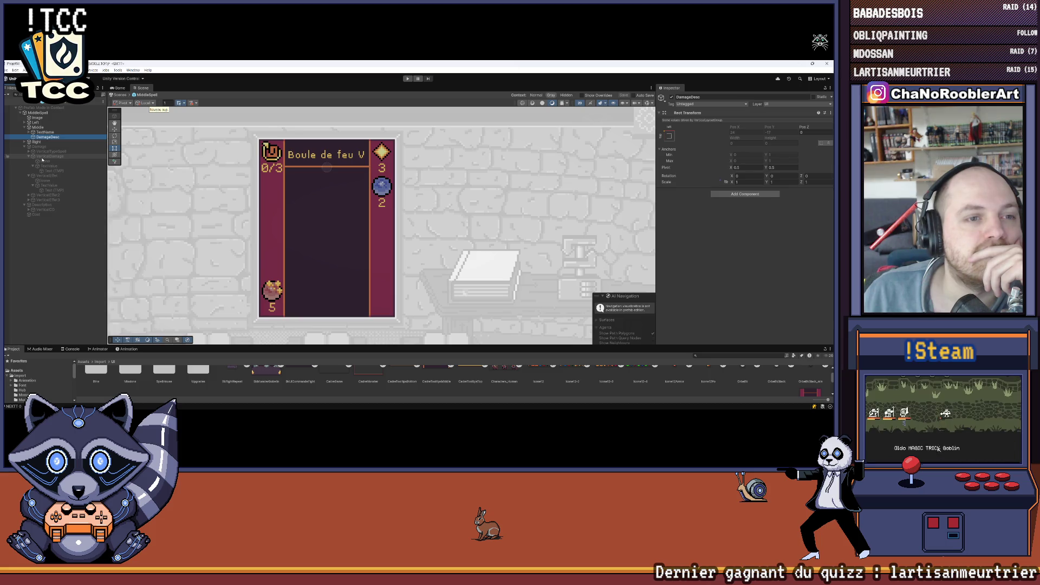
pyautogui.click(48, 156)
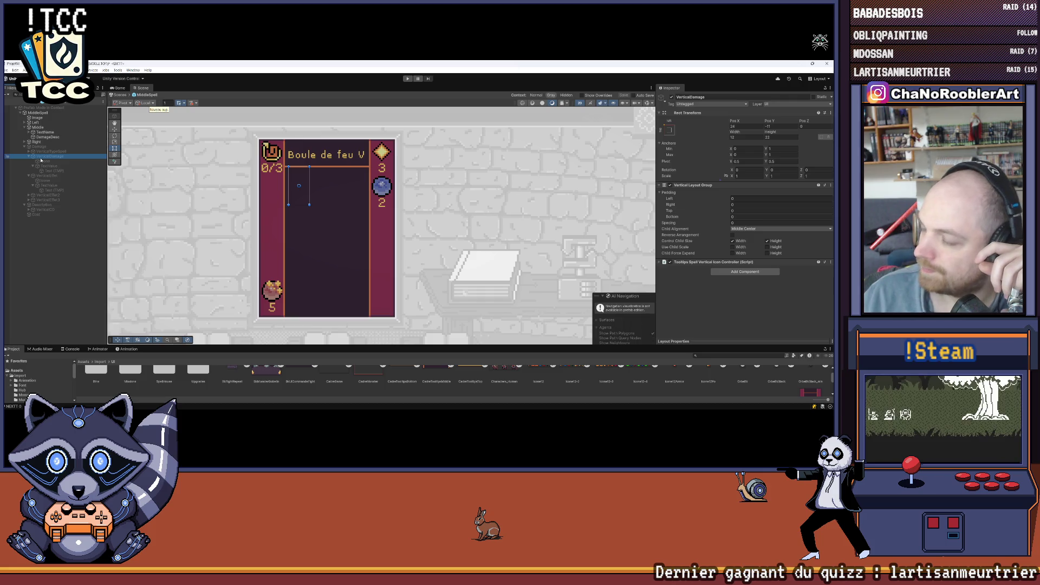
pyautogui.rightClick(33, 158)
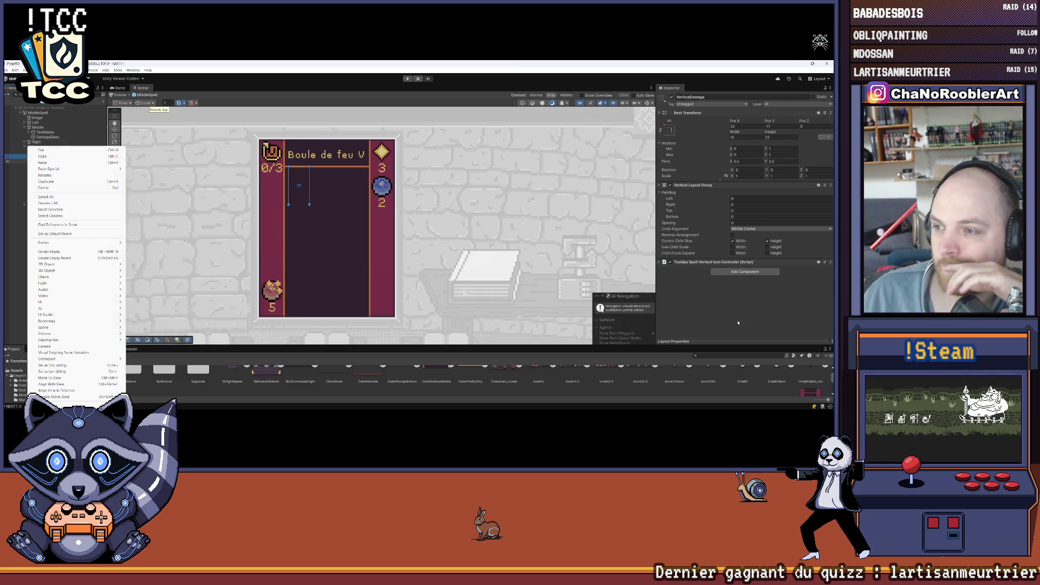
pyautogui.click(267, 186)
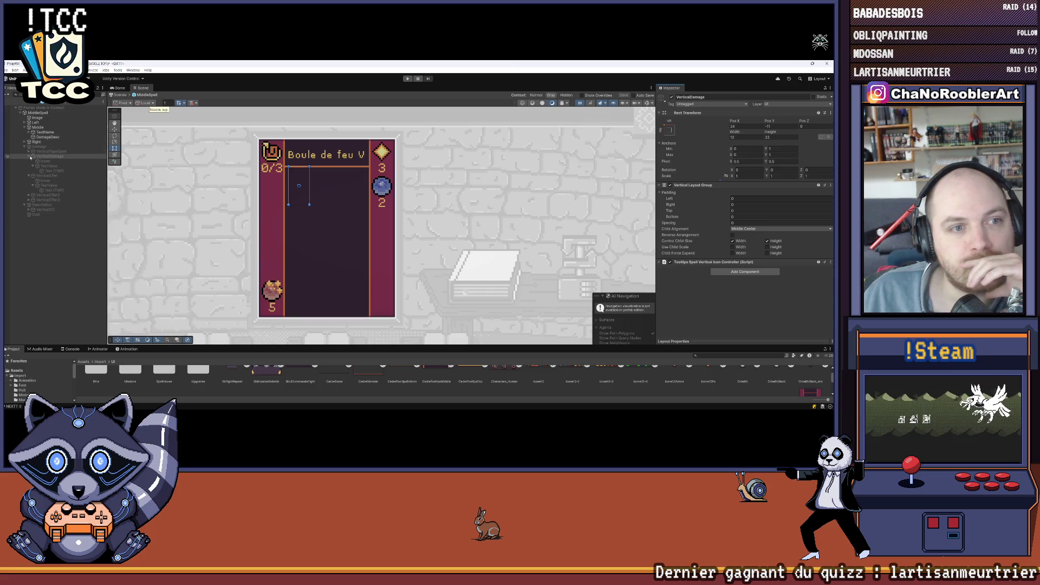
pyautogui.click(30, 157)
pyautogui.click(29, 157)
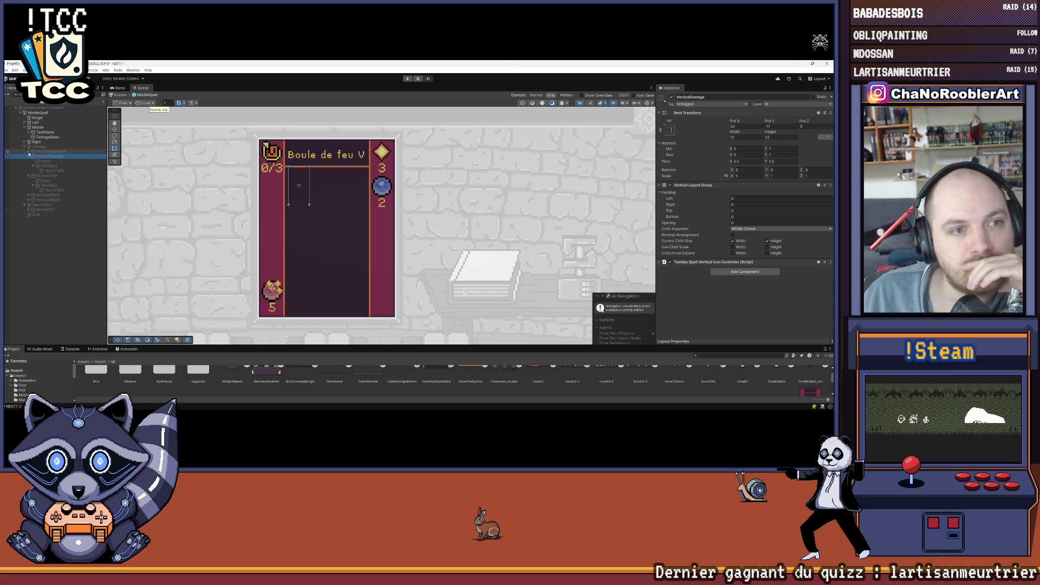
pyautogui.click(48, 136)
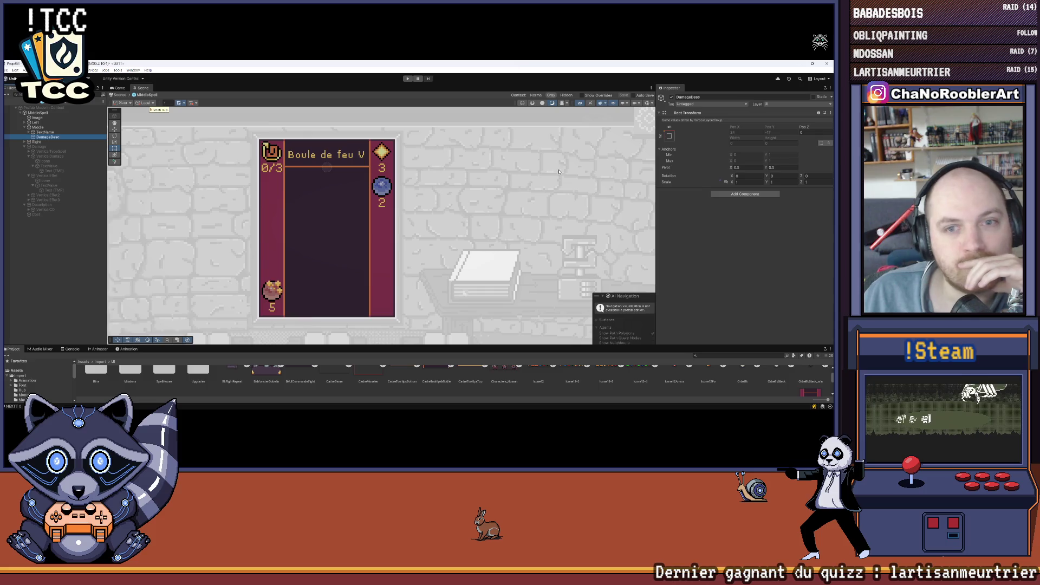
pyautogui.click(734, 193)
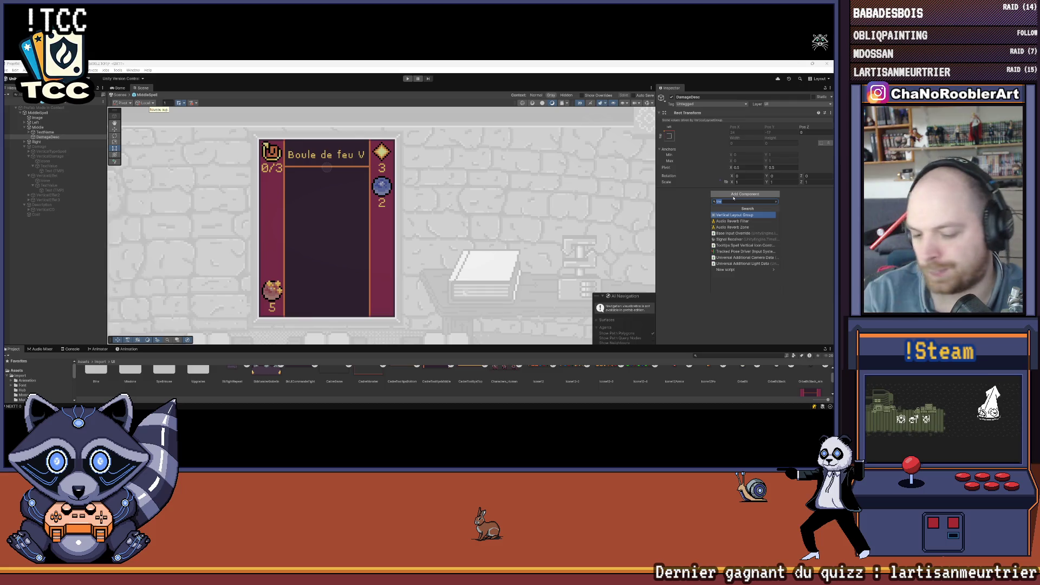
# Add a Layout Element component to DamageDesc and fold its settings shut
pyautogui.write('L')
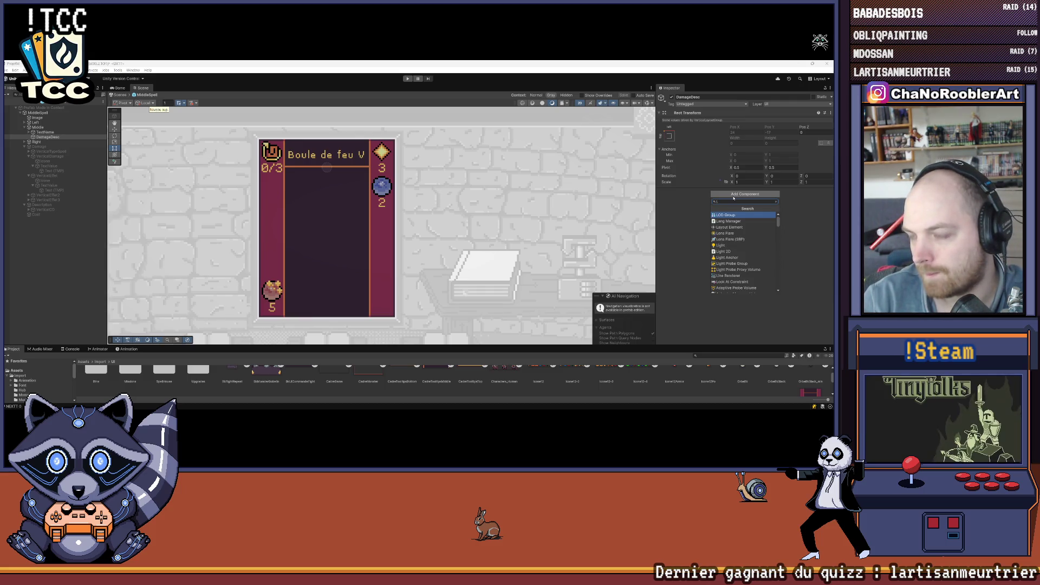
pyautogui.press('BackSpace')
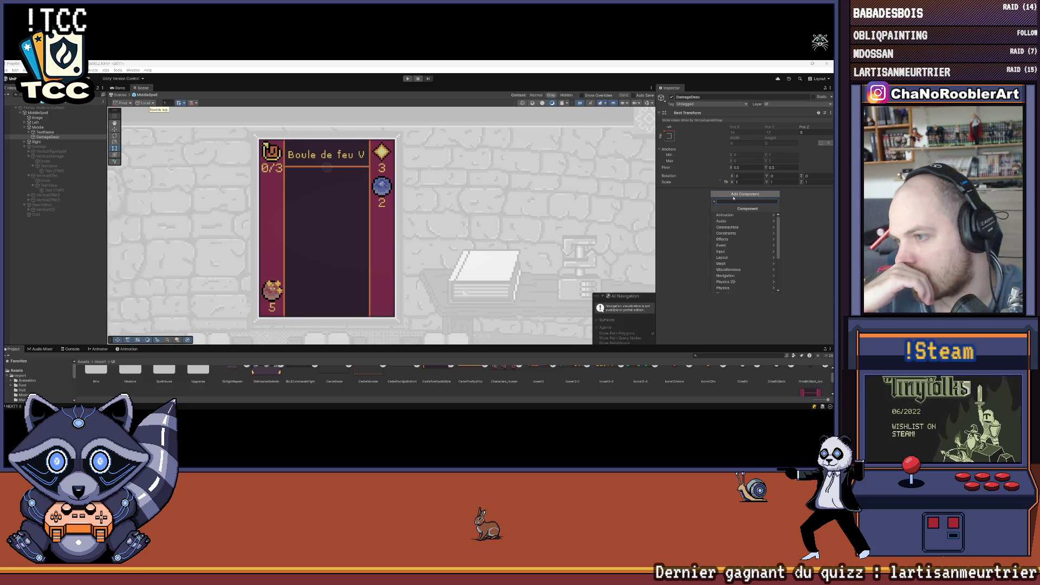
pyautogui.write('La')
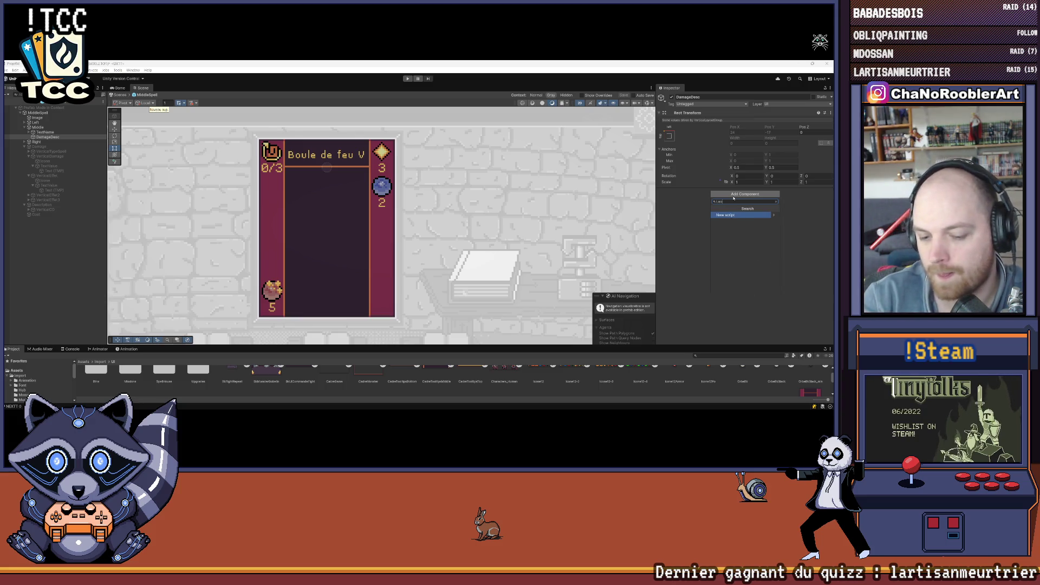
pyautogui.press('Down')
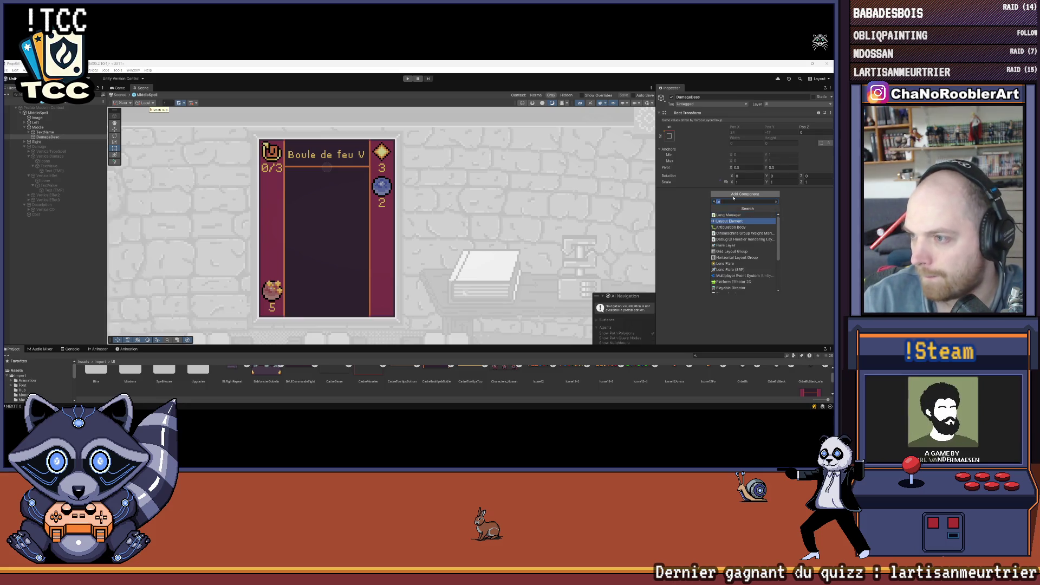
pyautogui.press('Return')
pyautogui.click(693, 191)
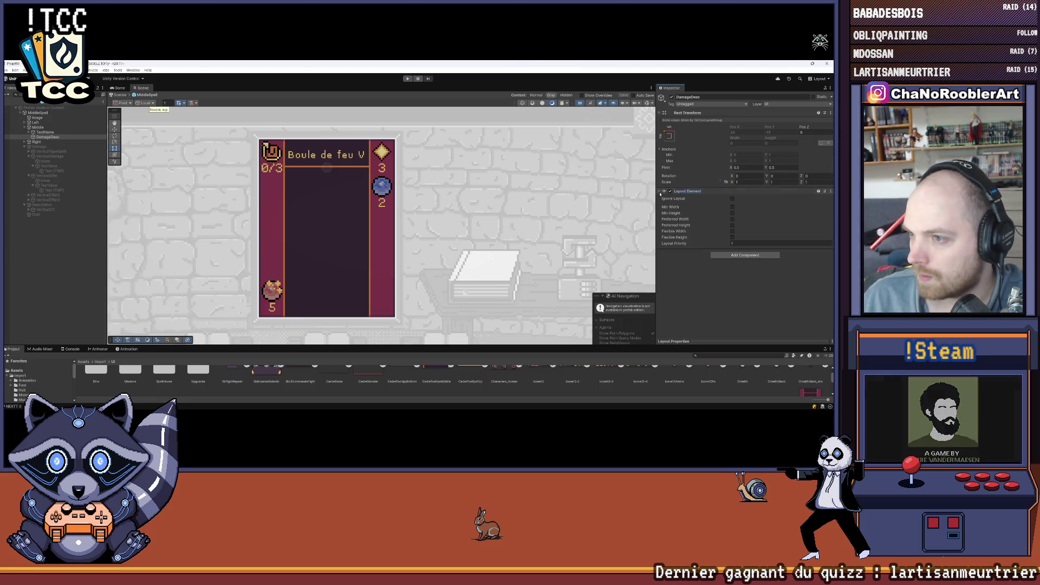
# Add a Grid Layout Group to DamageDesc by searching 'Gri'
pyautogui.click(729, 200)
pyautogui.write('Gri')
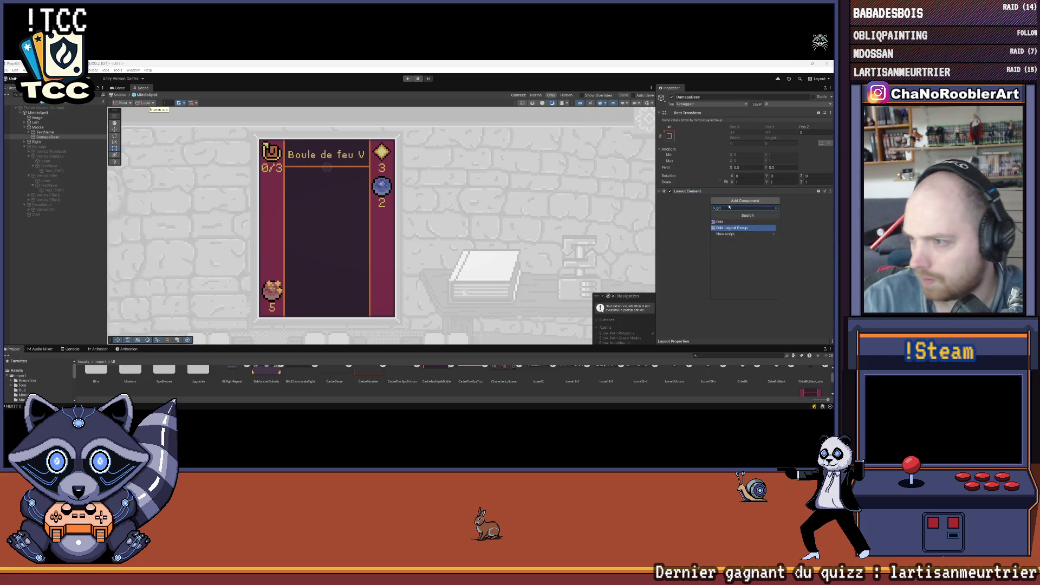
pyautogui.press('Return')
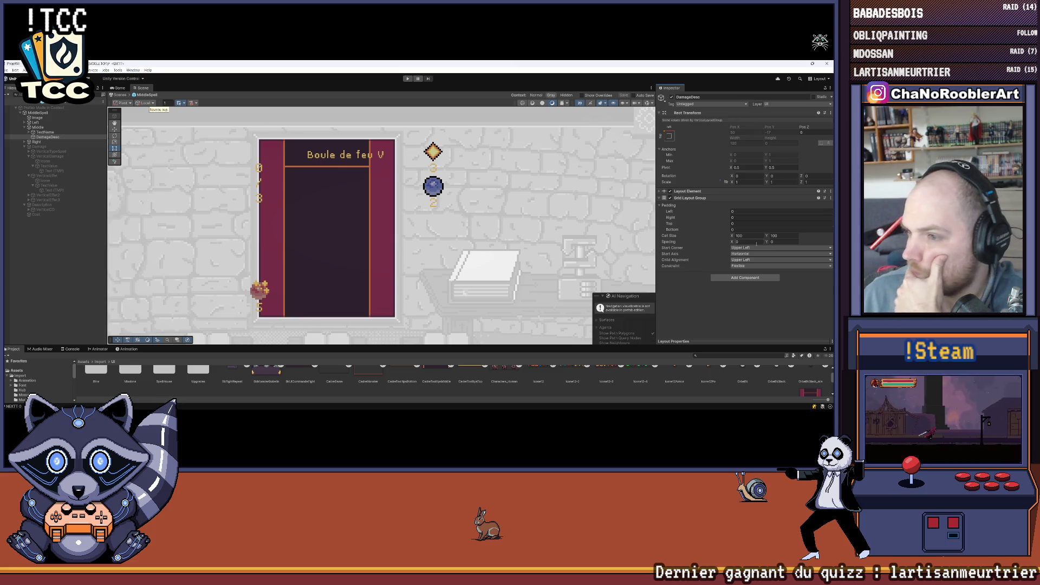
# Set DamageDesc's Grid Layout Group Child Alignment to Middle Center
pyautogui.click(742, 266)
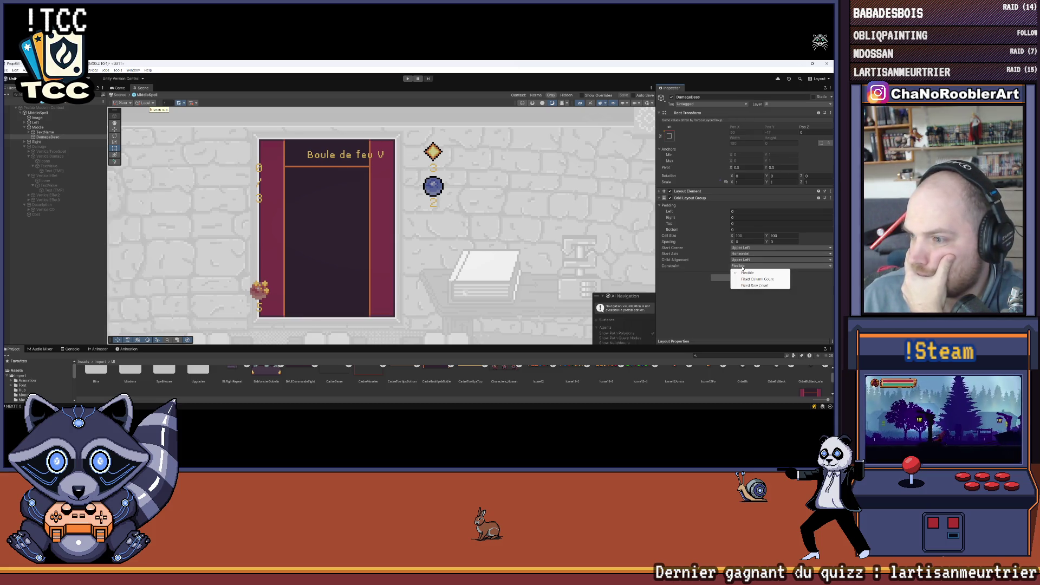
pyautogui.click(748, 260)
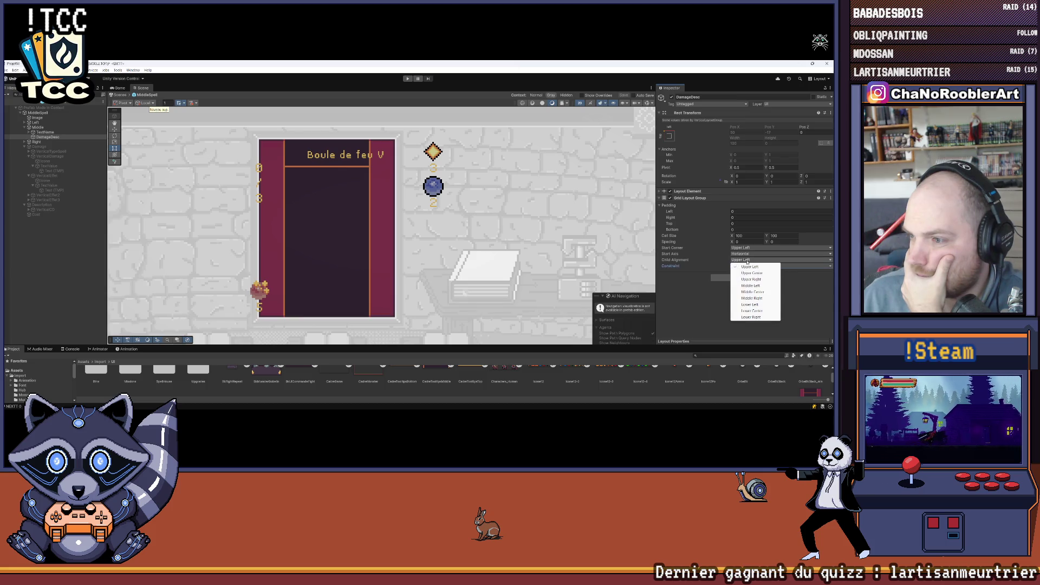
pyautogui.click(753, 292)
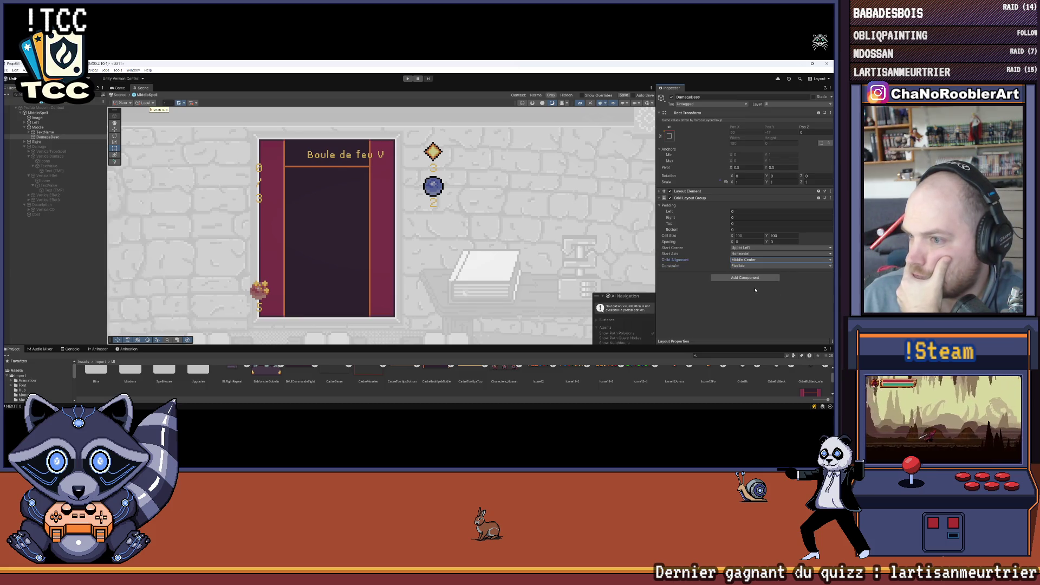
# Shrink the grid's Cell Size by entering 0 in both the X and Y fields
pyautogui.click(743, 236)
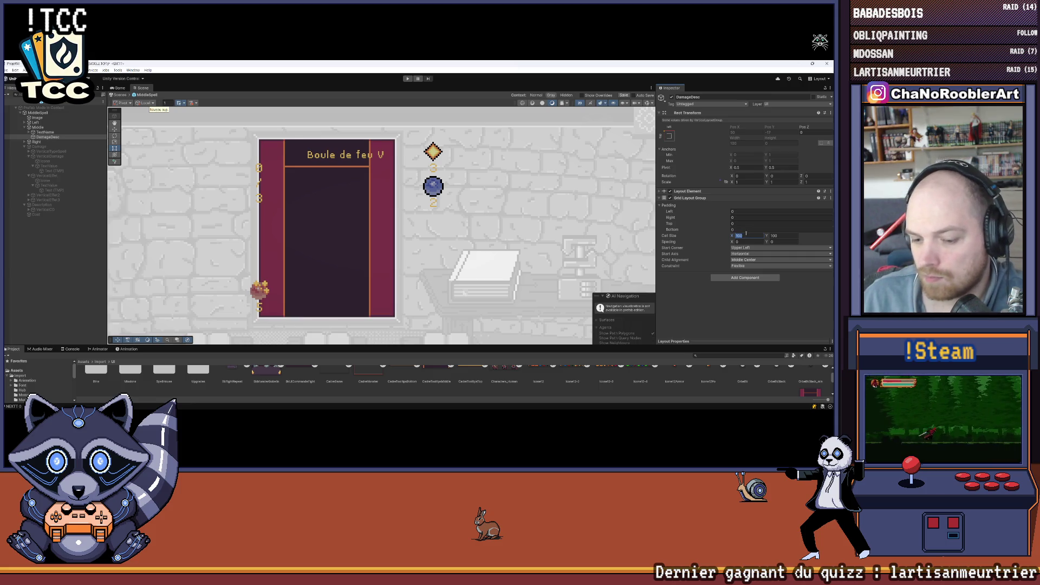
pyautogui.write('0')
pyautogui.press('Tab')
pyautogui.write('0')
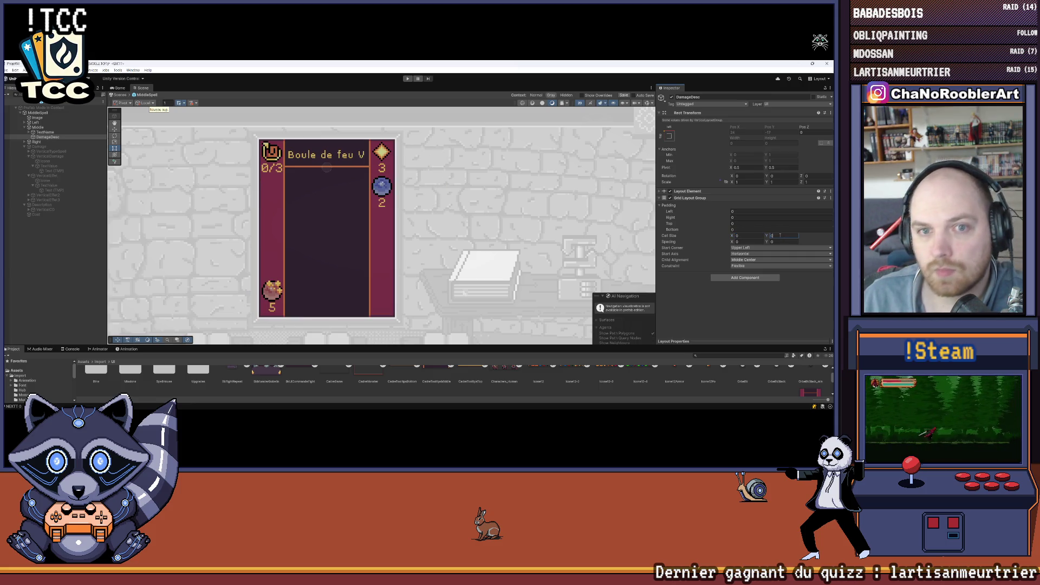